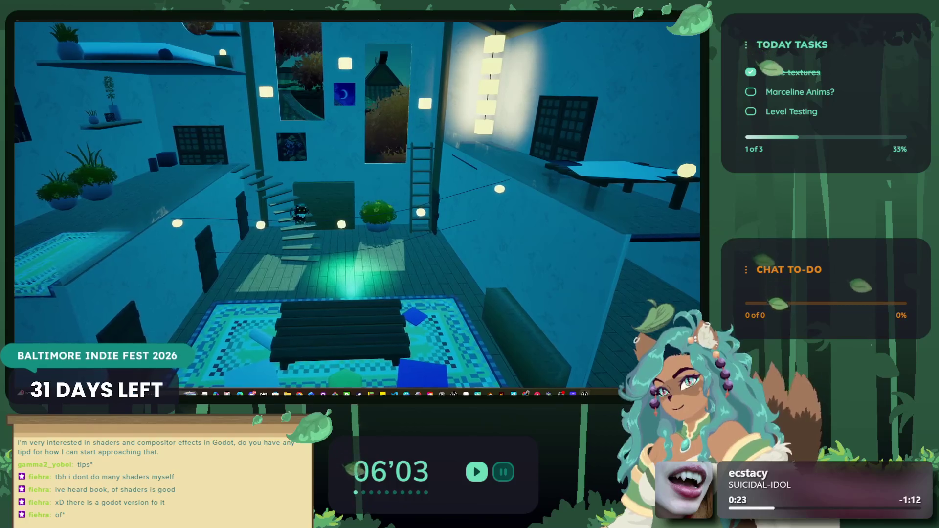
# End Play-in-Editor and load M_PrototypeLevel from File > Favorite Levels.
pyautogui.press('Escape')
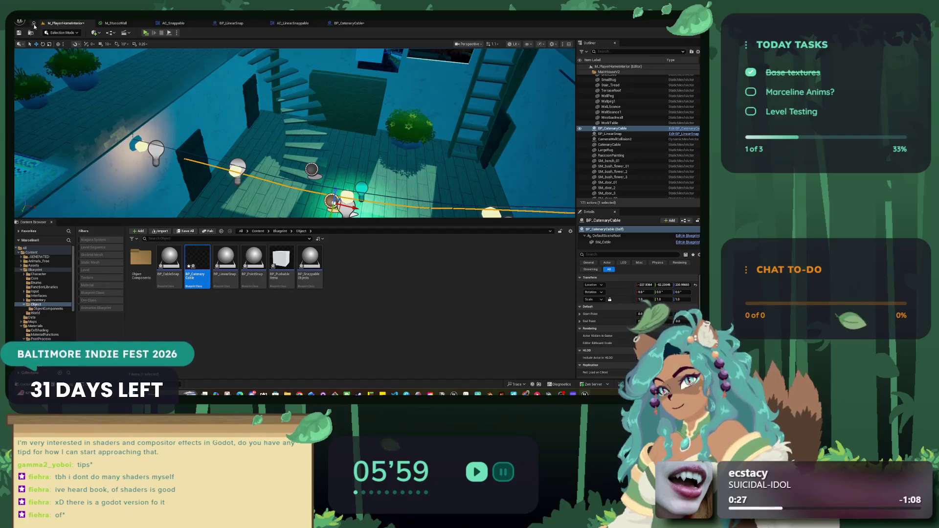
pyautogui.click(20, 22)
pyautogui.moveTo(60, 49)
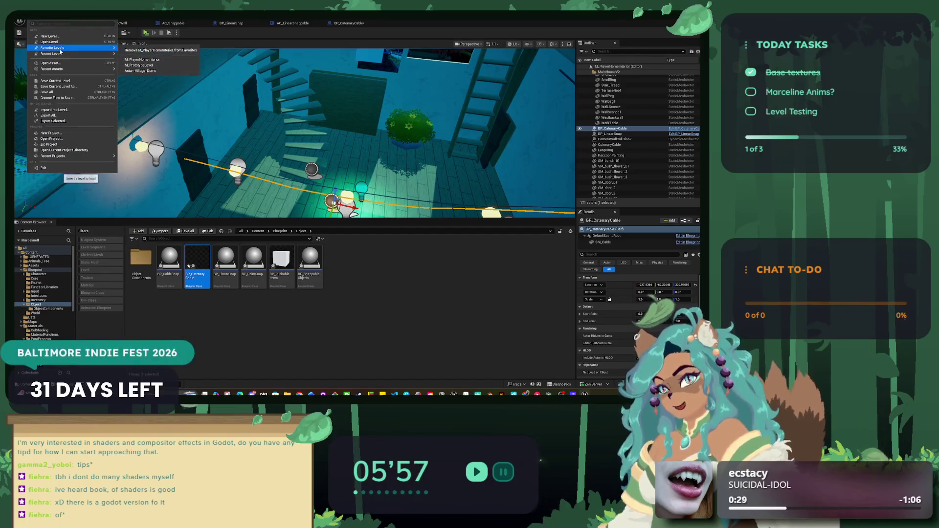
pyautogui.moveTo(67, 71)
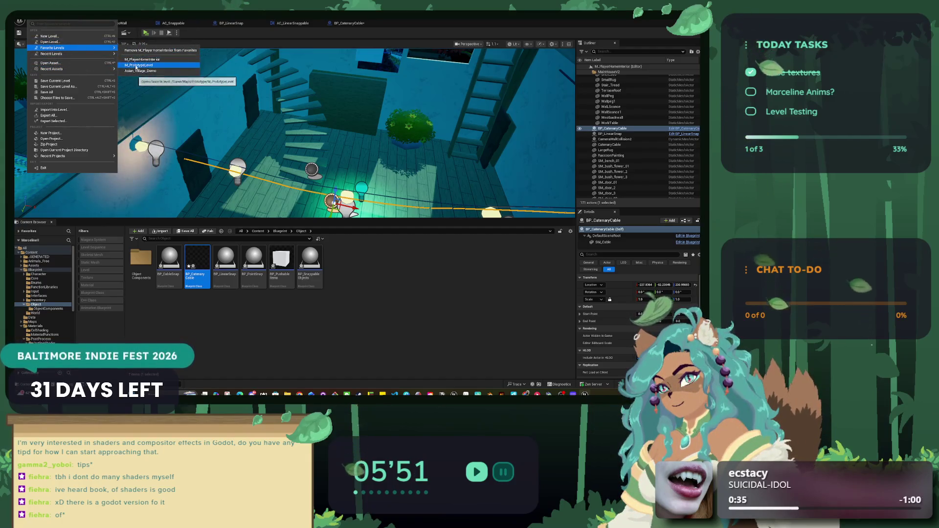
pyautogui.click(136, 66)
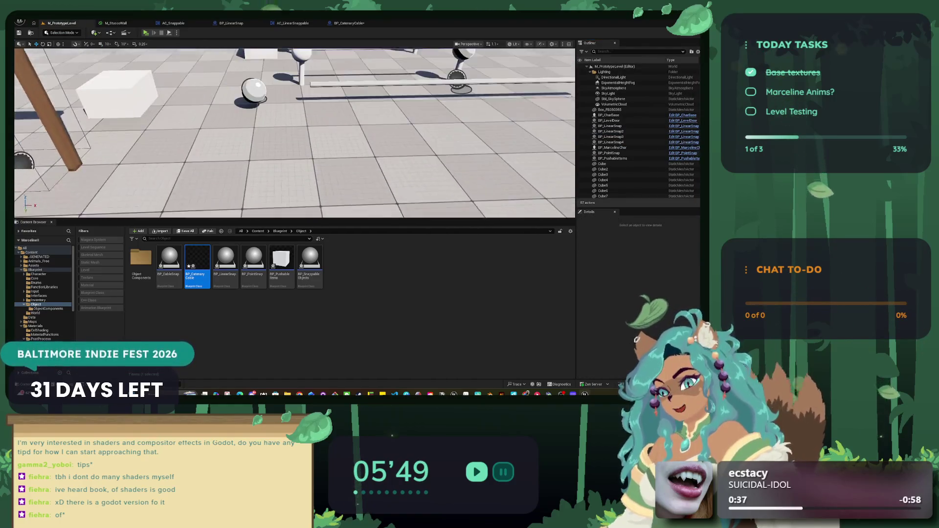
pyautogui.hotkey('alt', 'p')
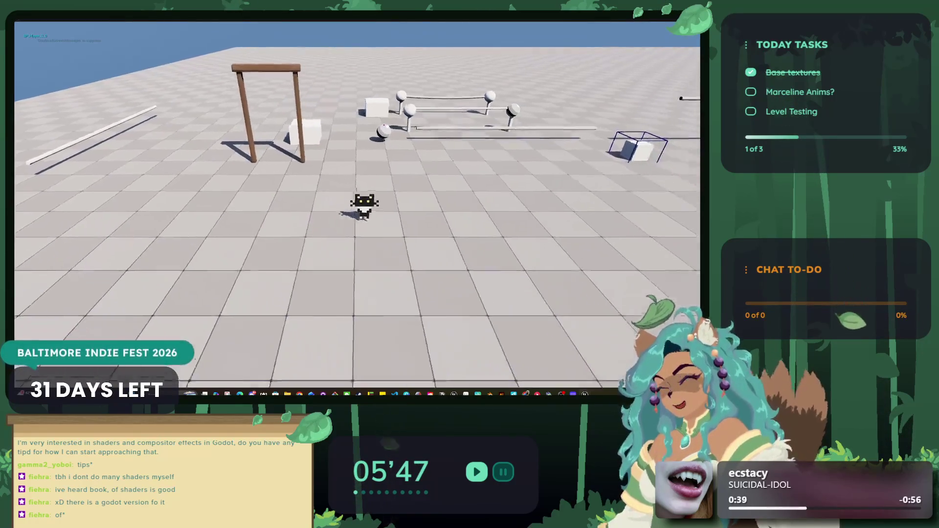
pyautogui.press('w')
pyautogui.press('w')
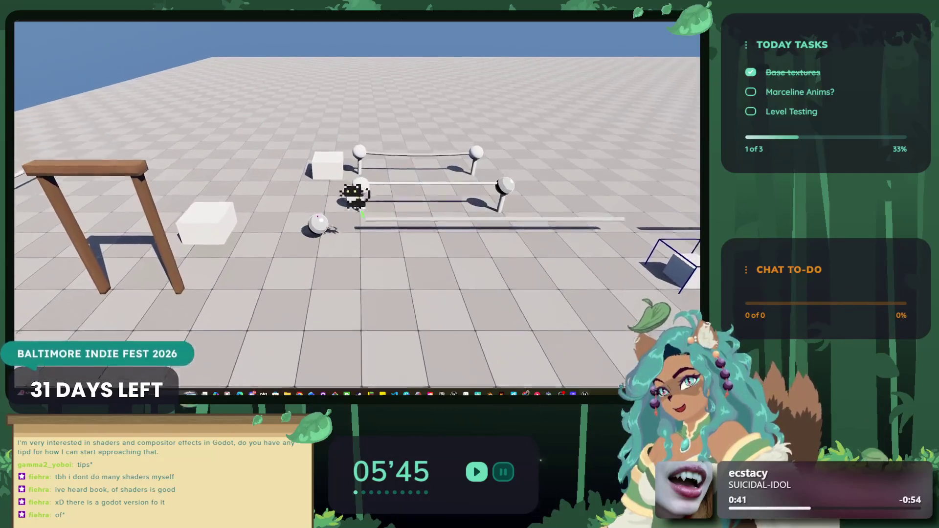
pyautogui.press('d')
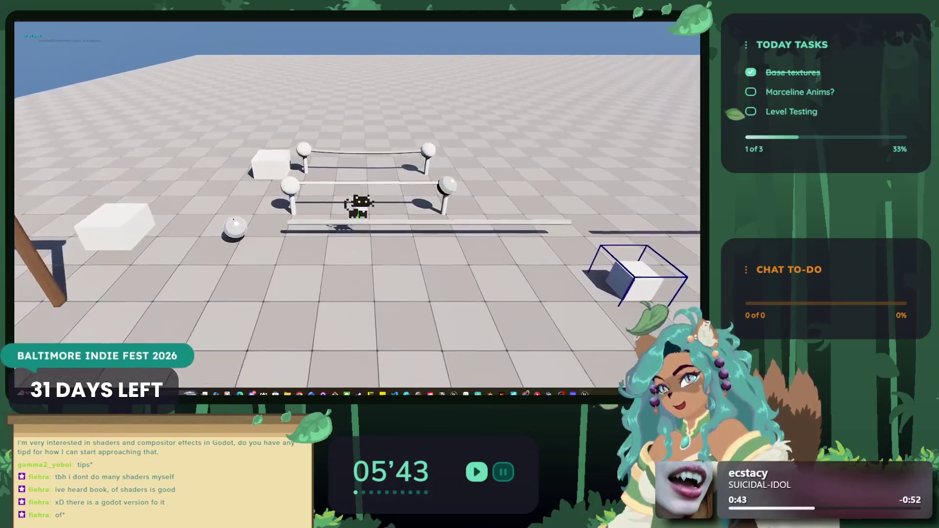
pyautogui.press('d')
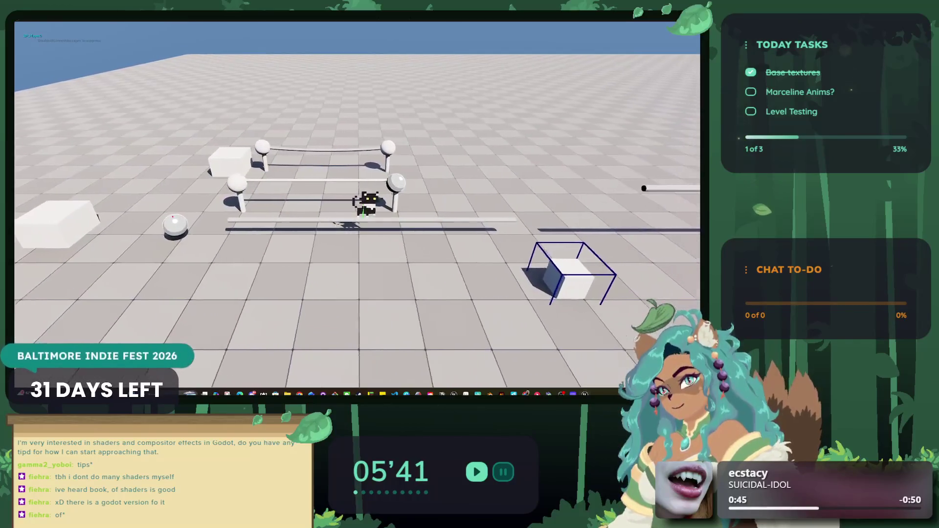
pyautogui.press('d')
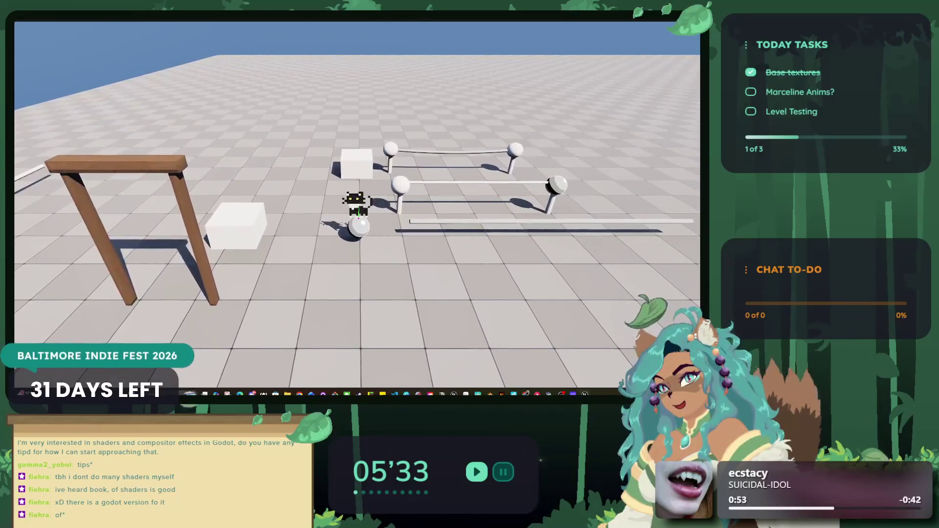
pyautogui.press('w')
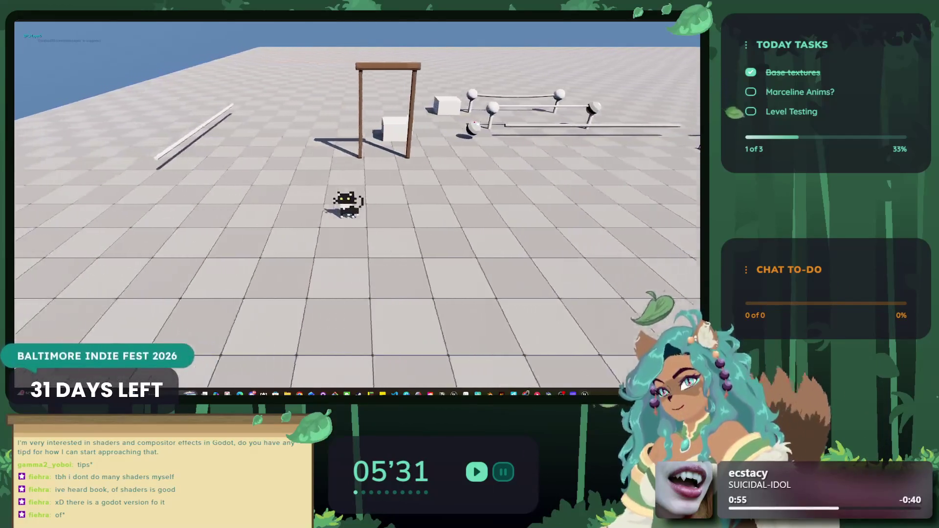
pyautogui.press('a')
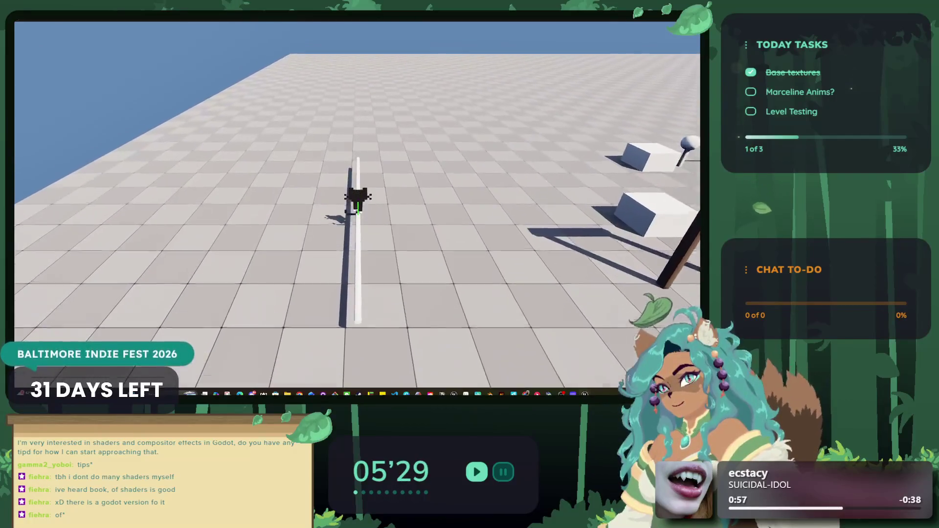
pyautogui.press('w')
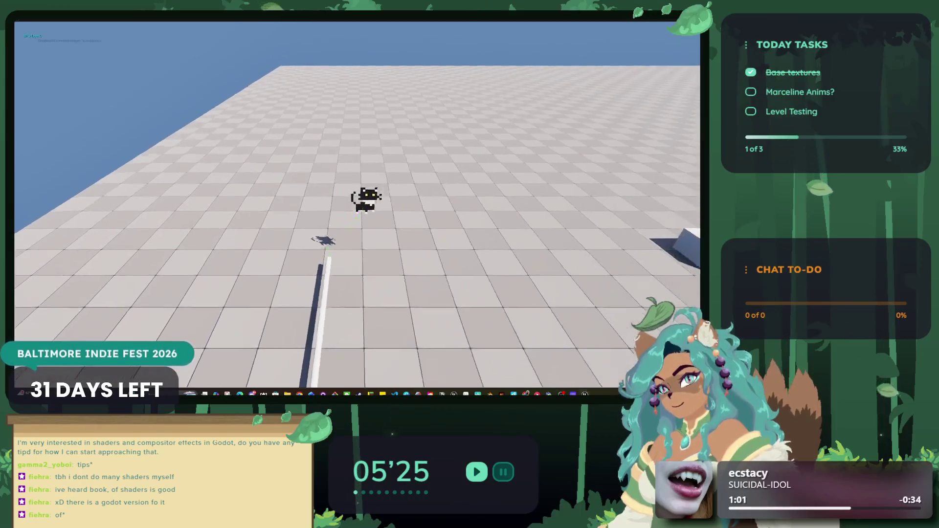
pyautogui.press('Escape')
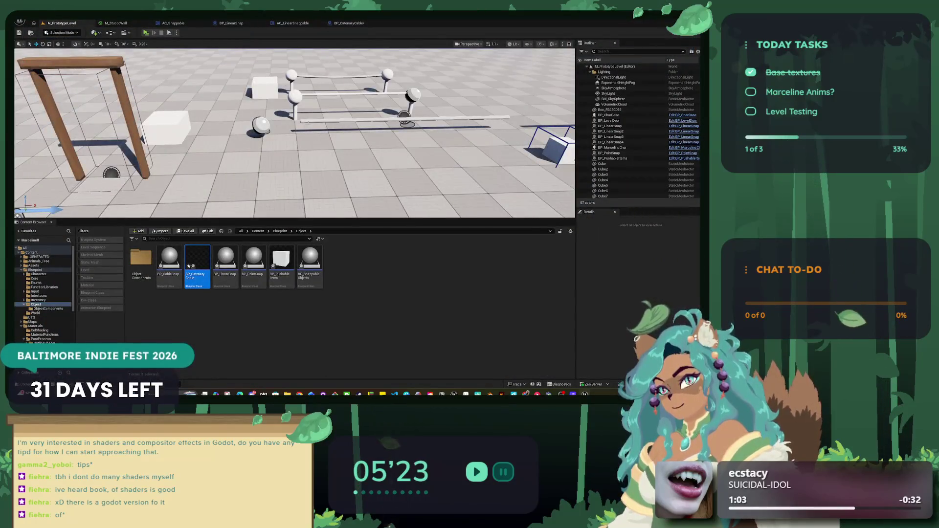
# Inspect the BP_LinearSnap pole's Cylinder rotation and scale, then start Play.
pyautogui.click(408, 120)
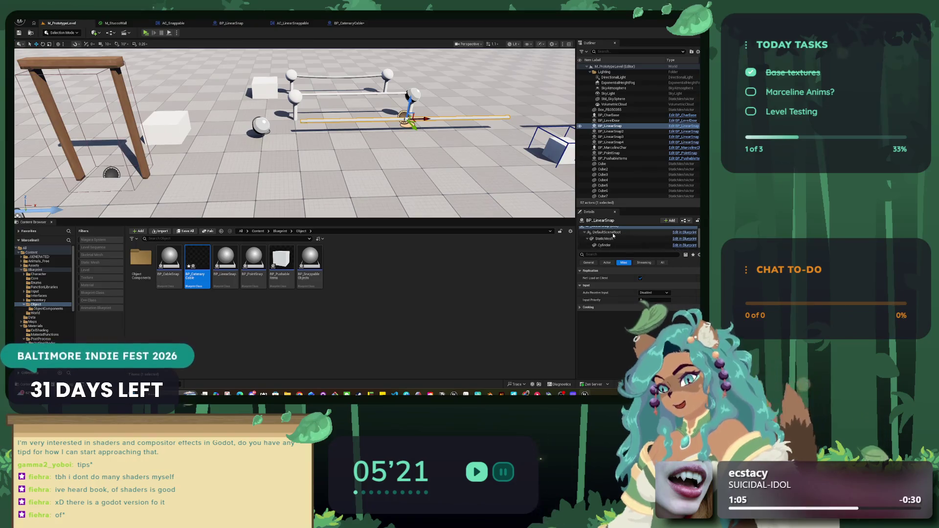
pyautogui.click(605, 245)
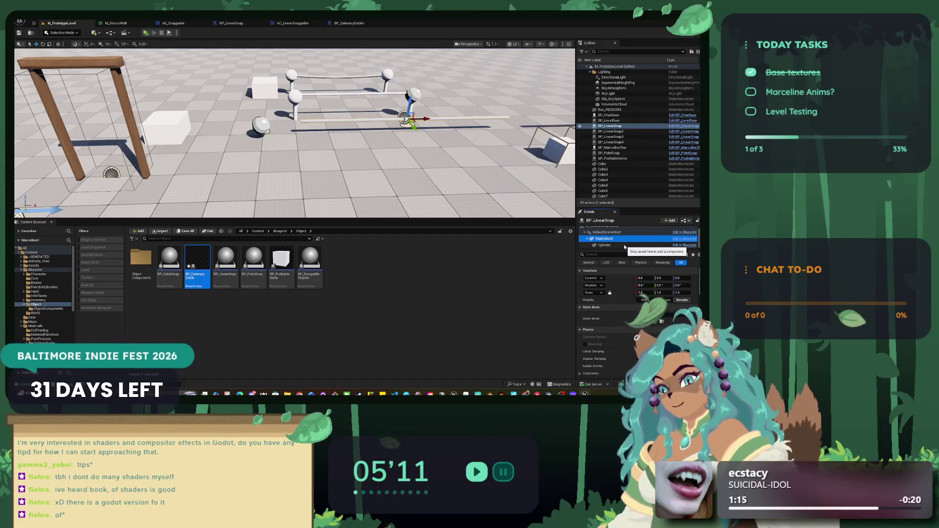
pyautogui.click(624, 246)
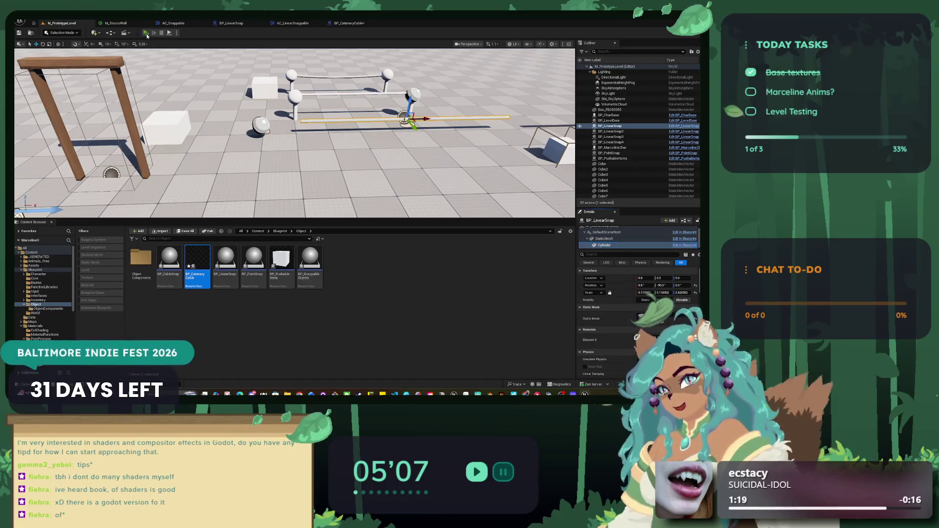
pyautogui.click(146, 33)
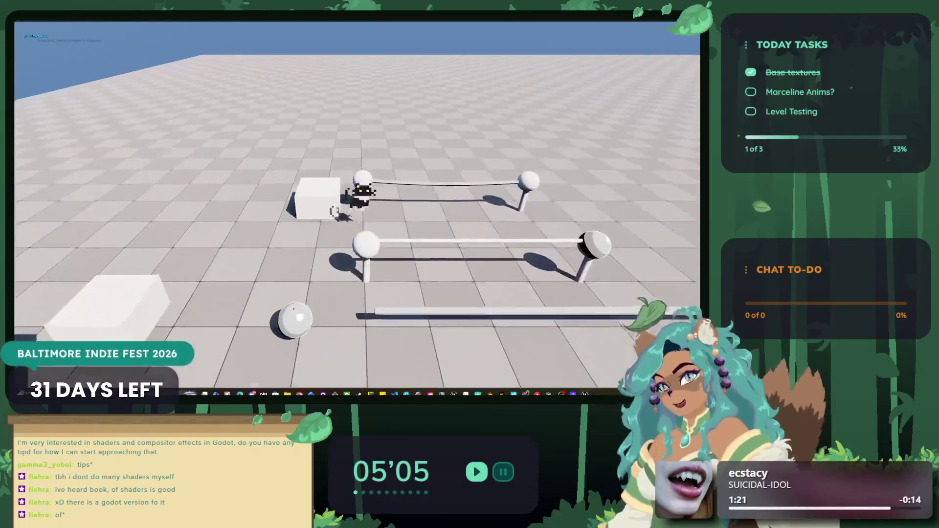
# Walk the cat onto a rail, stop the playtest, and fly close to the cable's sphere.
pyautogui.press('w')
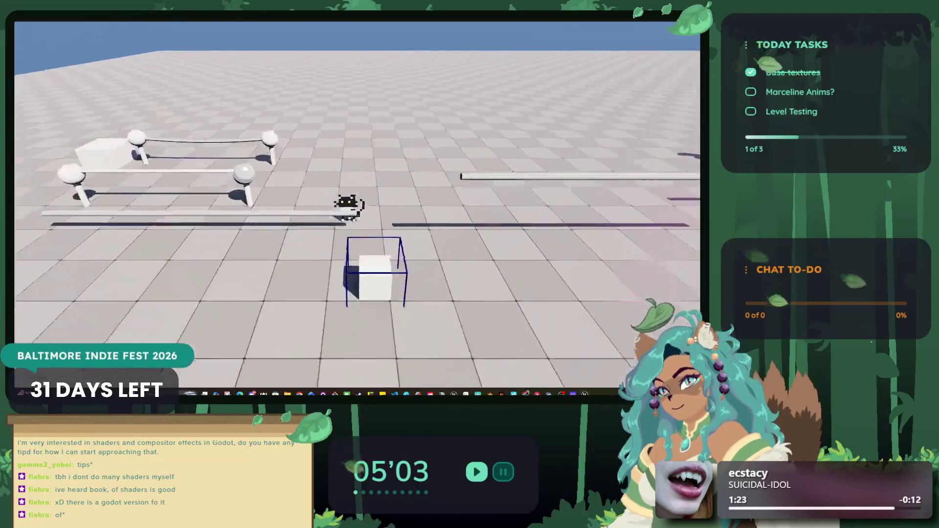
pyautogui.press('w')
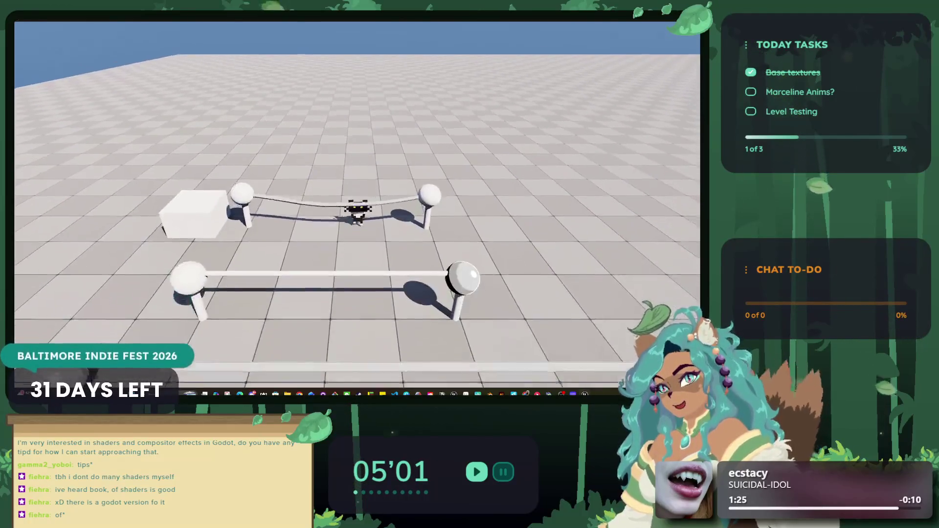
pyautogui.press('Escape')
pyautogui.click(348, 77)
pyautogui.moveTo(339, 94); pyautogui.dragTo(339, 95)
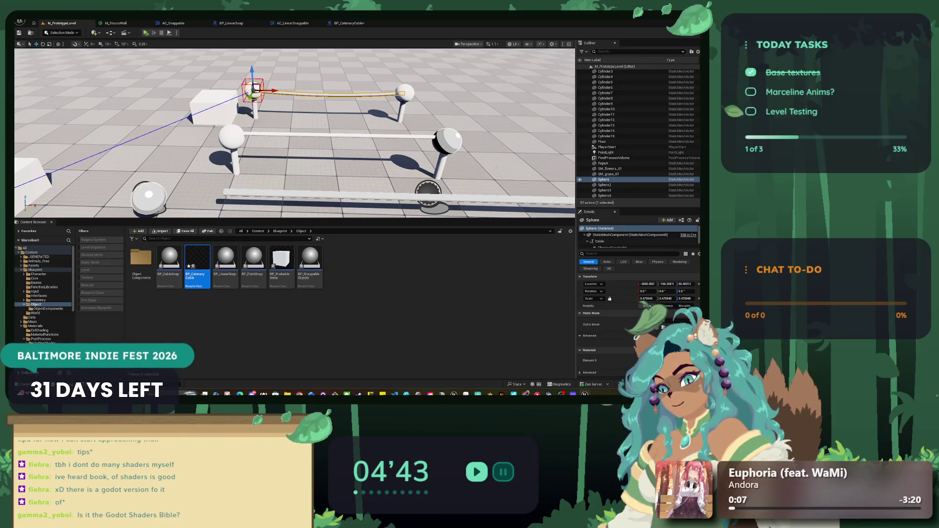
pyautogui.moveTo(255, 88)
pyautogui.mouseDown()
pyautogui.moveTo(336, 86)
pyautogui.moveTo(296, 89)
pyautogui.mouseUp()
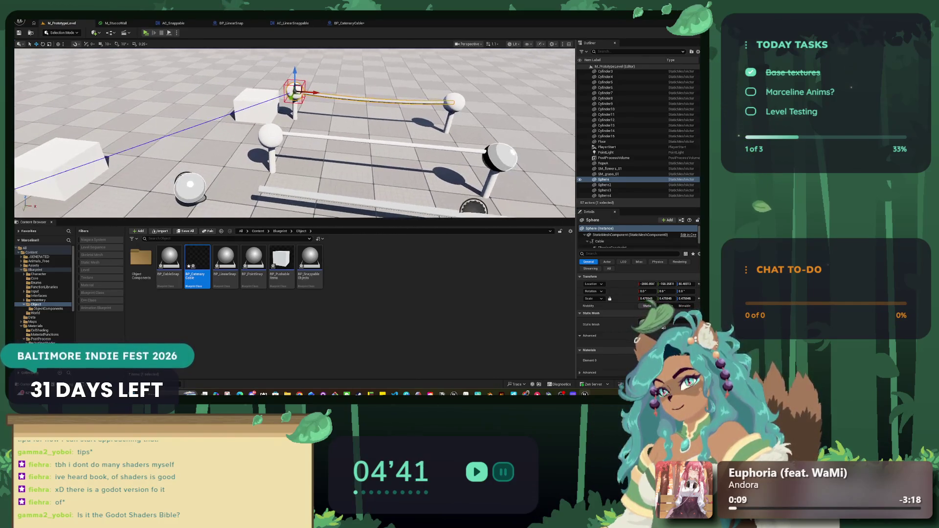
pyautogui.click(391, 144)
pyautogui.moveTo(392, 144); pyautogui.dragTo(389, 169)
pyautogui.click(390, 108)
pyautogui.moveTo(389, 108); pyautogui.dragTo(378, 123)
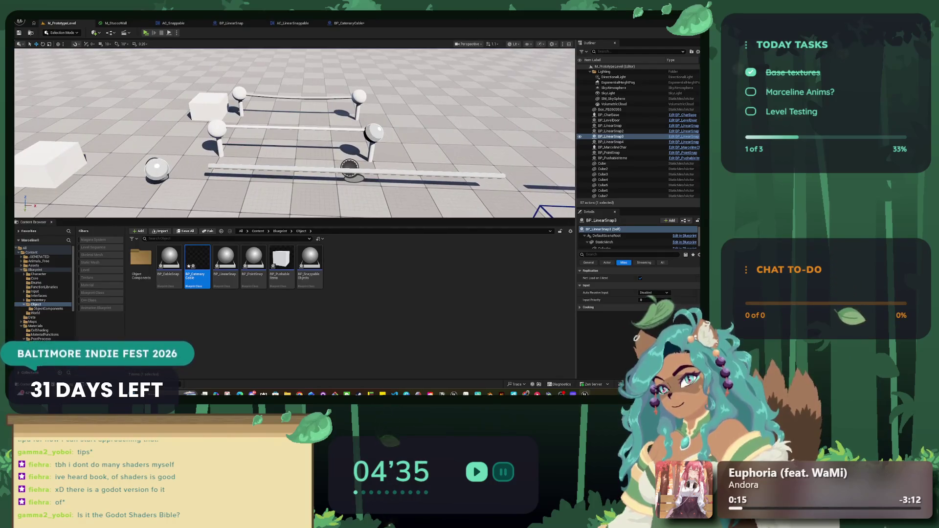
pyautogui.click(611, 248)
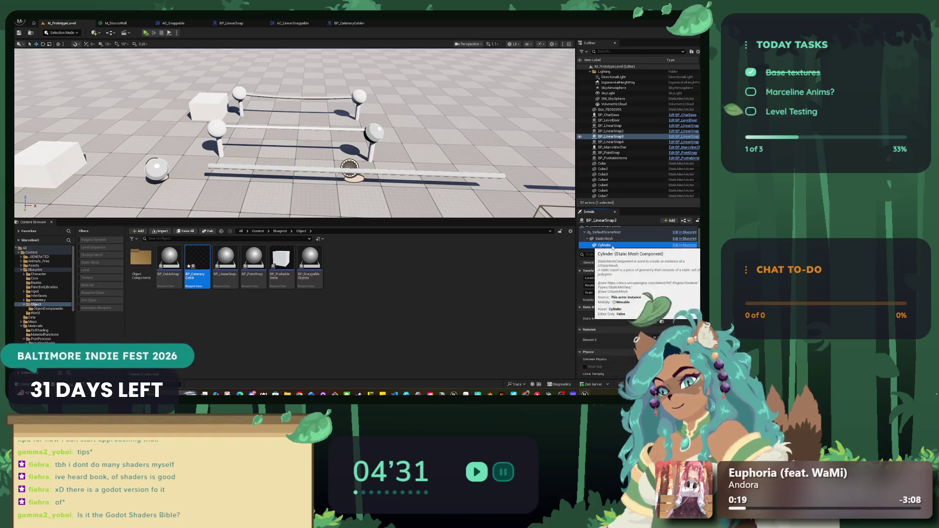
pyautogui.rightClick(614, 240)
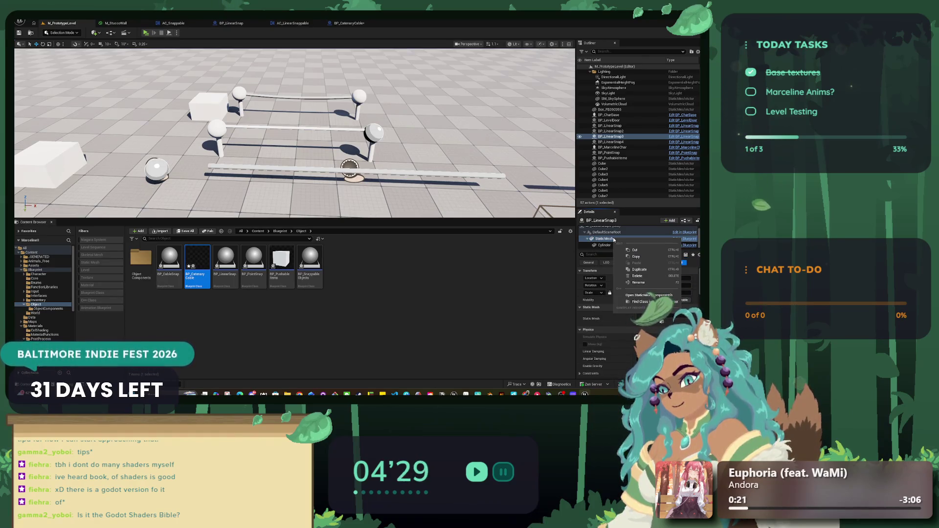
pyautogui.click(608, 246)
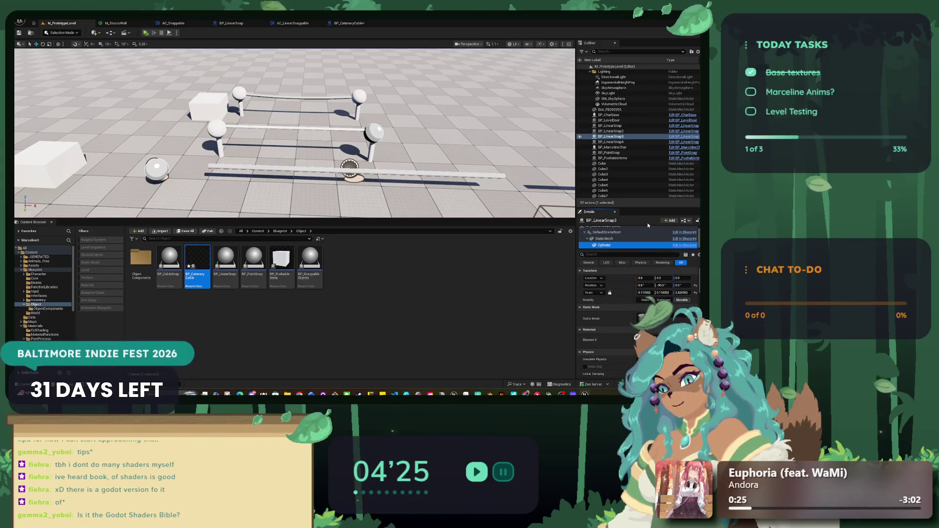
pyautogui.click(345, 170)
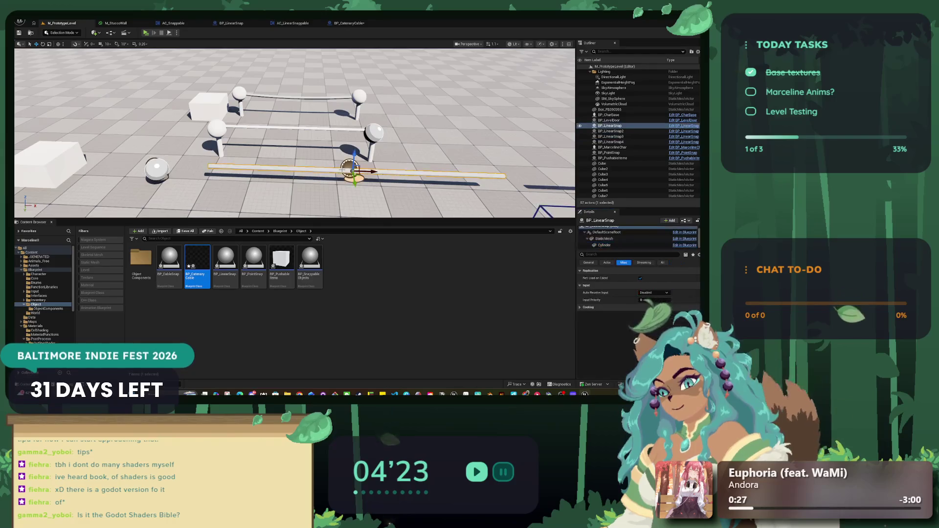
pyautogui.moveTo(344, 169)
pyautogui.mouseDown()
pyautogui.moveTo(345, 157)
pyautogui.moveTo(306, 156)
pyautogui.mouseUp()
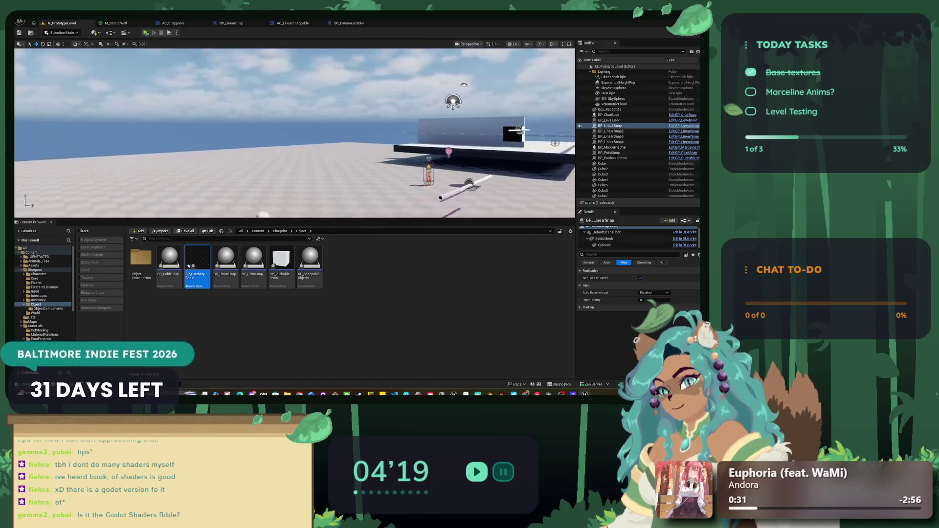
# Look through the AC_LinearSnappable and BP_CatenaryCable tabs, then return to M_PrototypeLevel.
pyautogui.click(291, 23)
pyautogui.click(342, 24)
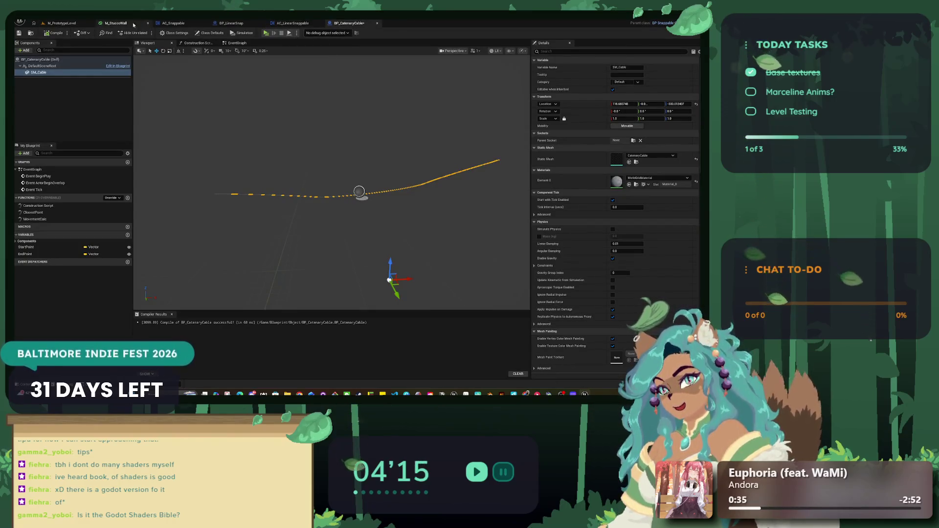
pyautogui.click(63, 23)
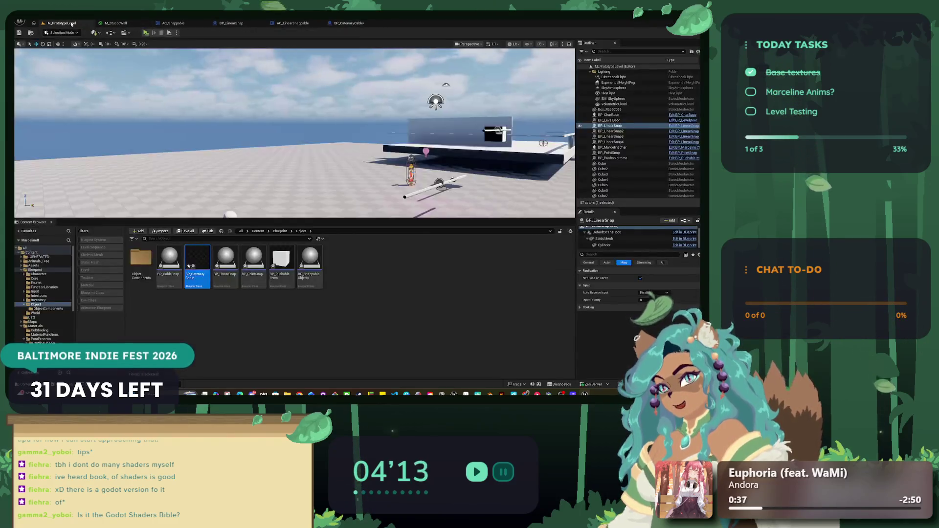
# Load M_PlayerHomeInterior from the File menu's level list.
pyautogui.click(54, 33)
pyautogui.click(32, 23)
pyautogui.moveTo(51, 54)
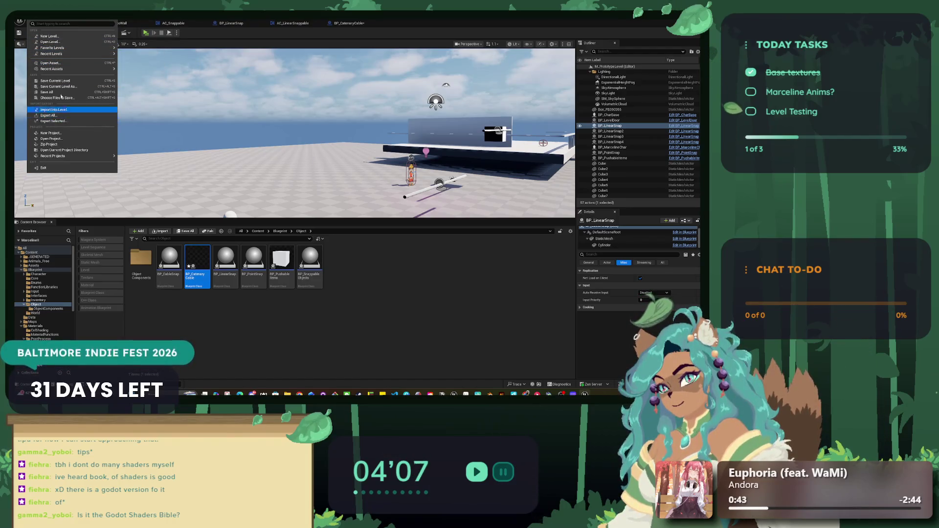
pyautogui.moveTo(83, 49)
pyautogui.click(137, 65)
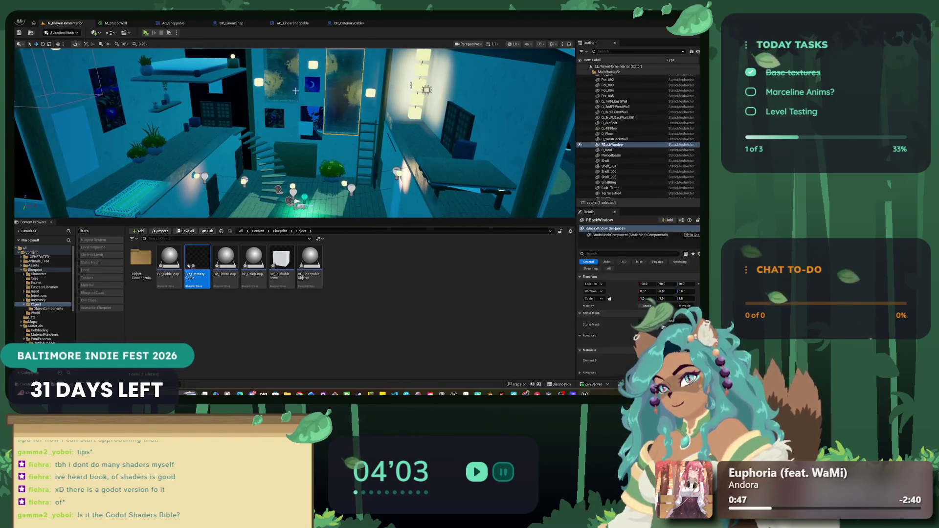
pyautogui.click(282, 97)
pyautogui.keyDown('ctrl'); pyautogui.click(219, 91); pyautogui.keyUp('ctrl')
pyautogui.press('g')
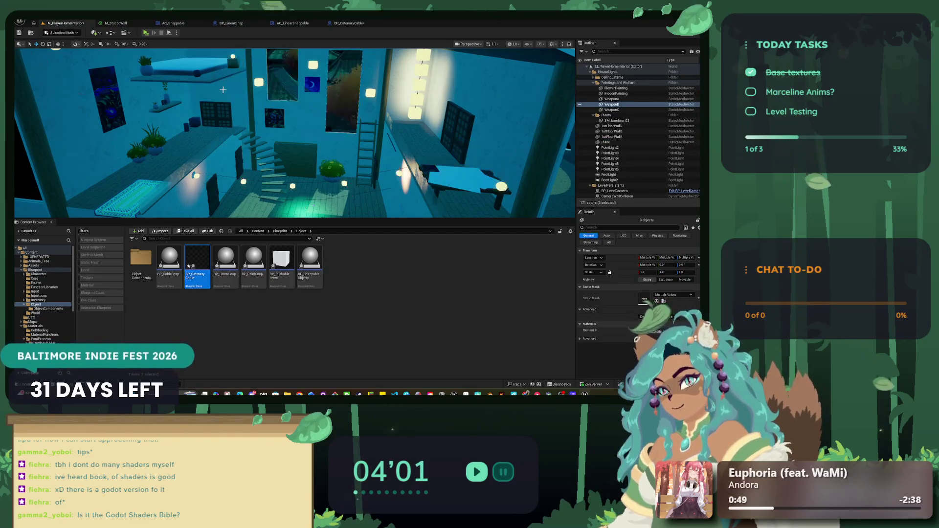
pyautogui.moveTo(225, 87); pyautogui.dragTo(274, 156)
# In BP_CatenaryCable, add a Cylinder component under SM_Cable.
pyautogui.click(348, 23)
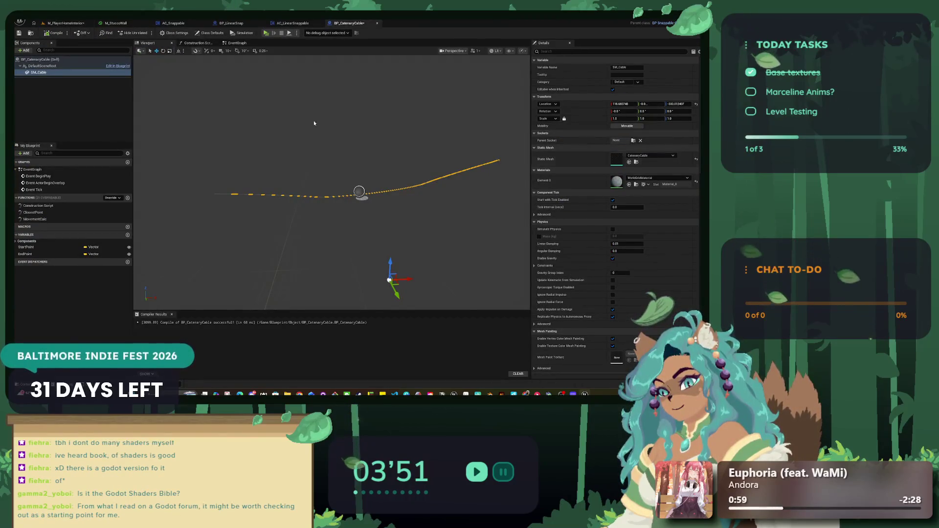
pyautogui.rightClick(50, 73)
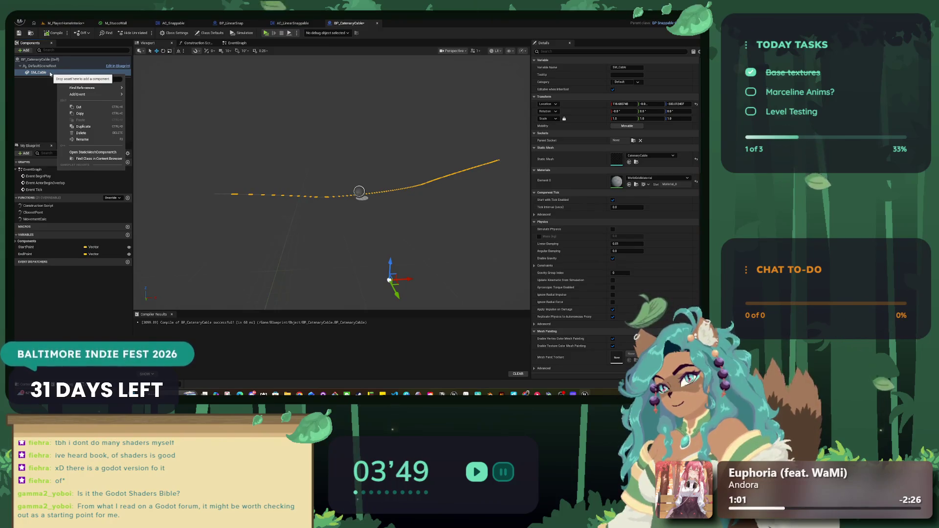
pyautogui.rightClick(44, 73)
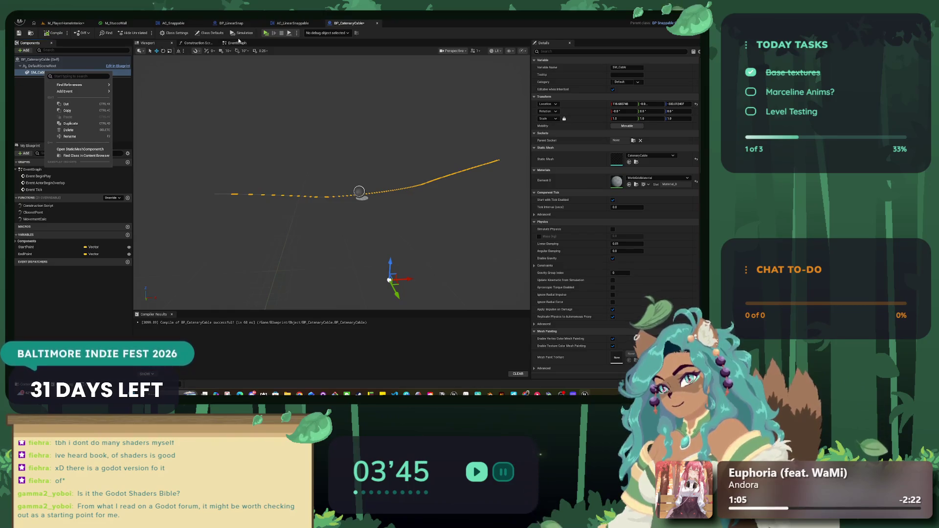
pyautogui.click(25, 50)
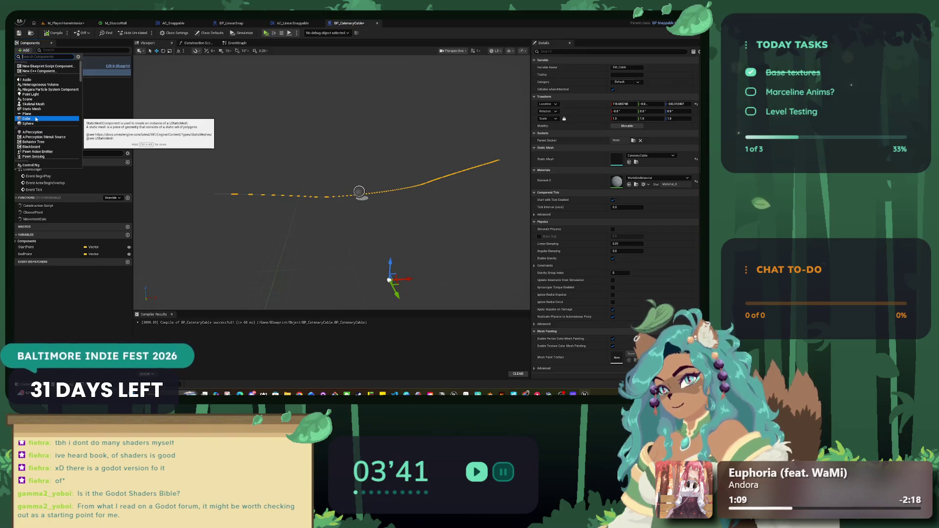
pyautogui.scroll(-1, 36, 120)
pyautogui.scroll(-5, 39, 112)
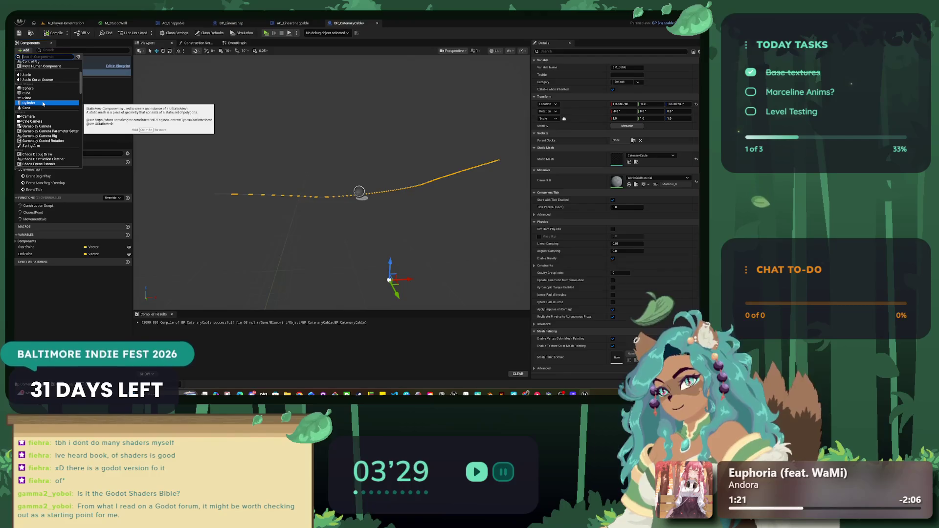
pyautogui.click(43, 104)
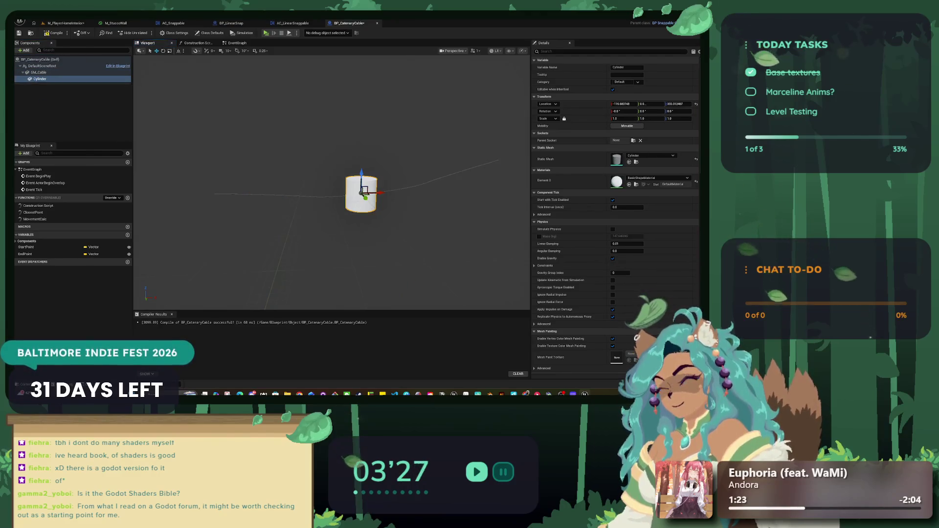
# Add a test SplineMesh component under the Cylinder.
pyautogui.click(24, 50)
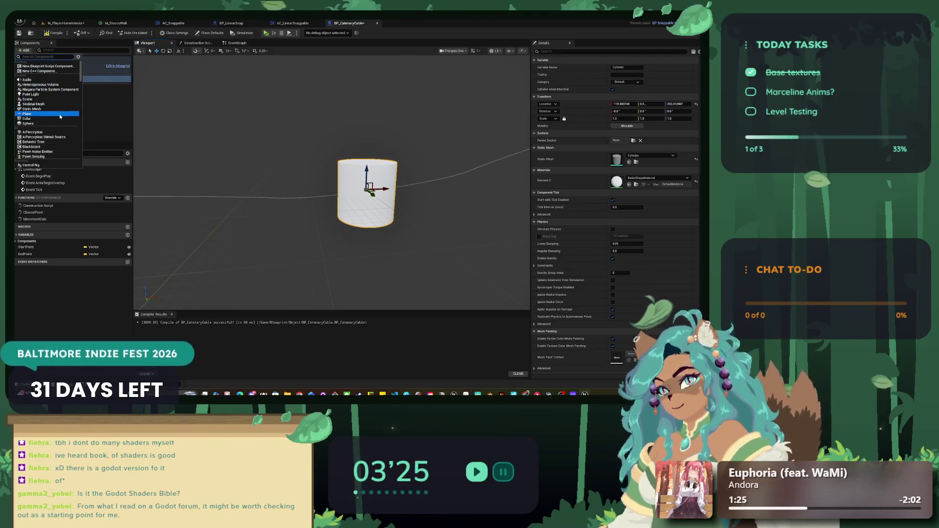
pyautogui.scroll(-5, 60, 117)
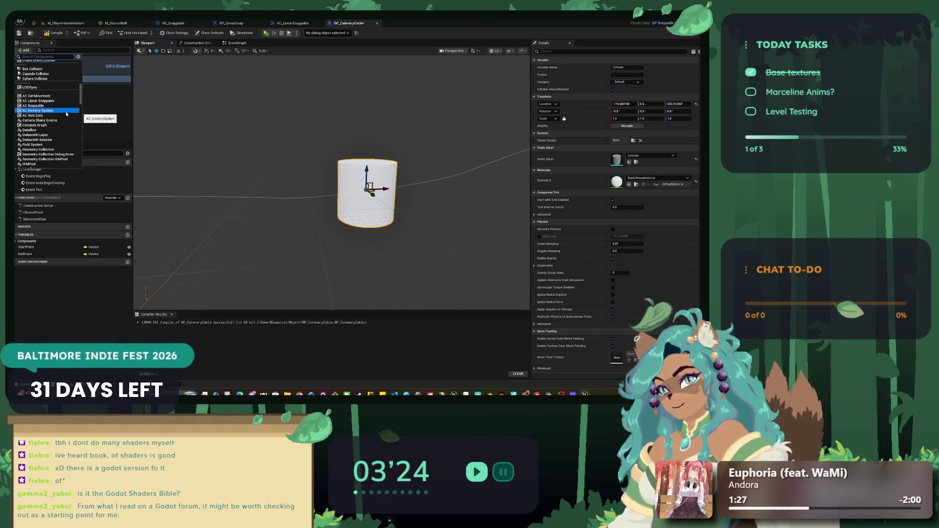
pyautogui.write('conse')
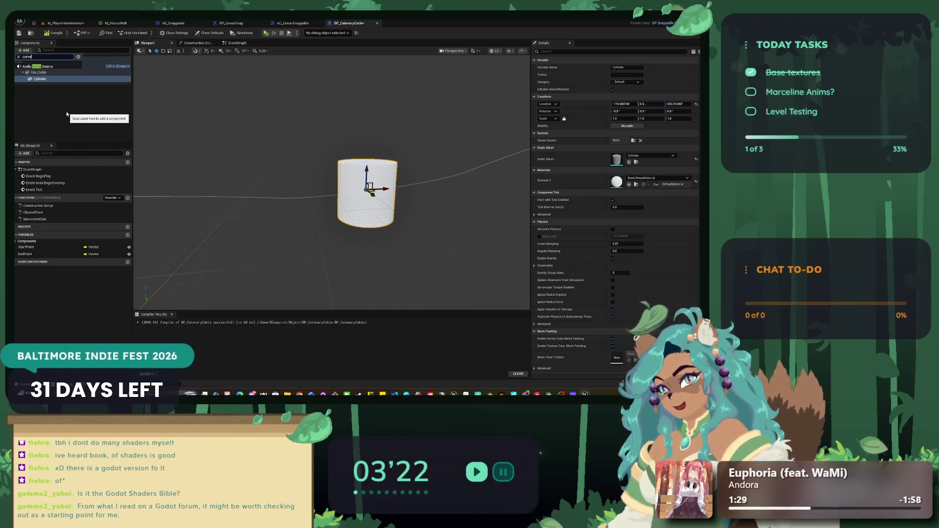
pyautogui.press('BackSpace')
pyautogui.press('BackSpace')
pyautogui.press('BackSpace')
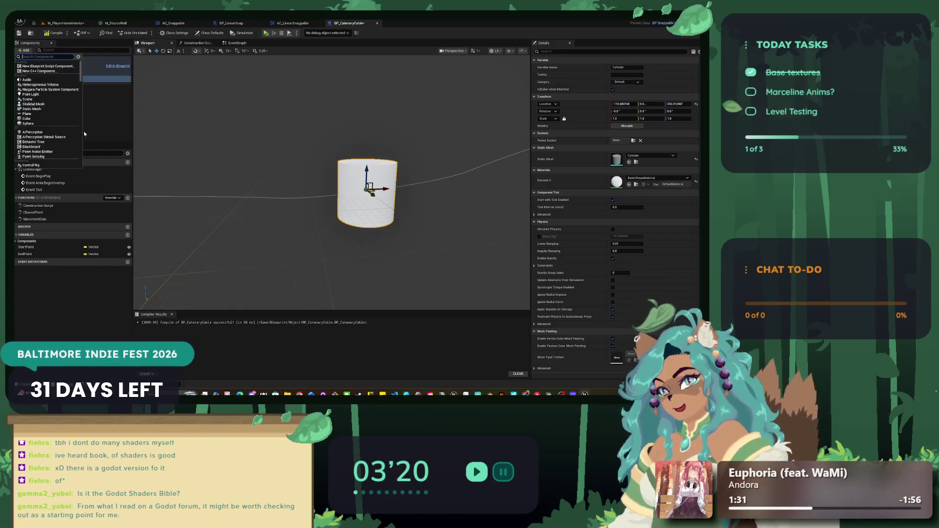
pyautogui.scroll(-5, 65, 142)
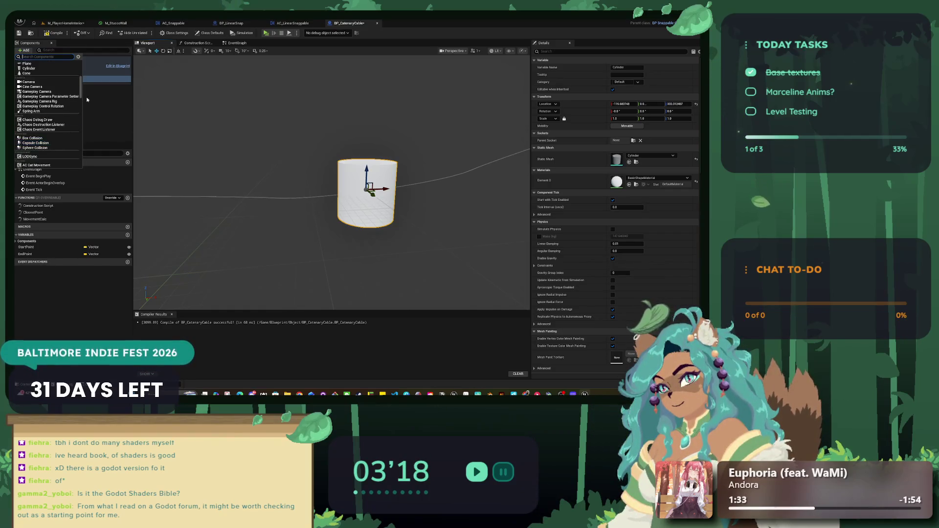
pyautogui.scroll(-6, 81, 99)
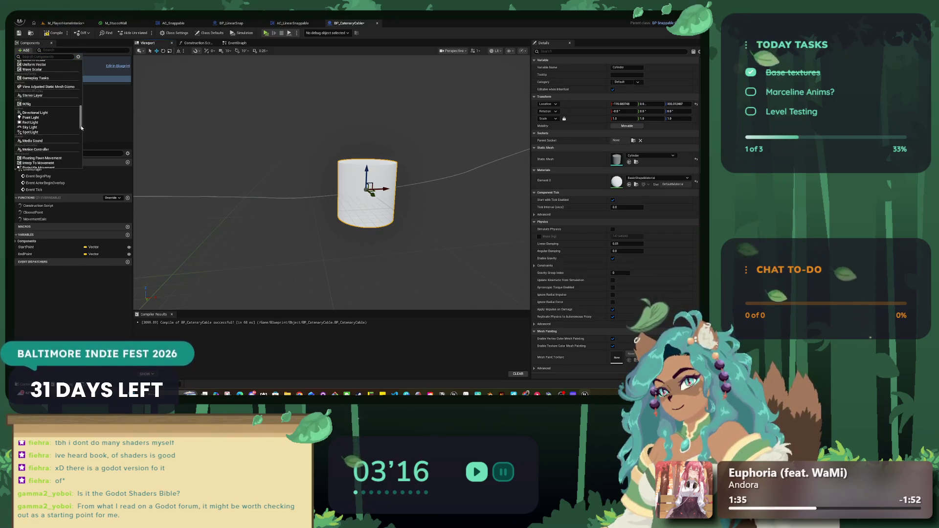
pyautogui.moveTo(81, 128); pyautogui.dragTo(82, 163)
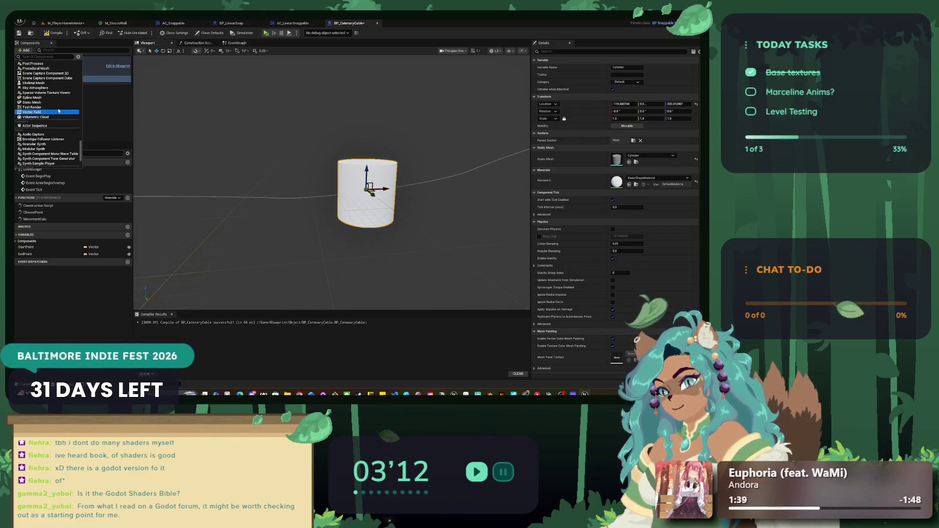
pyautogui.click(55, 101)
pyautogui.press('Return')
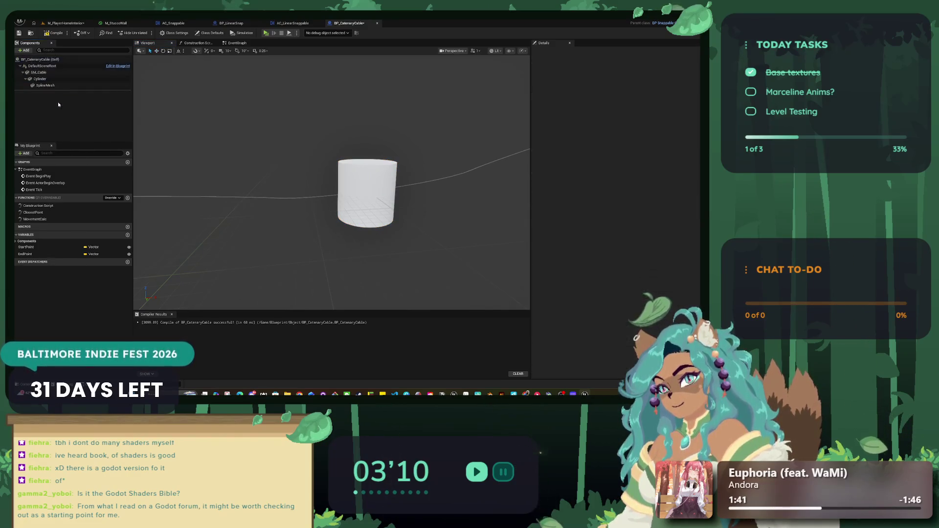
# Delete the test SplineMesh component and reselect SM_Cable.
pyautogui.scroll(-5, 330, 198)
pyautogui.scroll(5, 330, 198)
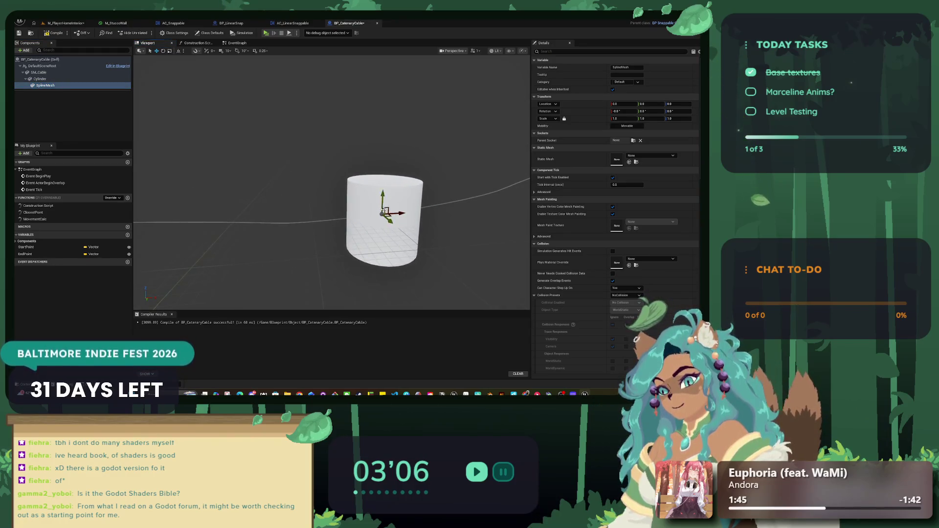
pyautogui.moveTo(364, 156); pyautogui.dragTo(237, 163)
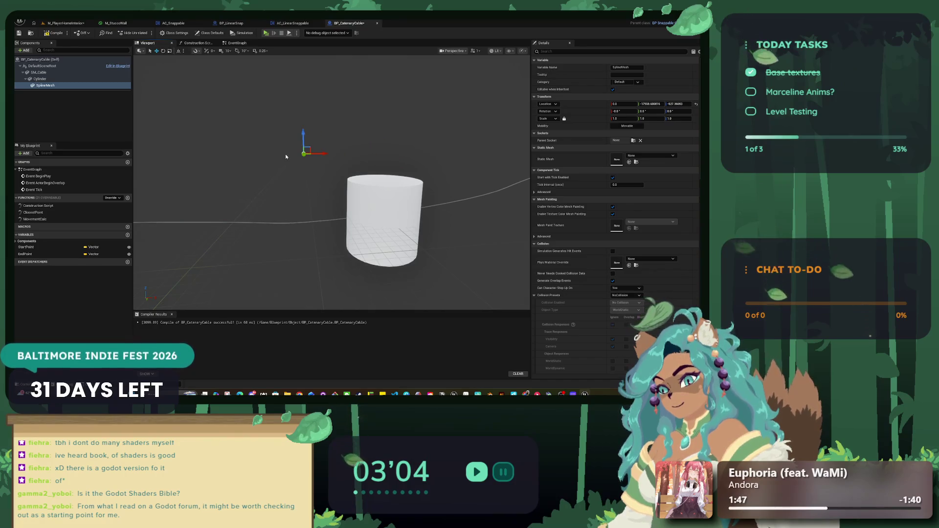
pyautogui.press('Delete')
pyautogui.click(54, 73)
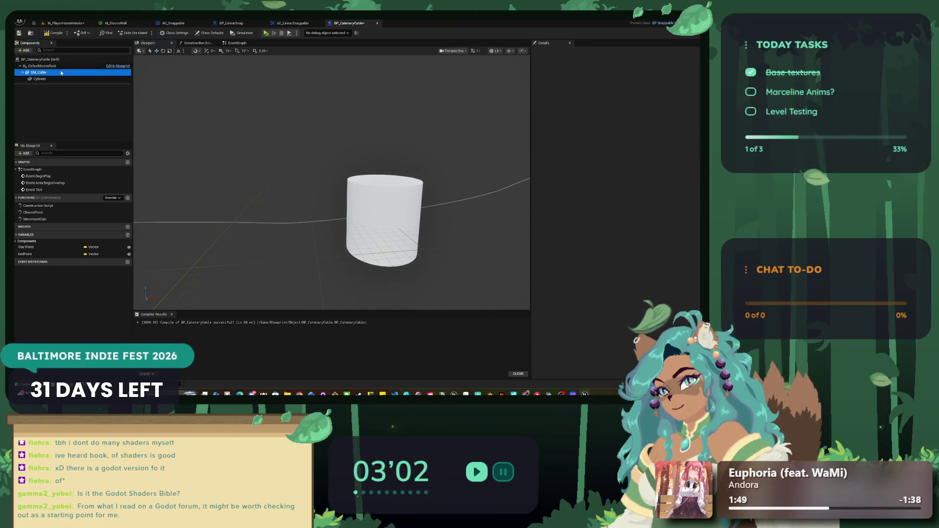
# Rename the SM_Cable component to StaticMesh.
pyautogui.rightClick(61, 75)
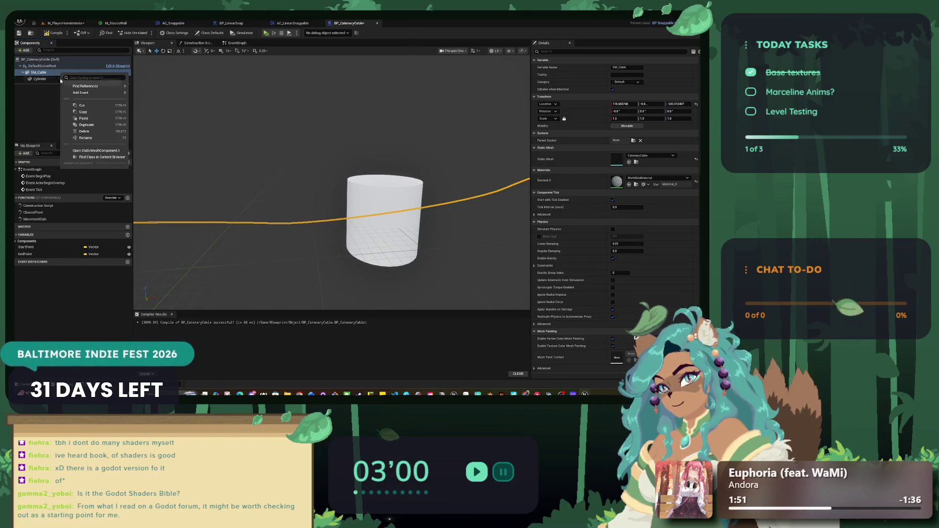
pyautogui.click(87, 137)
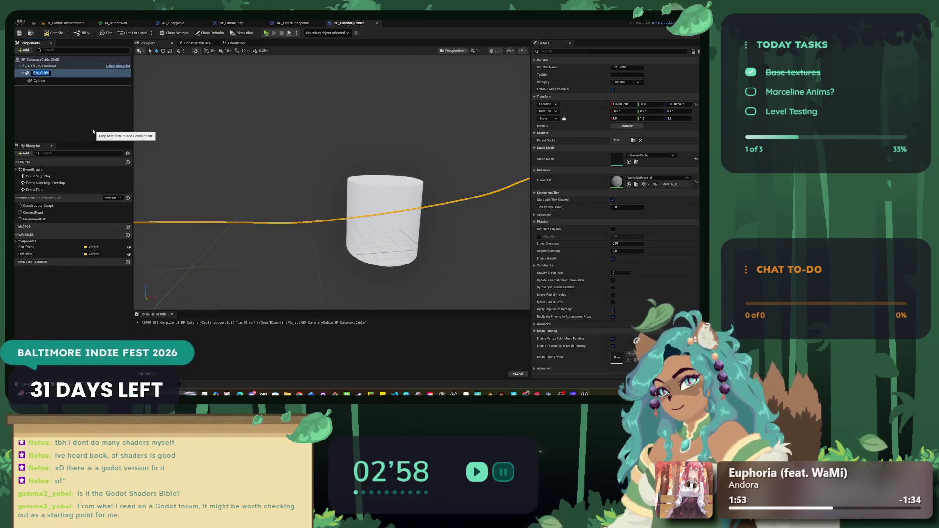
pyautogui.write('StaticMesh')
pyautogui.press('Return')
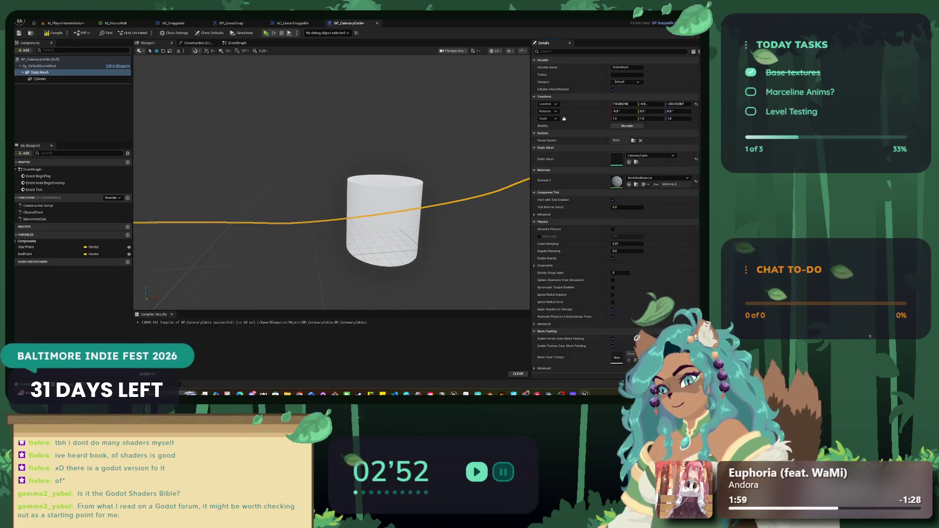
# Give the Cylinder the CatenaryCable mesh and lower it along Z to 75.24.
pyautogui.click(81, 79)
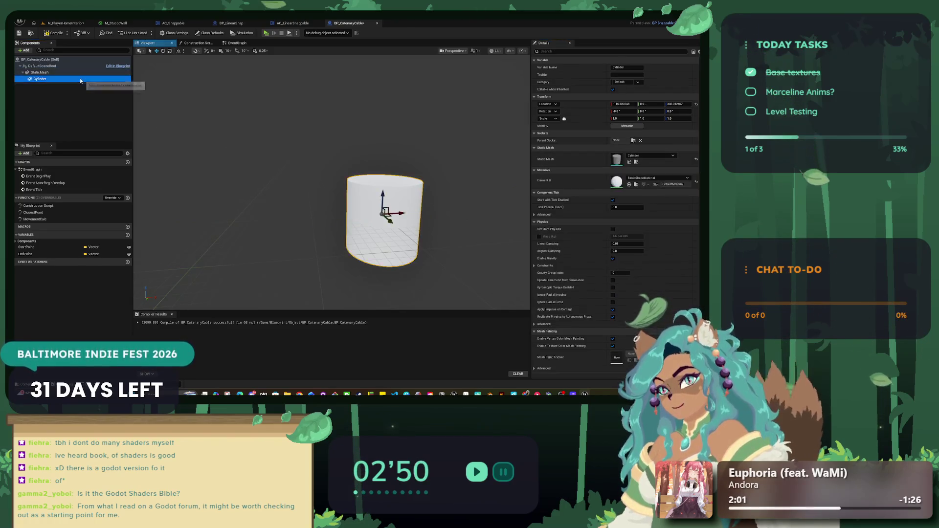
pyautogui.click(631, 156)
pyautogui.write('cater')
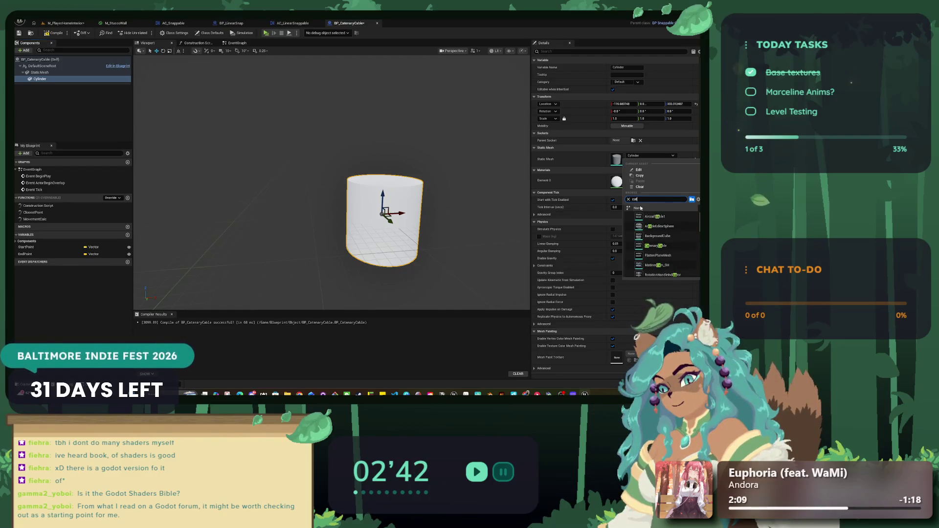
pyautogui.click(655, 216)
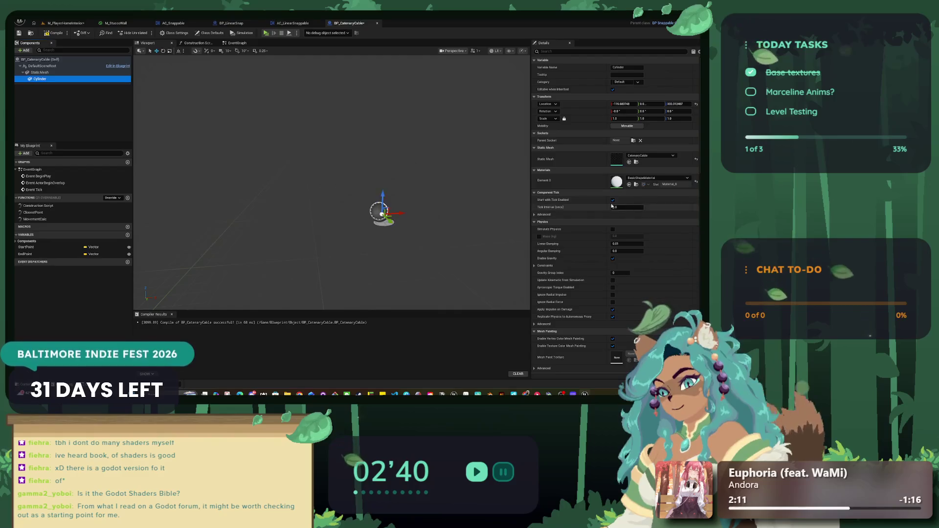
pyautogui.moveTo(355, 230)
pyautogui.mouseDown()
pyautogui.moveTo(338, 210)
pyautogui.moveTo(352, 208)
pyautogui.moveTo(353, 264)
pyautogui.moveTo(397, 266)
pyautogui.moveTo(384, 260)
pyautogui.mouseUp()
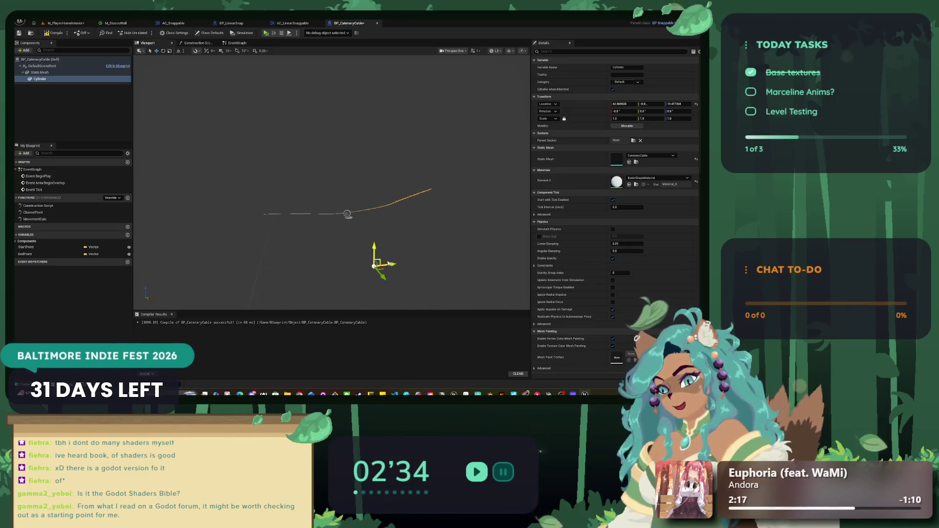
# Playtest the cat around the home interior and stairs, then stop and reopen BP_CatenaryCable.
pyautogui.click(64, 22)
pyautogui.hotkey('alt', 'p')
pyautogui.press('w')
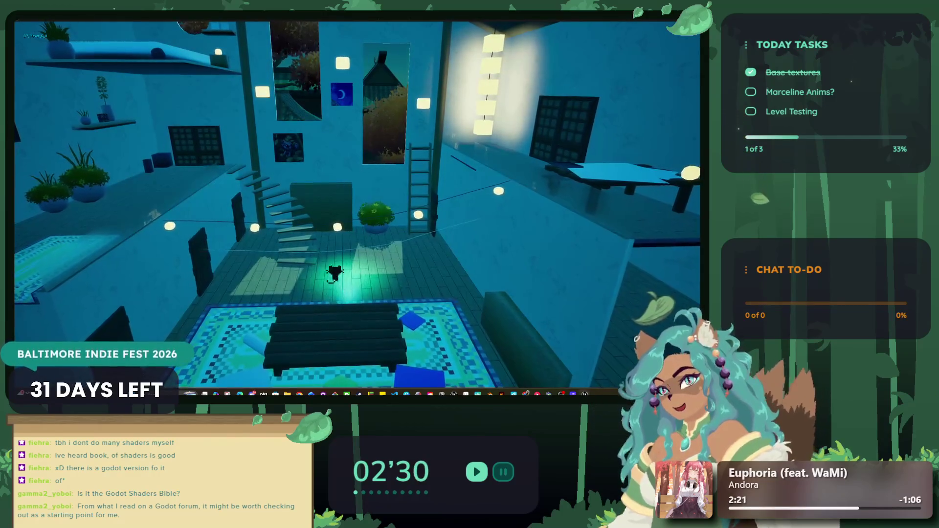
pyautogui.press('s')
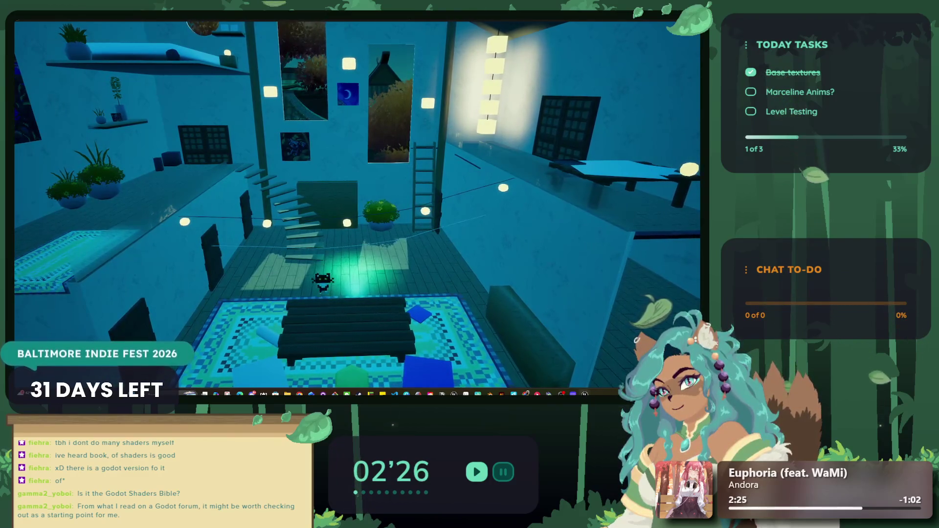
pyautogui.press('space')
pyautogui.press('d')
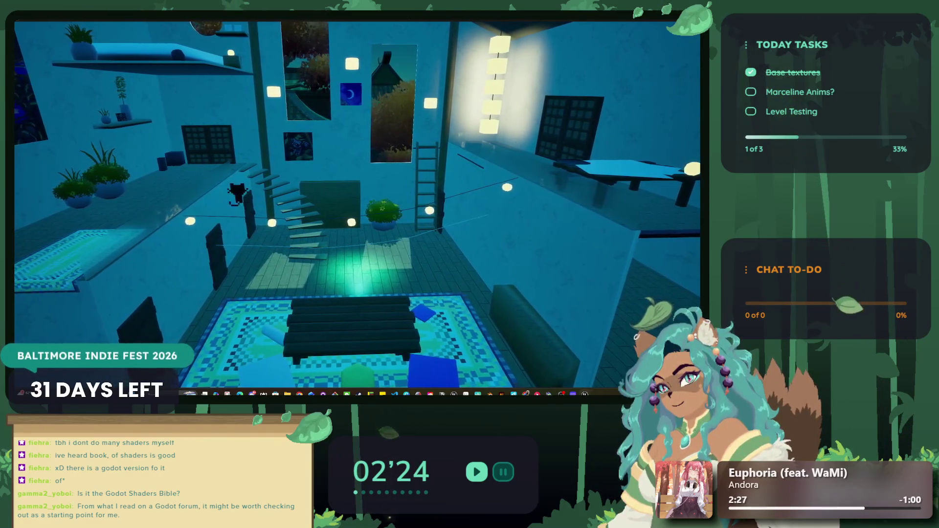
pyautogui.press('space')
pyautogui.press('d')
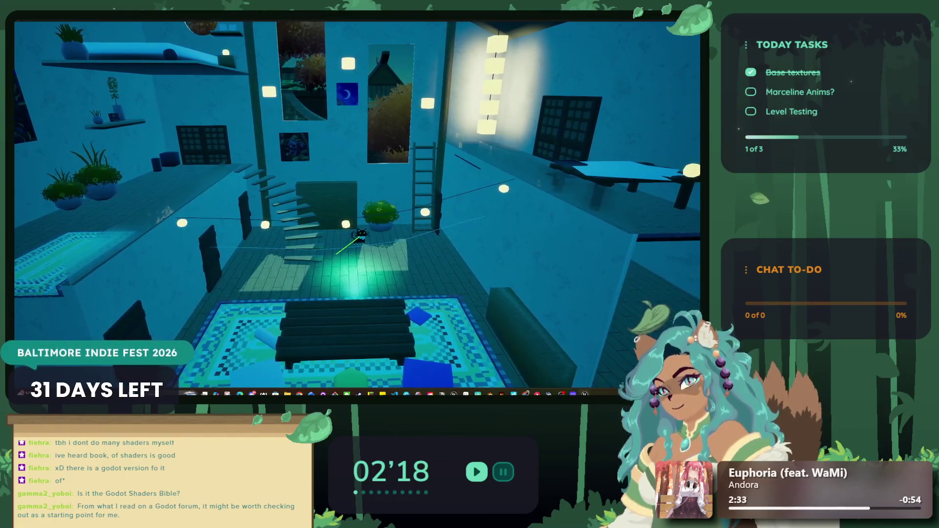
pyautogui.press('Escape')
pyautogui.doubleClick(197, 264)
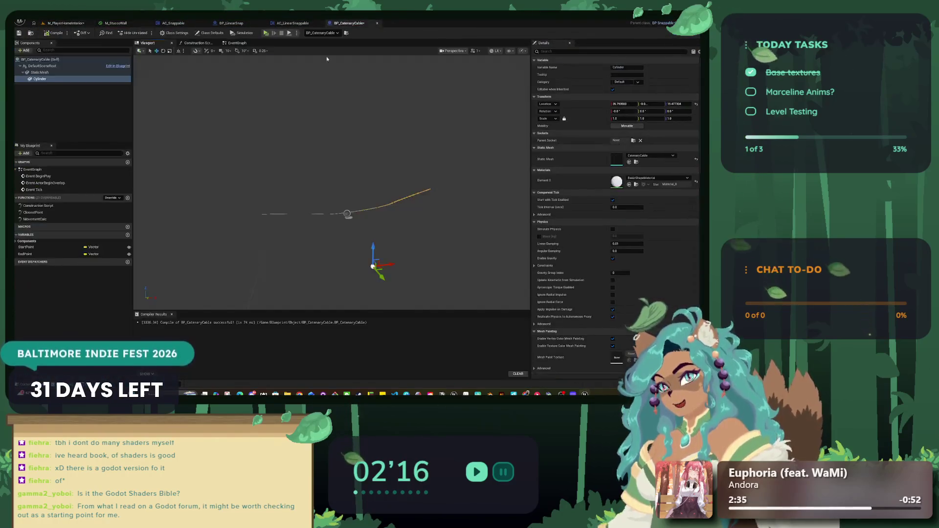
# Delete the Cylinder component, leaving only StaticMesh, then compile and close BP_CatenaryCable.
pyautogui.rightClick(66, 79)
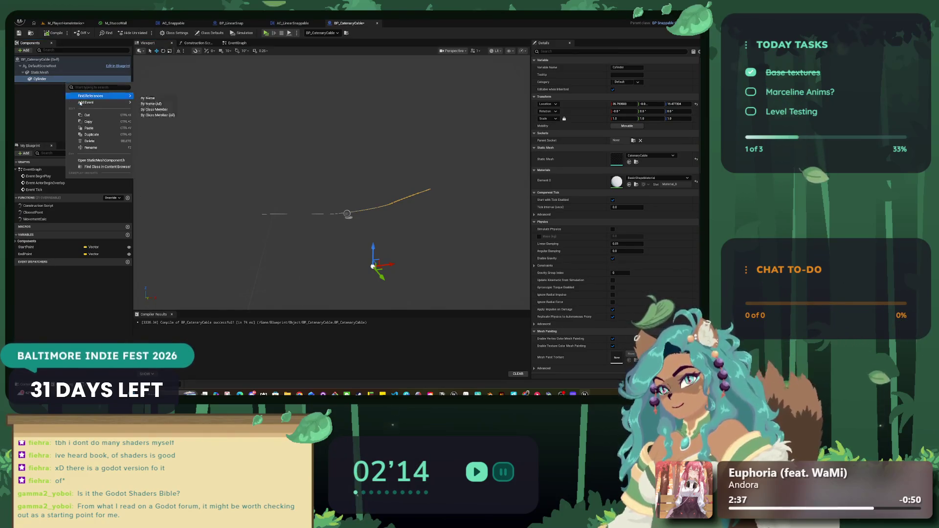
pyautogui.click(90, 141)
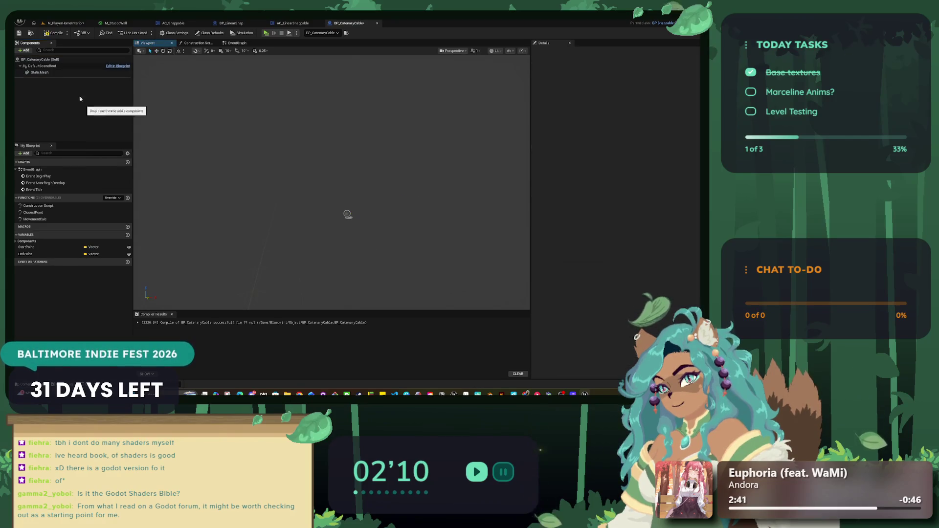
pyautogui.click(68, 73)
pyautogui.click(25, 51)
pyautogui.scroll(-3, 49, 122)
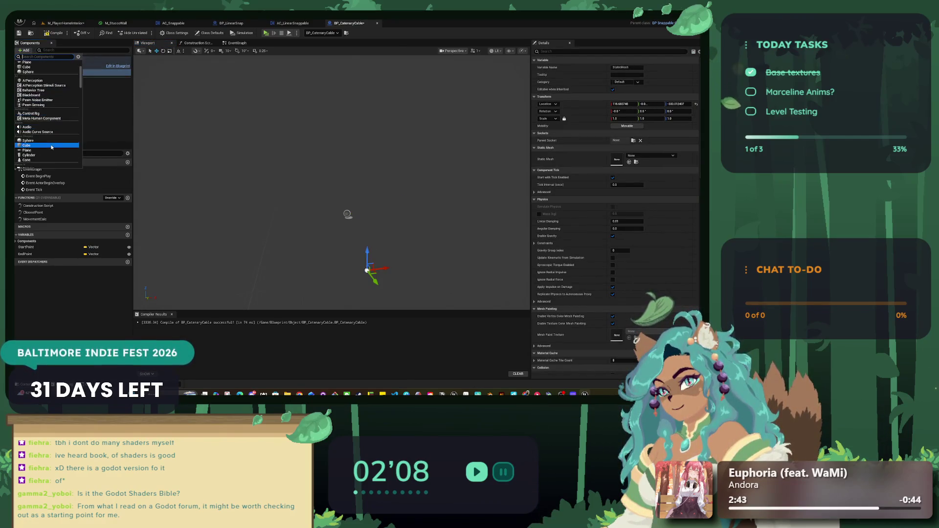
pyautogui.scroll(-10, 52, 147)
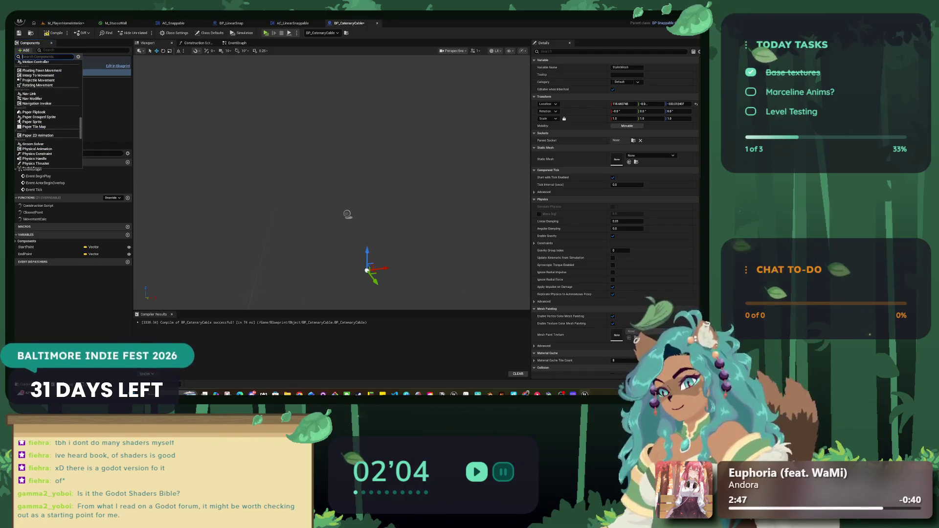
pyautogui.press('Escape')
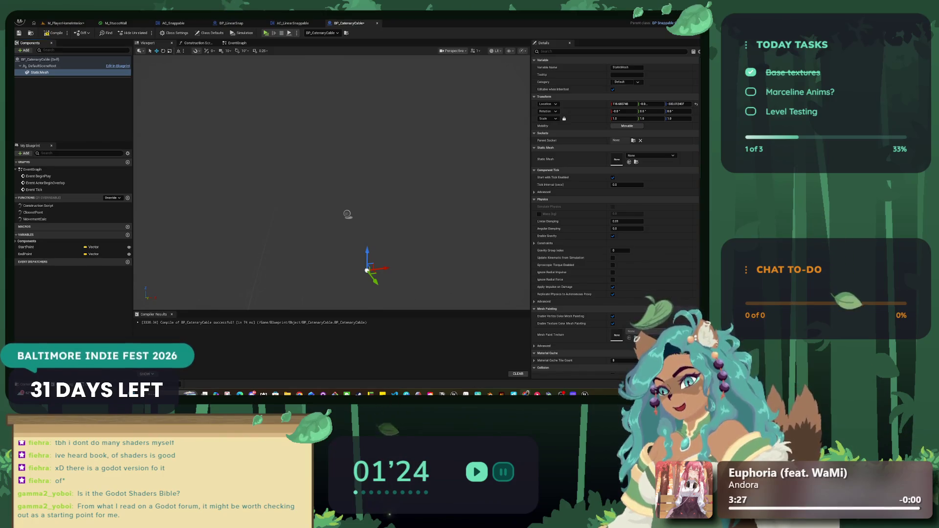
pyautogui.click(57, 32)
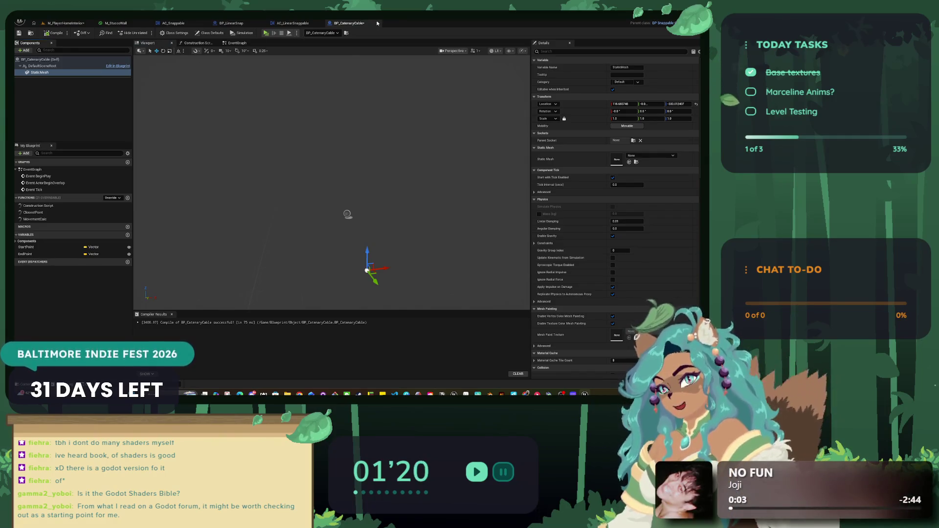
pyautogui.click(377, 23)
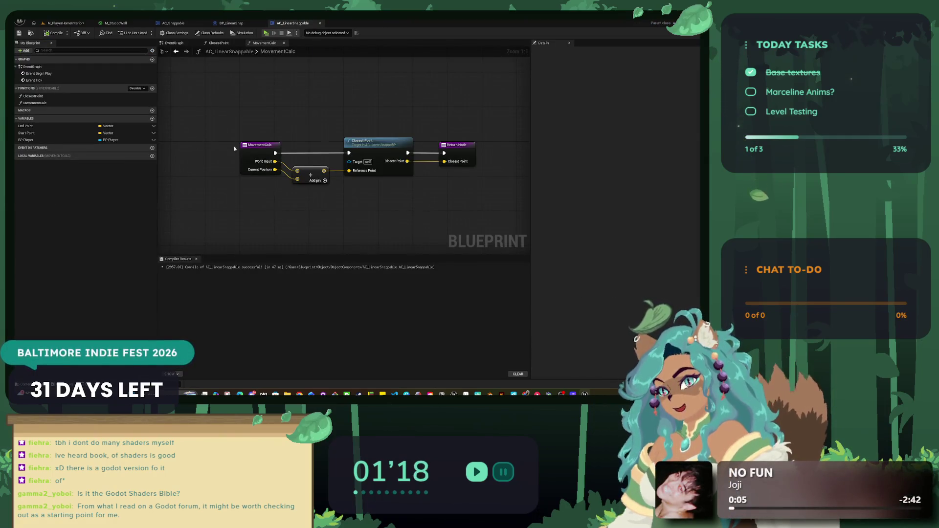
# Return to the M_PlayerHomeInterior level tab.
pyautogui.scroll(-2, 226, 146)
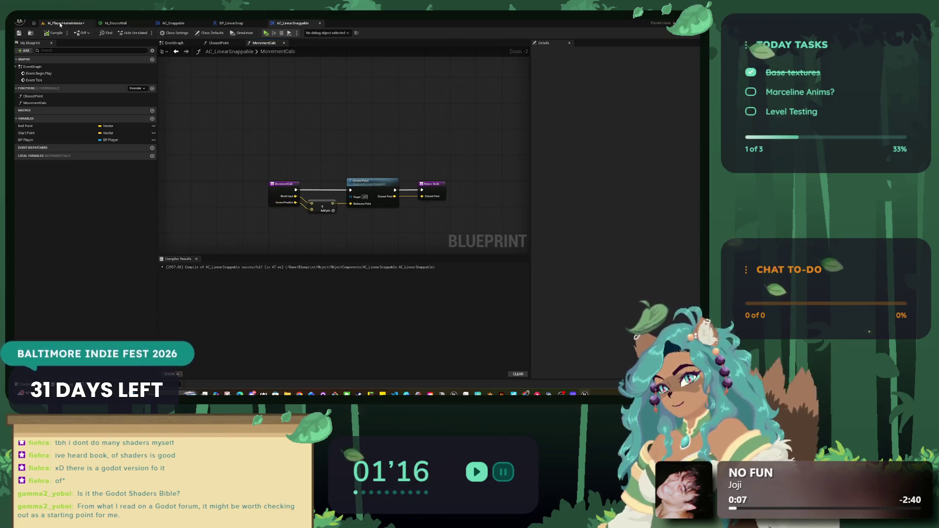
pyautogui.click(60, 23)
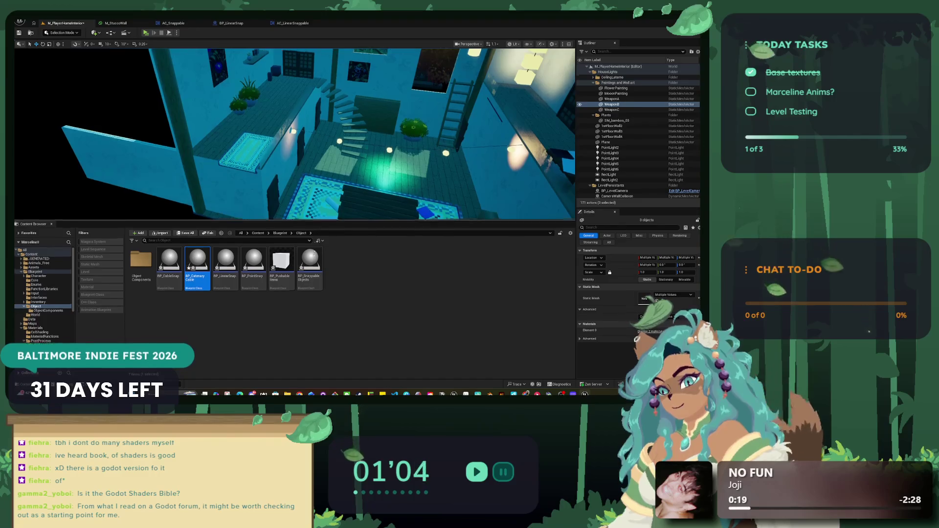
# Enlarge the level viewport and filter the Outliner to BP_ actors.
pyautogui.moveTo(318, 218); pyautogui.dragTo(318, 323)
pyautogui.click(317, 223)
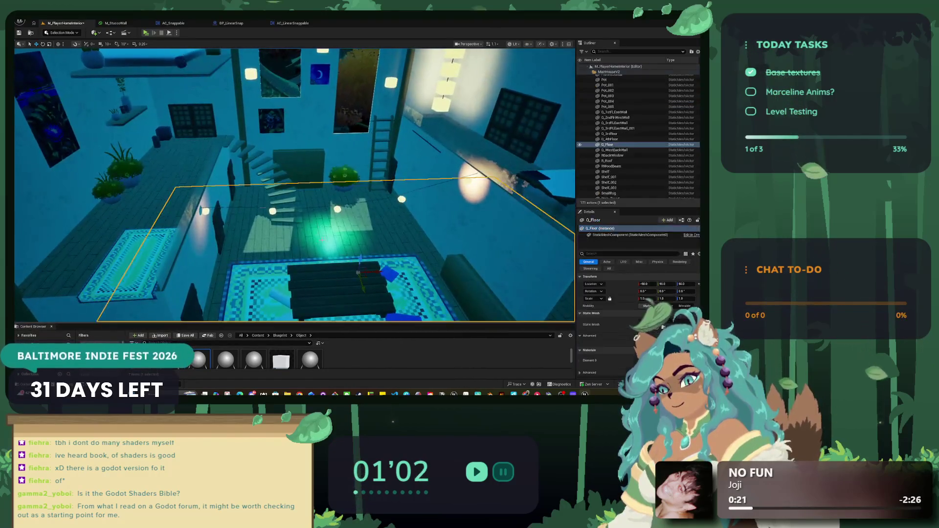
pyautogui.click(605, 52)
pyautogui.write('BP_')
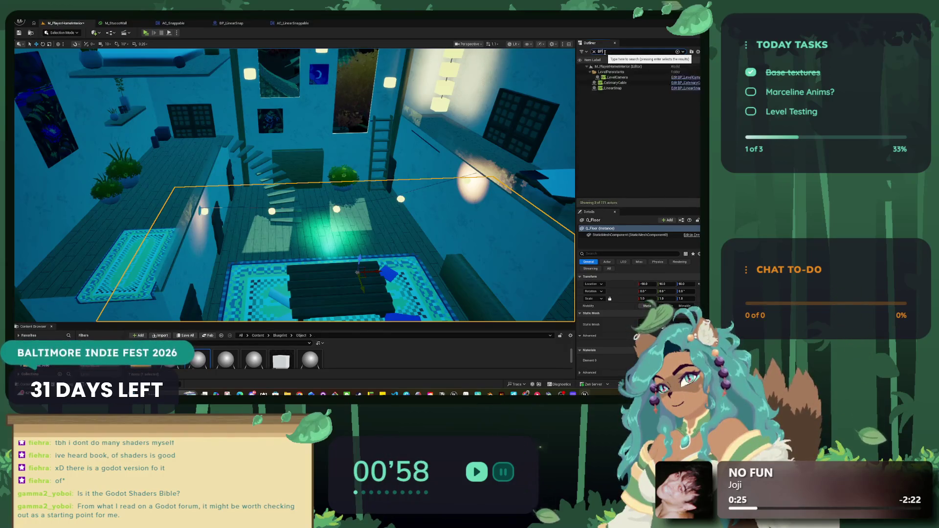
pyautogui.press('BackSpace')
pyautogui.press('BackSpace')
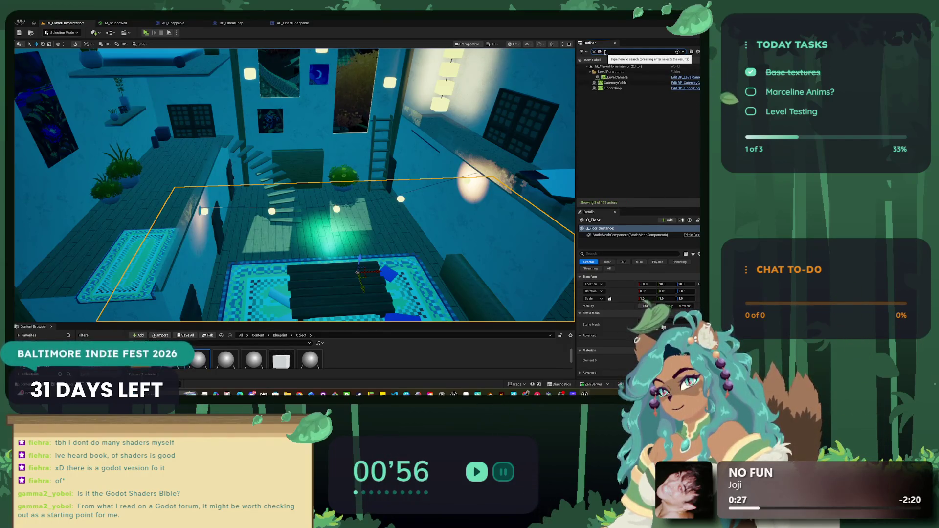
# Delete BP_CatenaryCable from the level and drag BP_LinearSnap lower along Z.
pyautogui.click(598, 82)
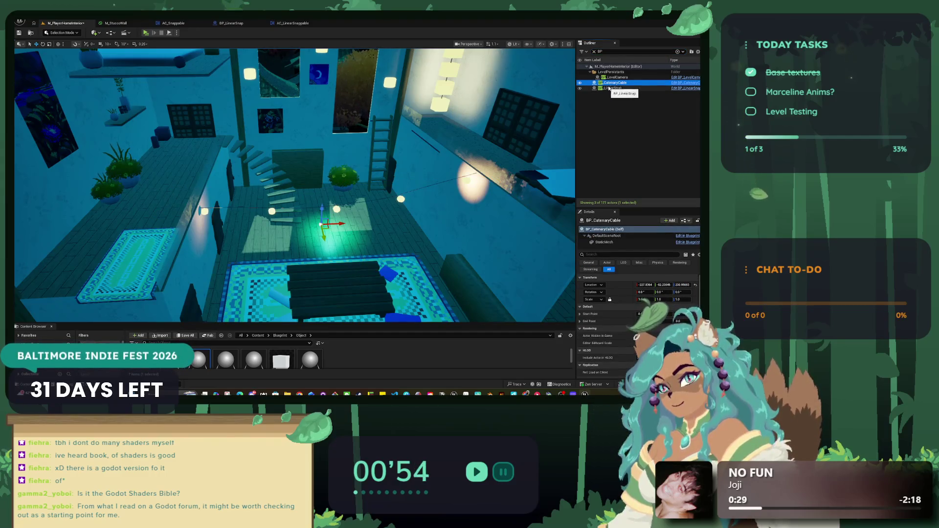
pyautogui.press('Delete')
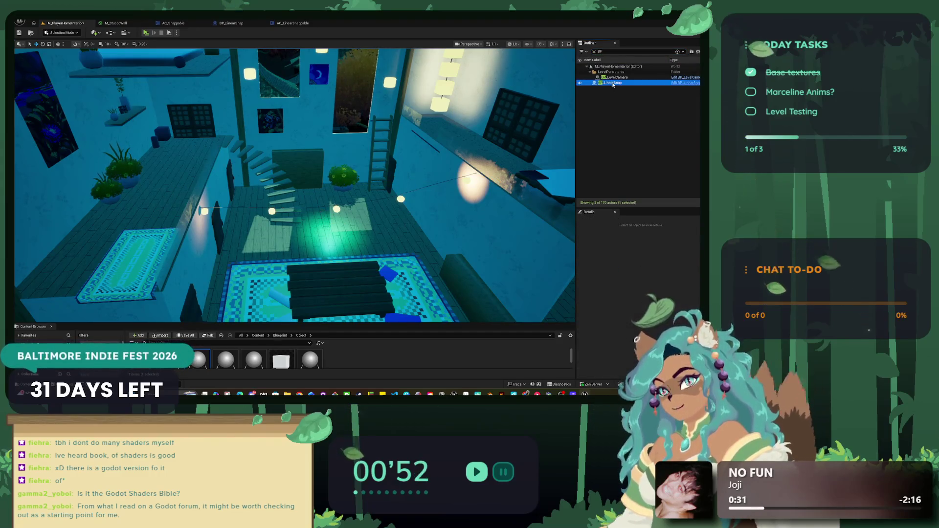
pyautogui.click(303, 213)
pyautogui.moveTo(305, 215)
pyautogui.mouseDown()
pyautogui.moveTo(303, 198)
pyautogui.moveTo(332, 199)
pyautogui.mouseUp()
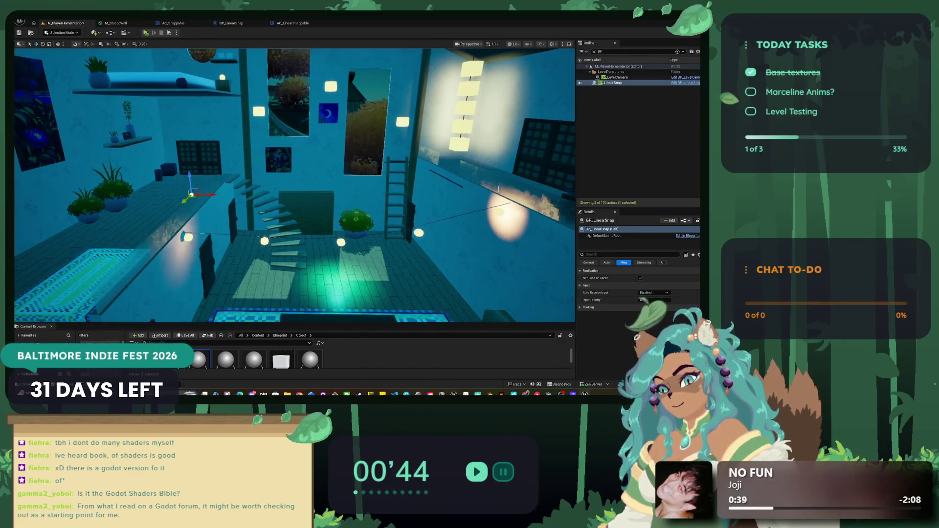
# Add a StaticMesh component to BP_LinearSnap from the Details Add menu.
pyautogui.rightClick(616, 235)
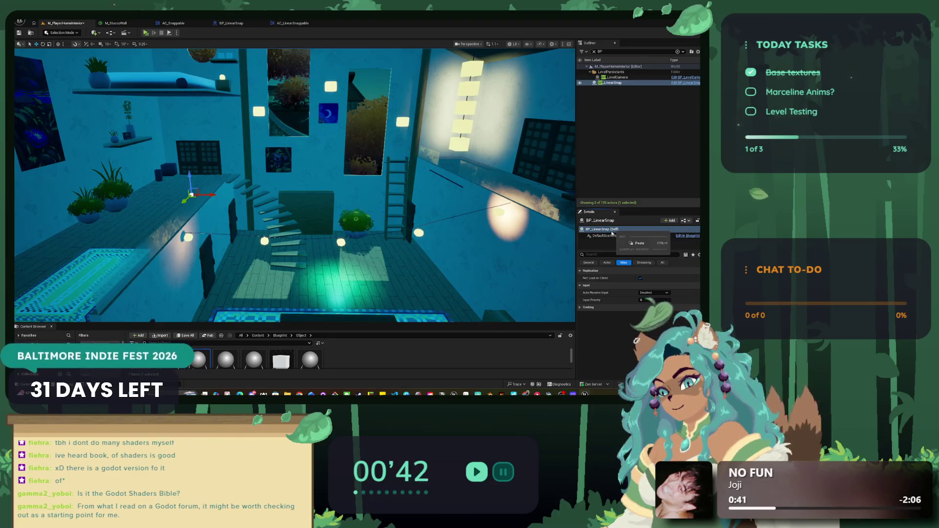
pyautogui.click(669, 221)
pyautogui.write('tat')
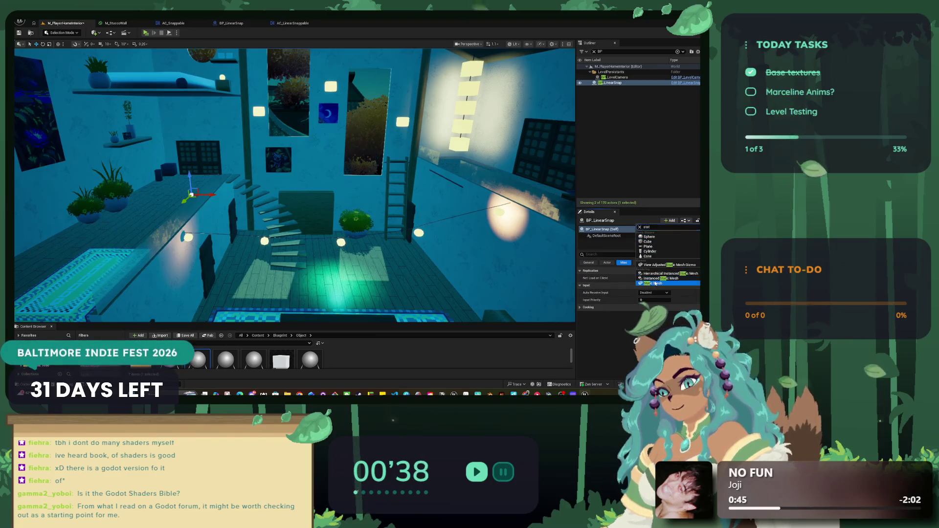
pyautogui.click(653, 283)
# Add a Cylinder component to BP_LinearSnap and confirm its name.
pyautogui.click(668, 220)
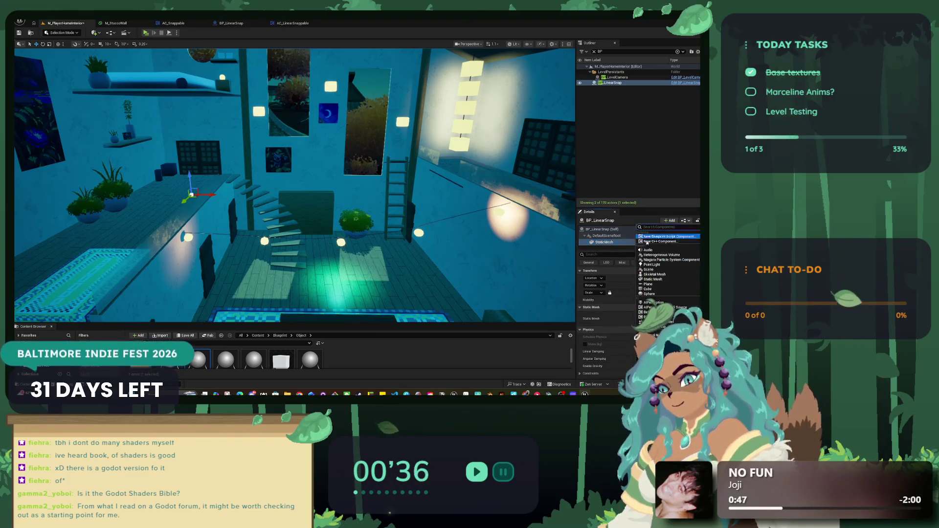
pyautogui.scroll(-2, 652, 292)
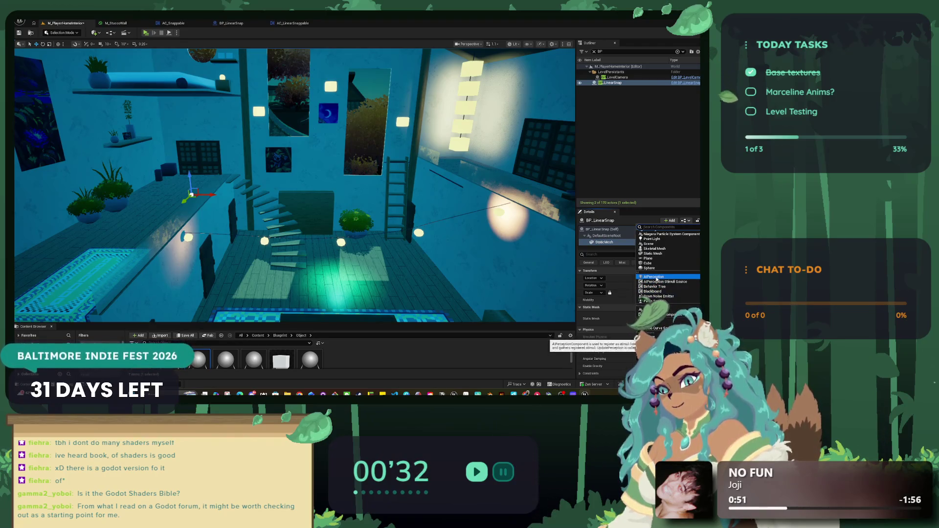
pyautogui.click(660, 236)
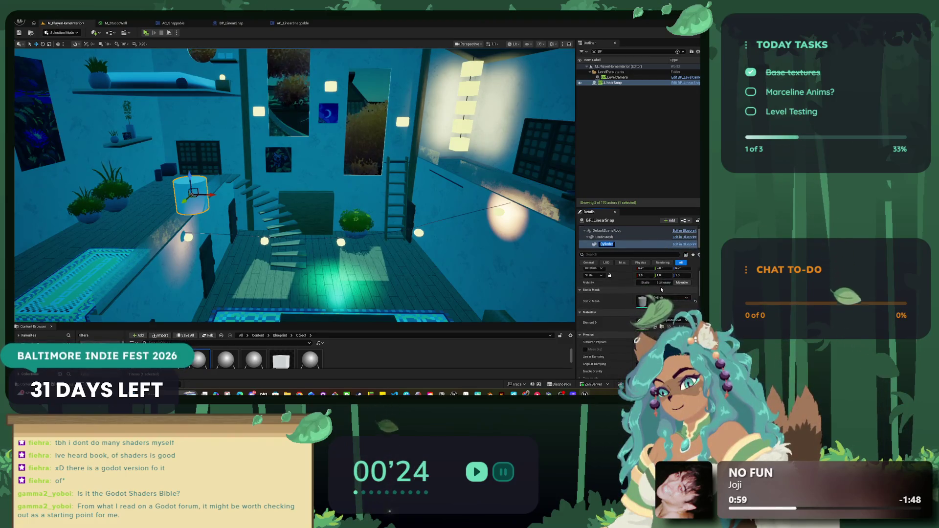
pyautogui.click(659, 292)
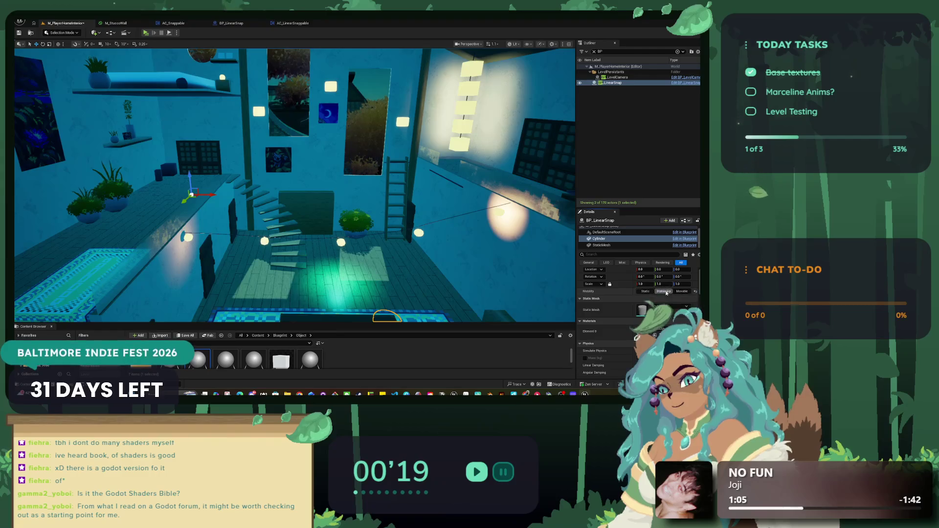
# Attach the Cylinder under StaticMesh, try yaw -7° and -8°, then undo the Cylinder changes.
pyautogui.moveTo(606, 248); pyautogui.dragTo(606, 248)
pyautogui.moveTo(274, 191); pyautogui.dragTo(275, 191)
pyautogui.moveTo(599, 239); pyautogui.dragTo(605, 246)
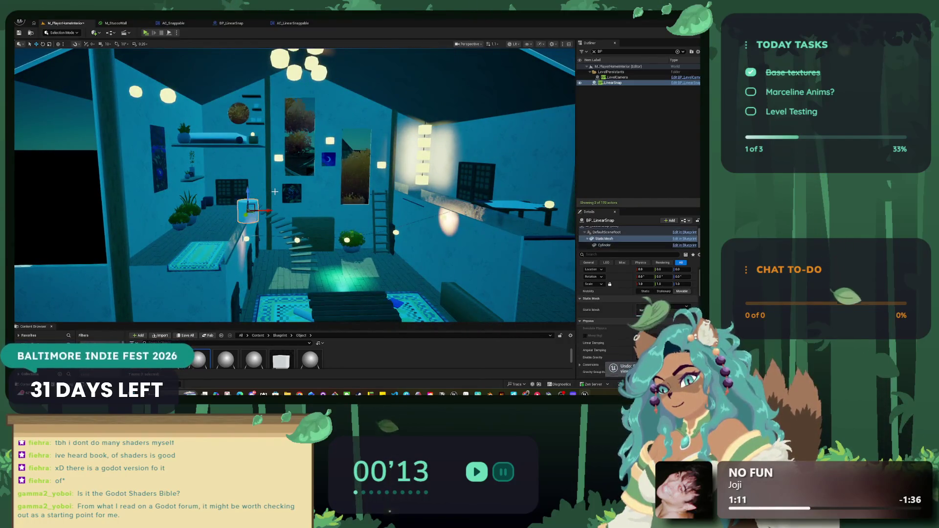
pyautogui.click(606, 245)
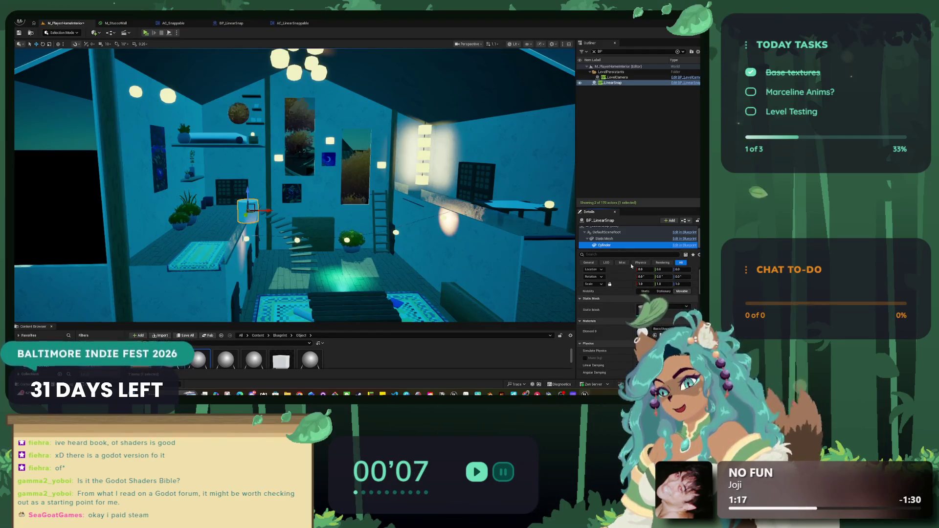
pyautogui.scroll(2, 643, 312)
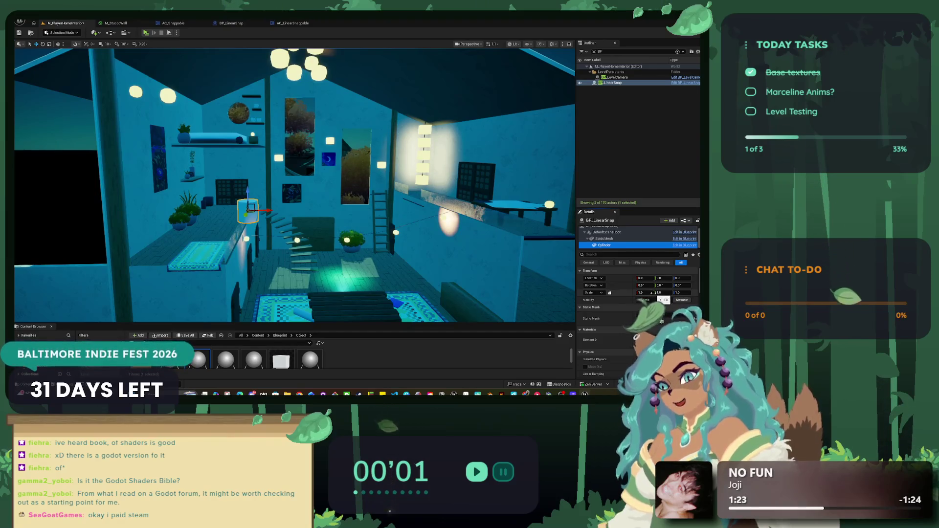
pyautogui.moveTo(681, 286); pyautogui.dragTo(682, 285)
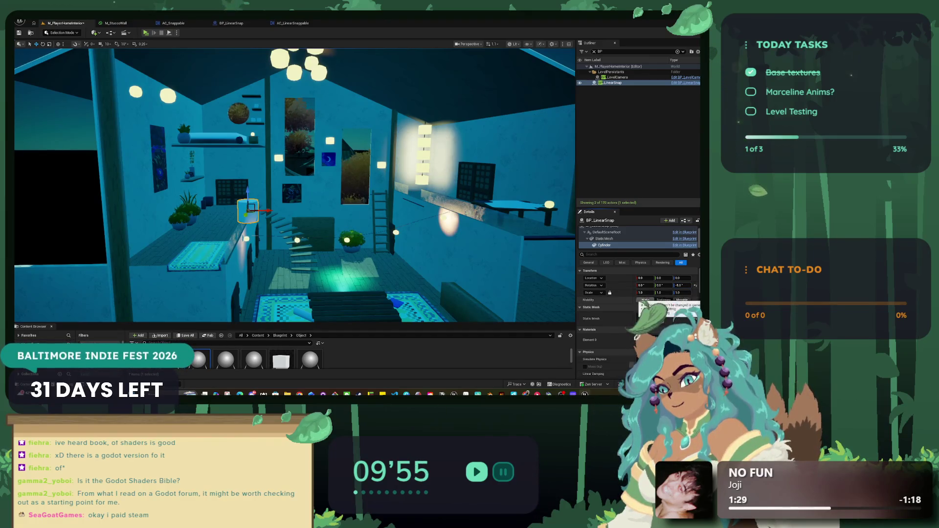
pyautogui.moveTo(604, 245); pyautogui.dragTo(607, 242)
pyautogui.moveTo(683, 284); pyautogui.dragTo(650, 284)
pyautogui.hotkey('ctrl', 'z')
pyautogui.hotkey('ctrl', 'z')
pyautogui.hotkey('ctrl', 'z')
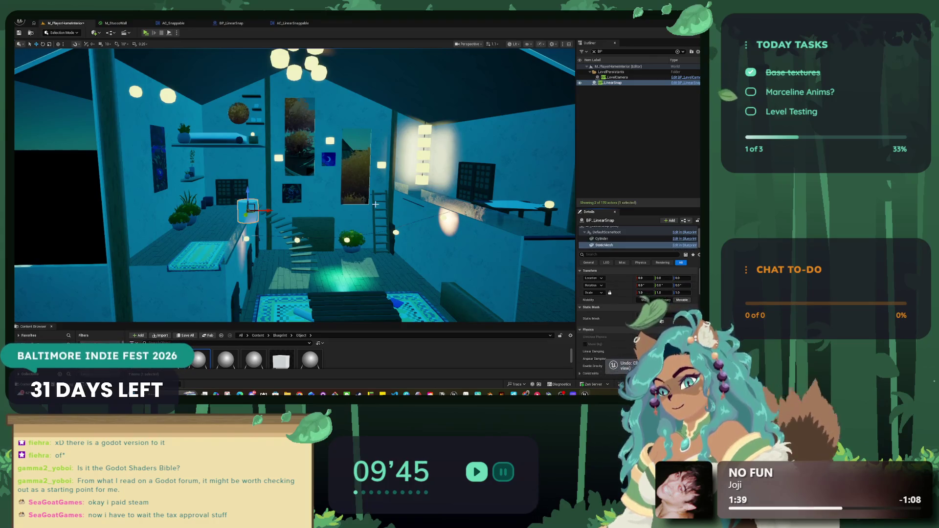
pyautogui.moveTo(192, 294)
pyautogui.mouseDown()
pyautogui.moveTo(196, 304)
pyautogui.moveTo(195, 294)
pyautogui.mouseUp()
# Place a Cylinder in the level from the Shapes quick-add menu.
pyautogui.click(94, 33)
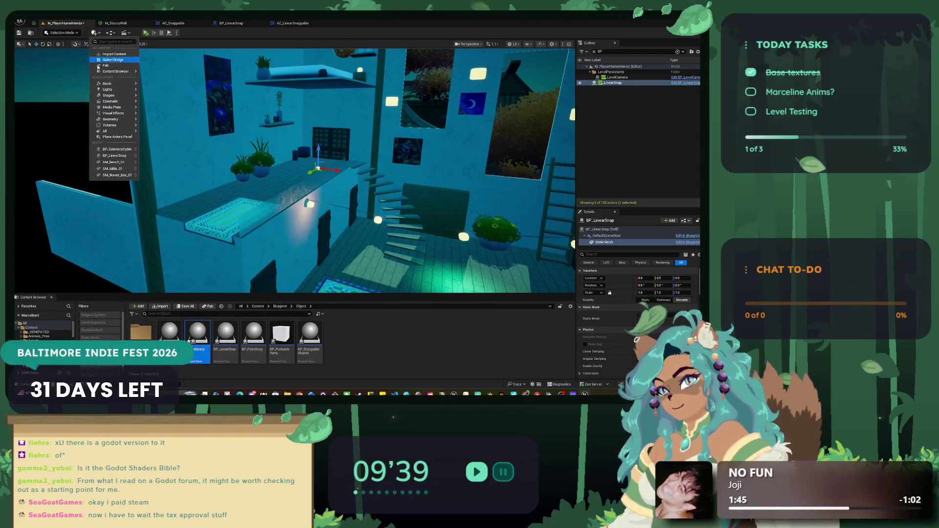
pyautogui.moveTo(108, 96)
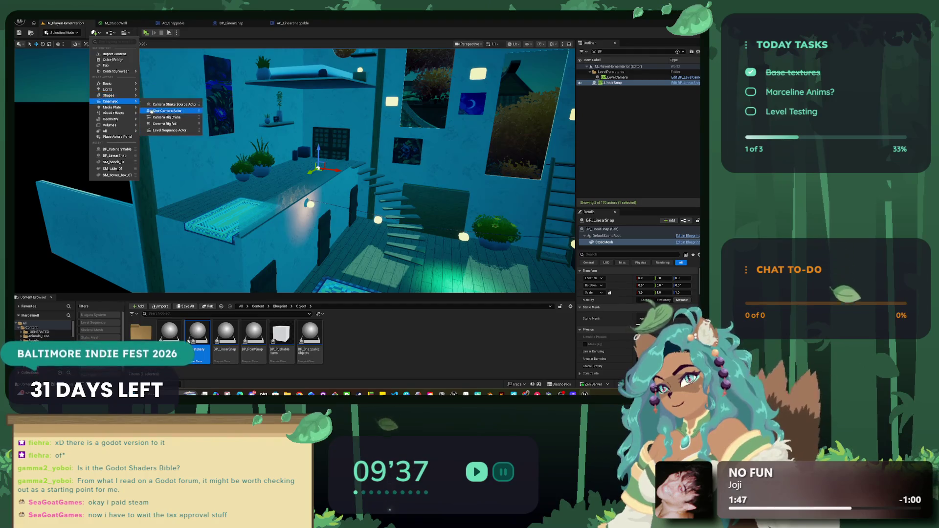
pyautogui.click(158, 111)
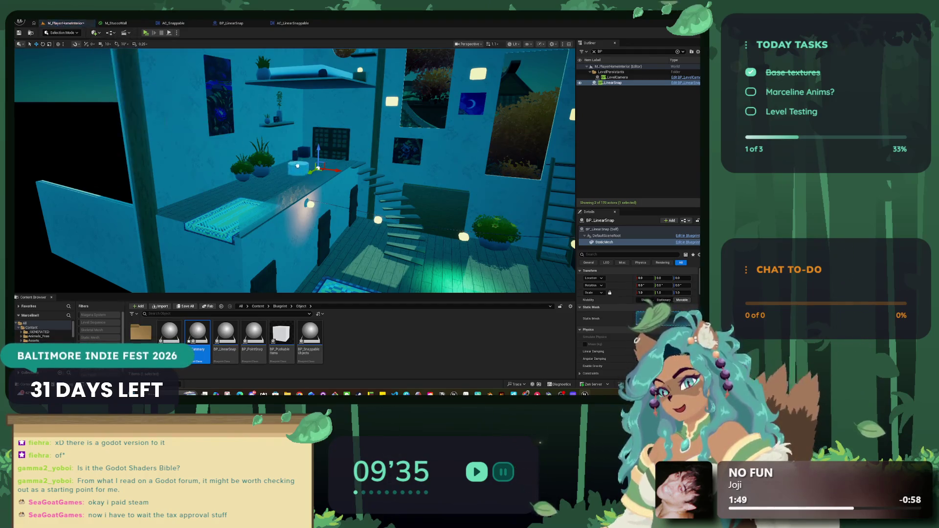
pyautogui.press('w')
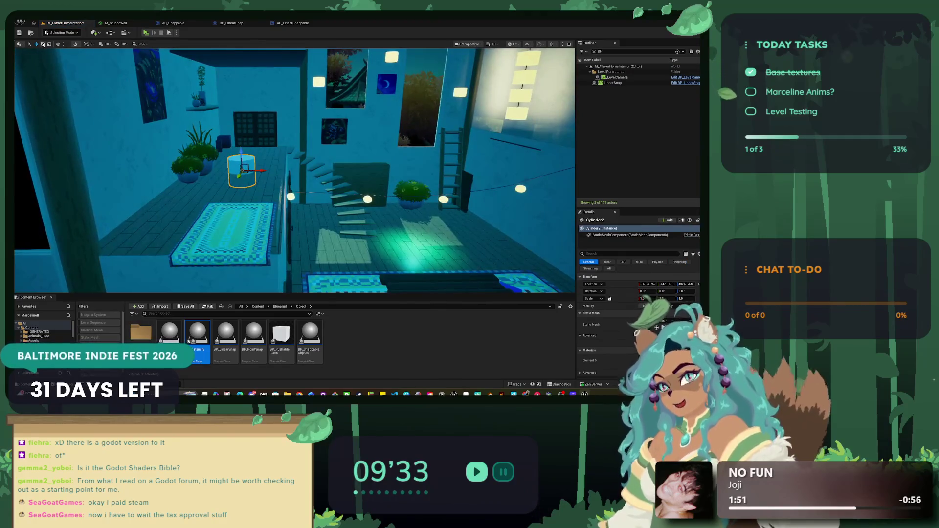
# Rotate the cylinder to X 90° and scale it down to about 0.61.
pyautogui.moveTo(240, 141); pyautogui.dragTo(270, 152)
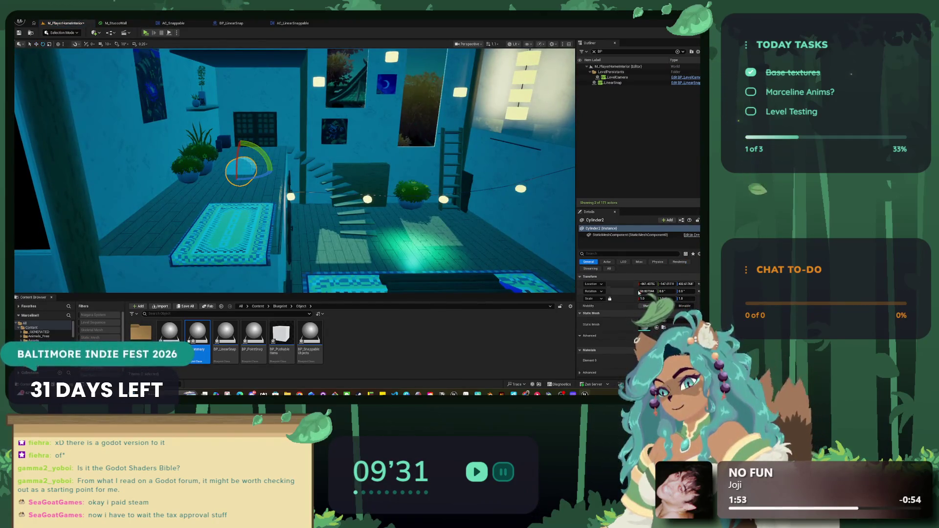
pyautogui.press('Return')
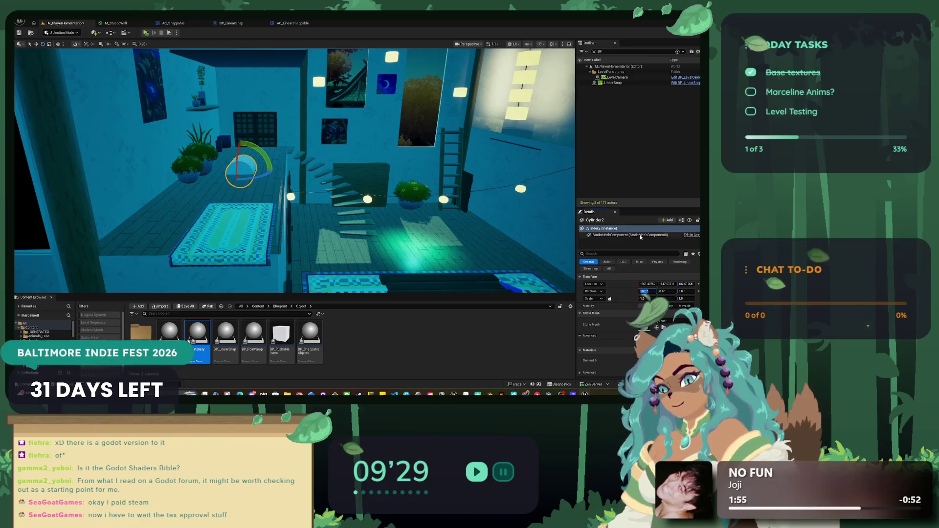
pyautogui.moveTo(645, 299); pyautogui.dragTo(636, 298)
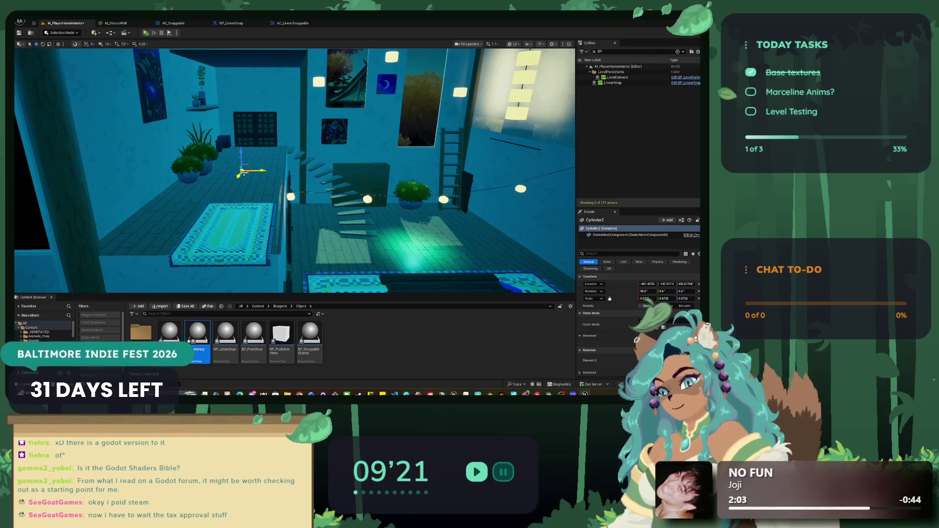
pyautogui.moveTo(292, 147)
pyautogui.mouseDown()
pyautogui.moveTo(327, 153)
pyautogui.moveTo(292, 135)
pyautogui.moveTo(254, 154)
pyautogui.moveTo(341, 162)
pyautogui.mouseUp()
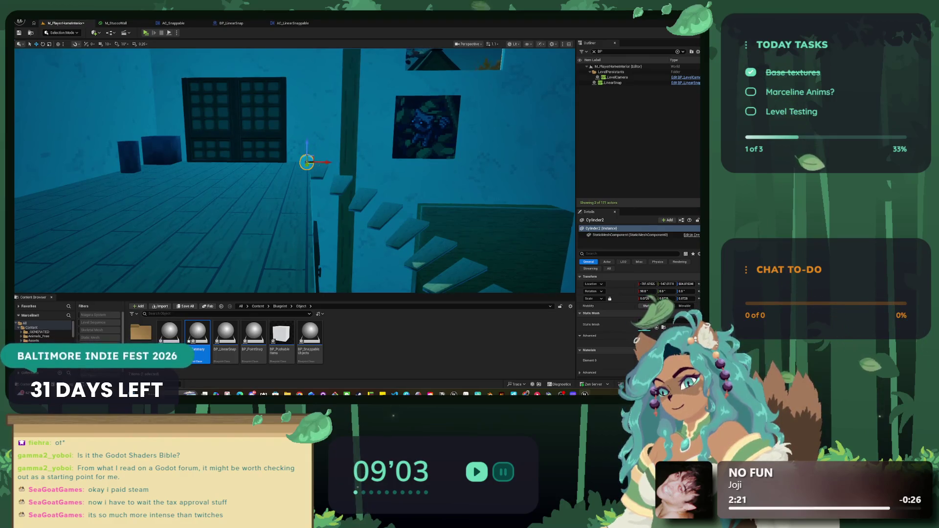
pyautogui.moveTo(341, 161); pyautogui.dragTo(352, 157)
pyautogui.moveTo(444, 127); pyautogui.dragTo(444, 127)
# Try the Bottom, Left and Right views, switch to Lit mode, and settle on Left.
pyautogui.click(470, 44)
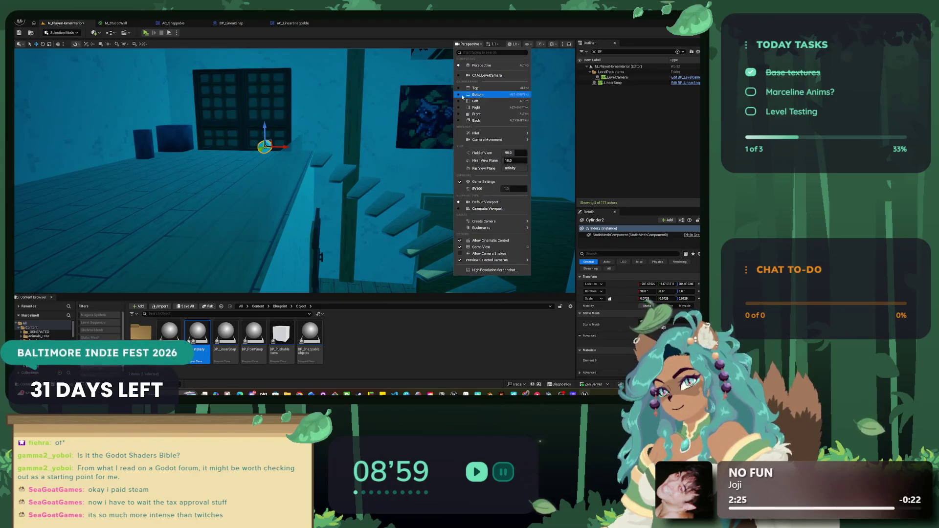
pyautogui.click(458, 94)
pyautogui.click(473, 101)
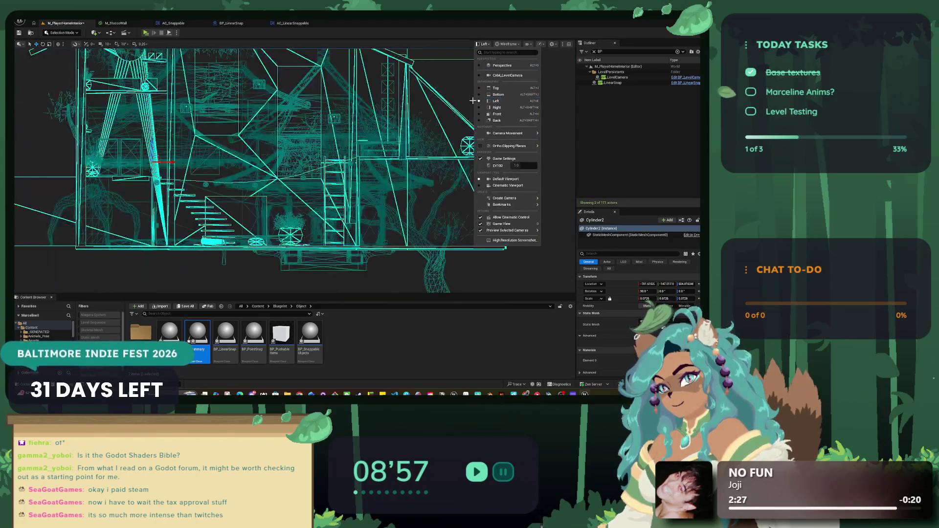
pyautogui.click(476, 108)
pyautogui.click(506, 44)
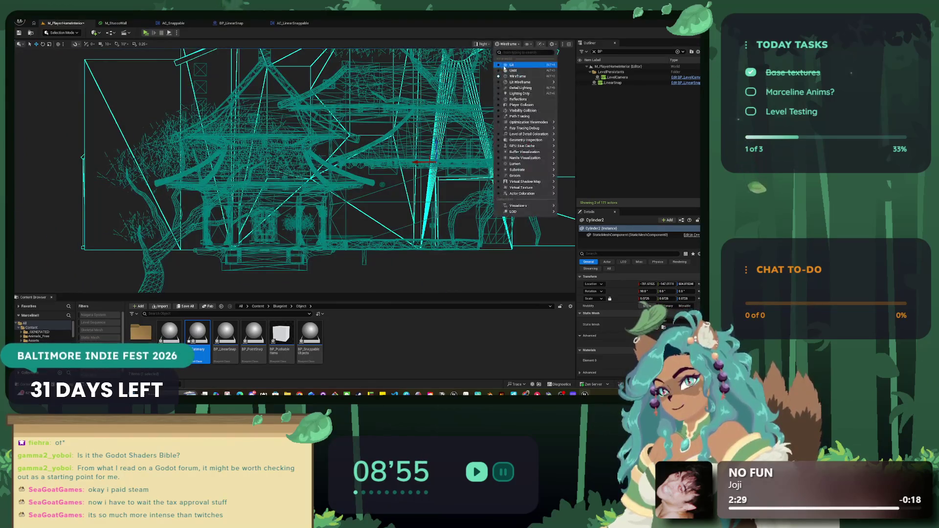
pyautogui.click(499, 64)
pyautogui.click(495, 44)
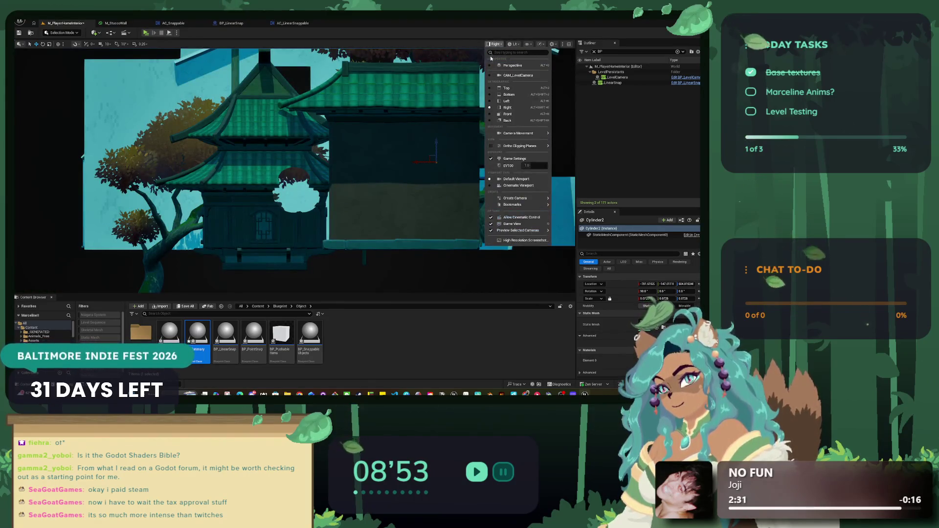
pyautogui.click(490, 101)
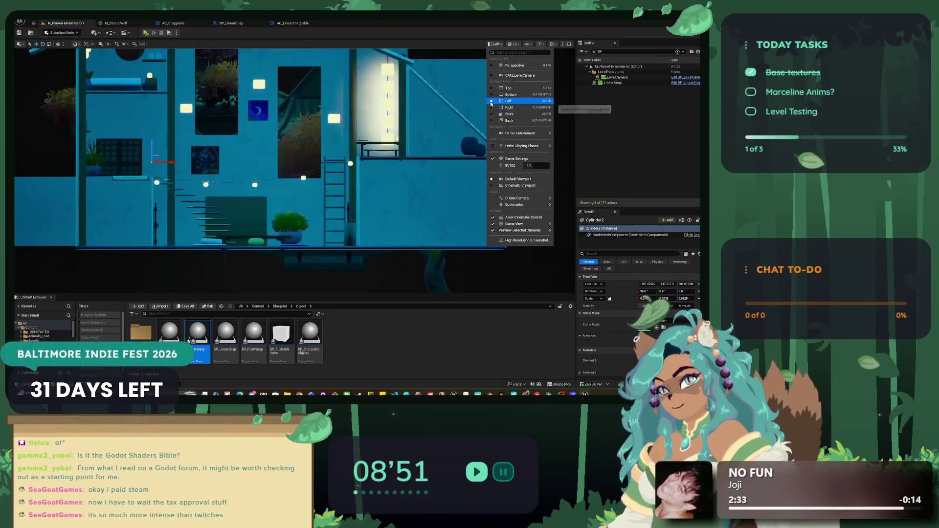
pyautogui.scroll(6, 138, 176)
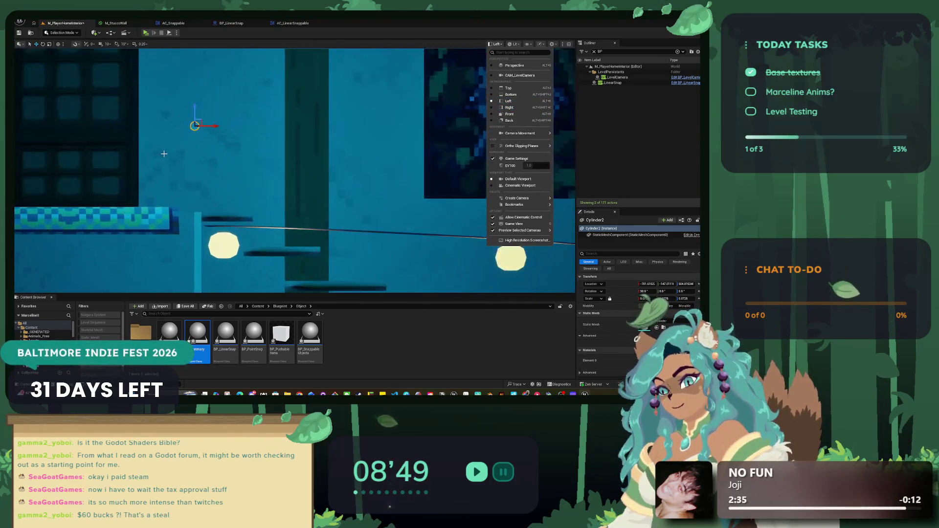
pyautogui.click(210, 116)
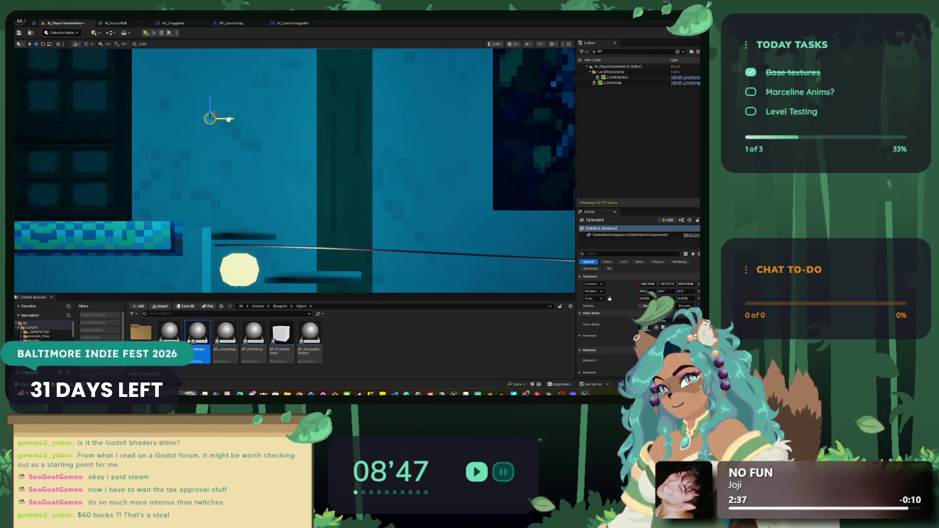
# Reselect Cylinder2, drag it higher up the wall, and switch back to Perspective.
pyautogui.click(207, 209)
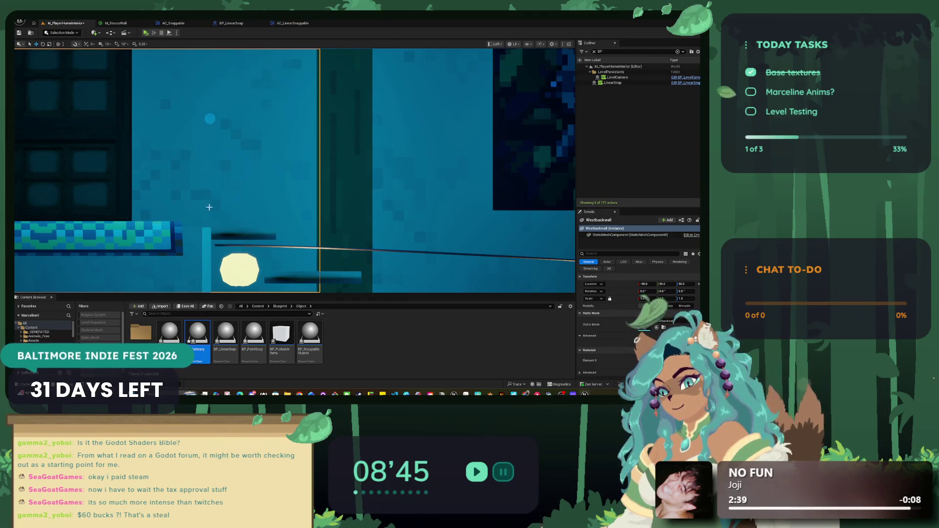
pyautogui.click(208, 116)
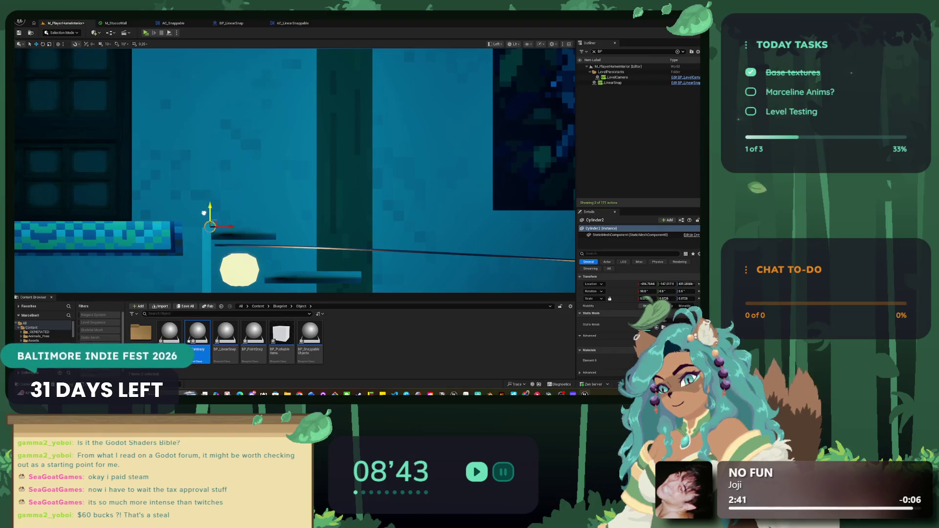
pyautogui.moveTo(207, 220); pyautogui.dragTo(208, 131)
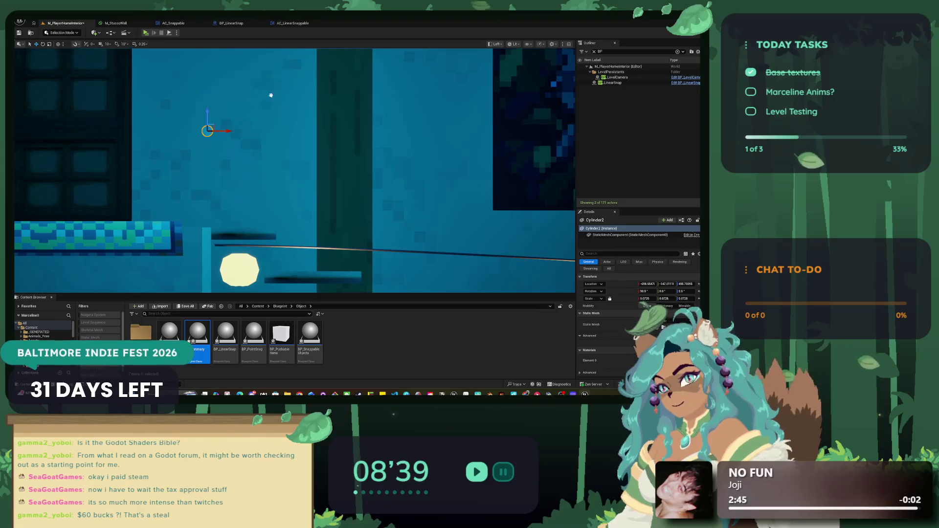
pyautogui.scroll(3, 281, 139)
pyautogui.click(495, 45)
pyautogui.click(494, 65)
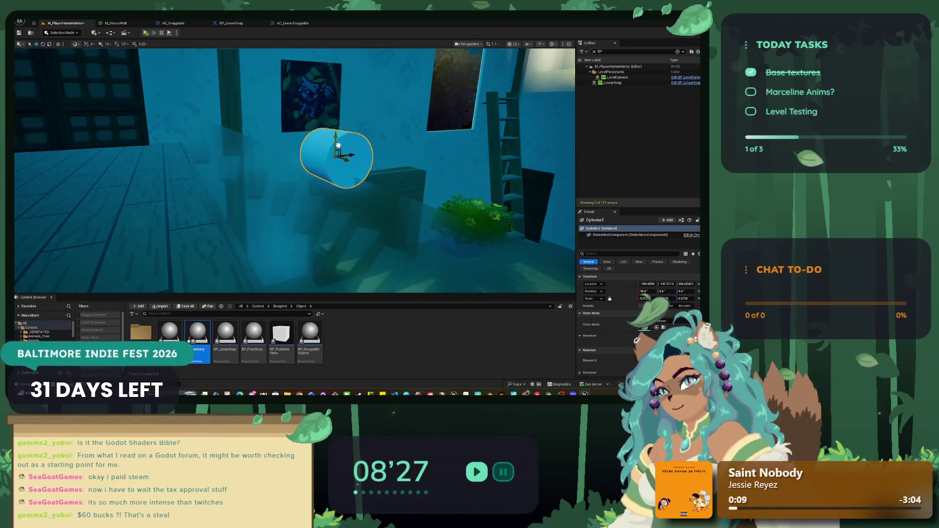
# Nudge the cylinder's height slightly and frame the ledge in the viewport.
pyautogui.moveTo(338, 150); pyautogui.dragTo(339, 153)
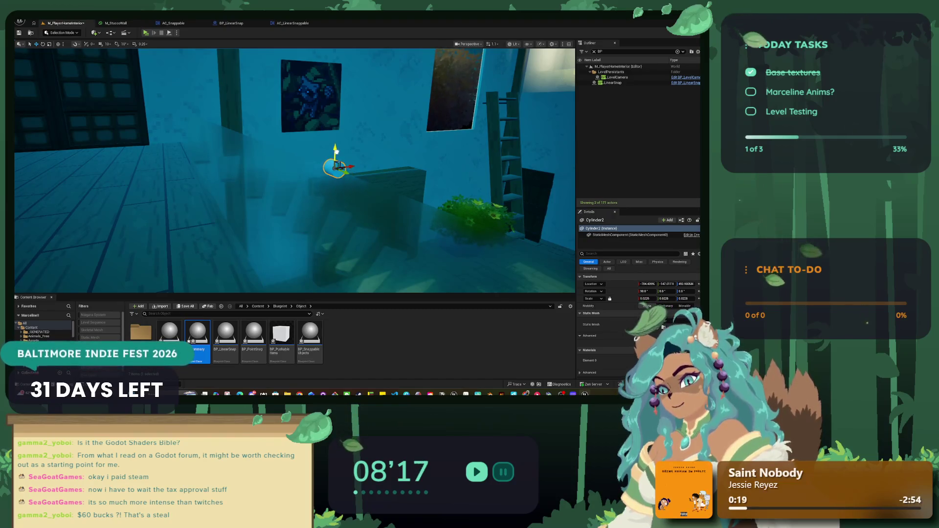
pyautogui.moveTo(337, 162)
pyautogui.mouseDown()
pyautogui.moveTo(294, 167)
pyautogui.moveTo(382, 163)
pyautogui.mouseUp()
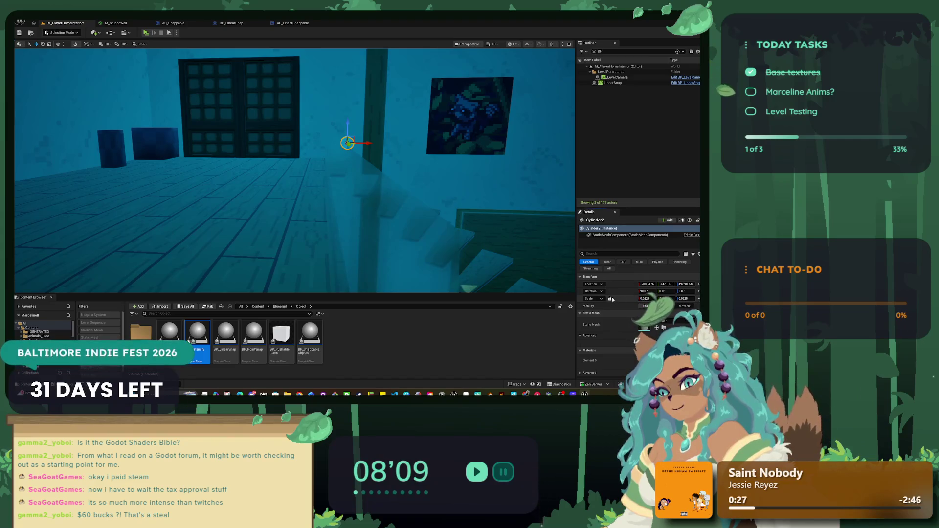
pyautogui.moveTo(430, 229)
pyautogui.mouseDown()
pyautogui.moveTo(392, 224)
pyautogui.moveTo(372, 191)
pyautogui.mouseUp()
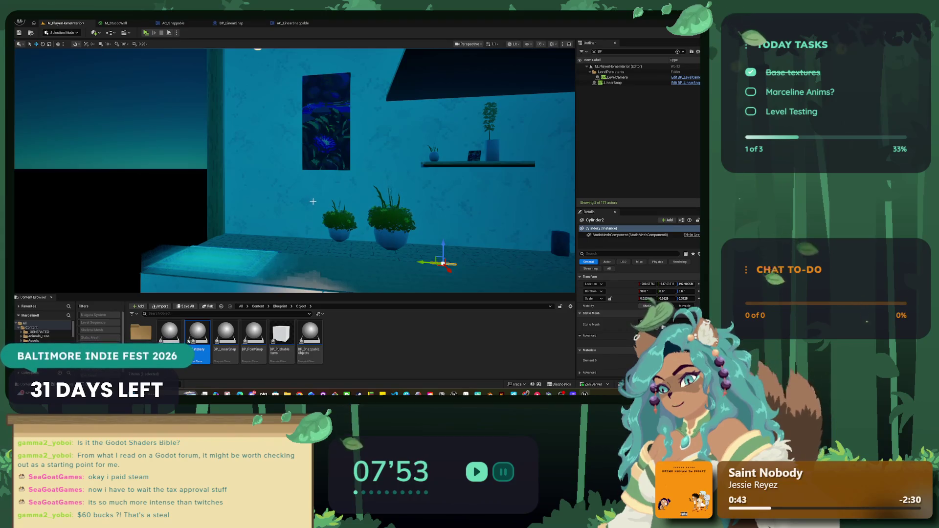
pyautogui.moveTo(309, 203)
pyautogui.mouseDown()
pyautogui.moveTo(323, 220)
pyautogui.moveTo(315, 215)
pyautogui.mouseUp()
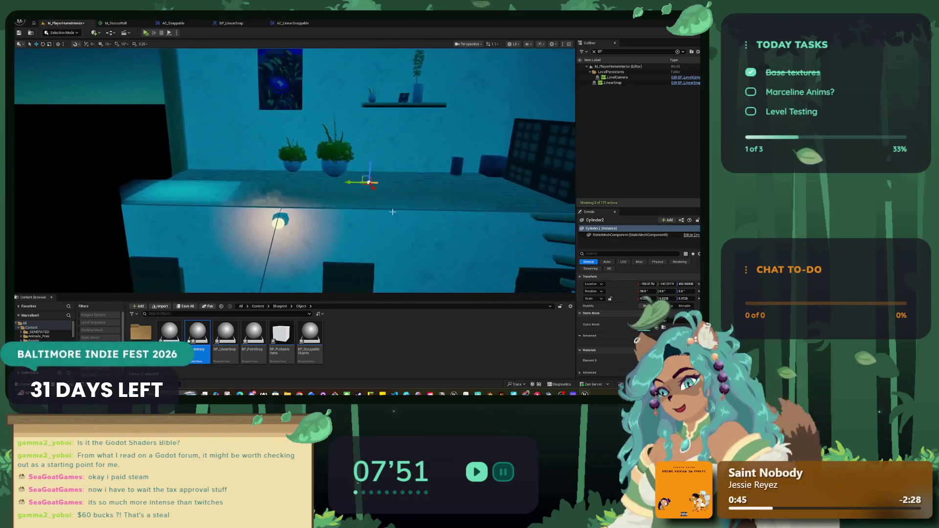
# Stretch Cylinder2 to Scale Z 8.6, shifting it slightly along the ledge.
pyautogui.click(683, 298)
pyautogui.moveTo(682, 298); pyautogui.dragTo(719, 298)
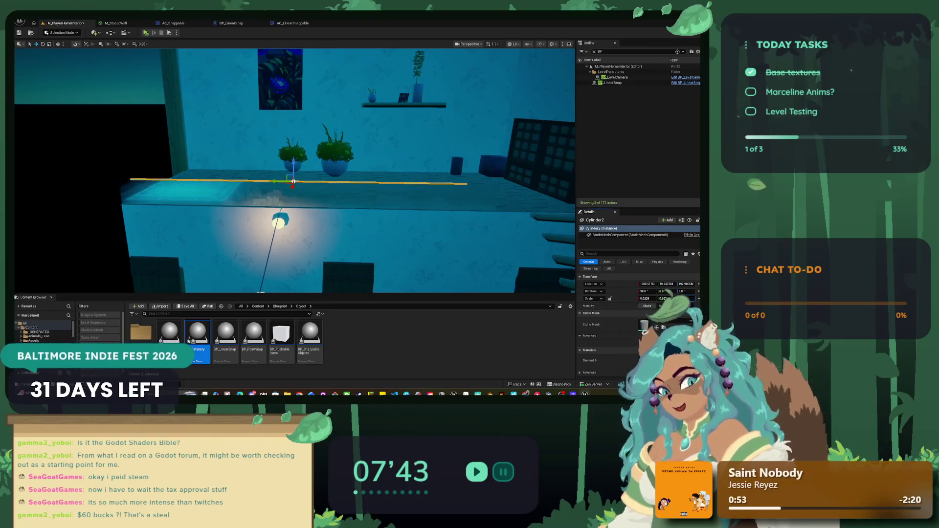
pyautogui.moveTo(719, 299); pyautogui.dragTo(729, 299)
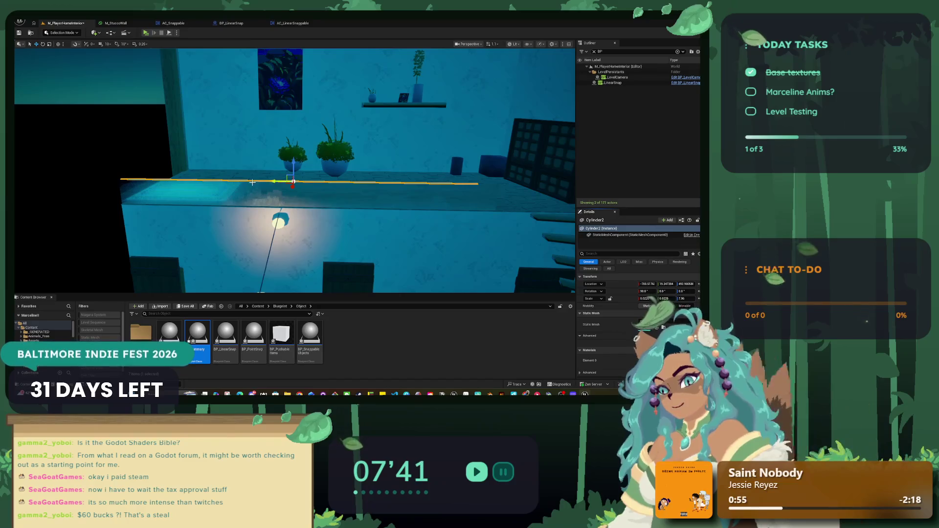
pyautogui.moveTo(255, 182); pyautogui.dragTo(261, 182)
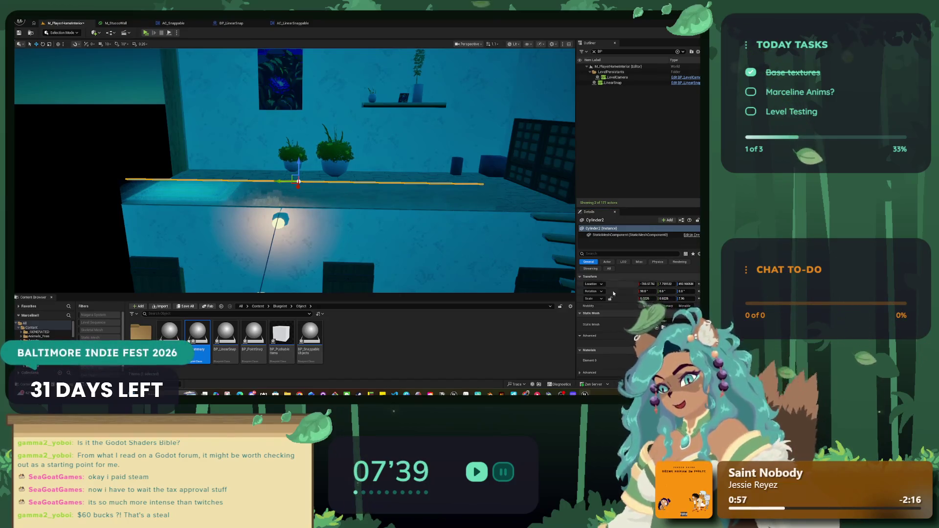
pyautogui.click(682, 299)
pyautogui.write('8.6')
pyautogui.press('Return')
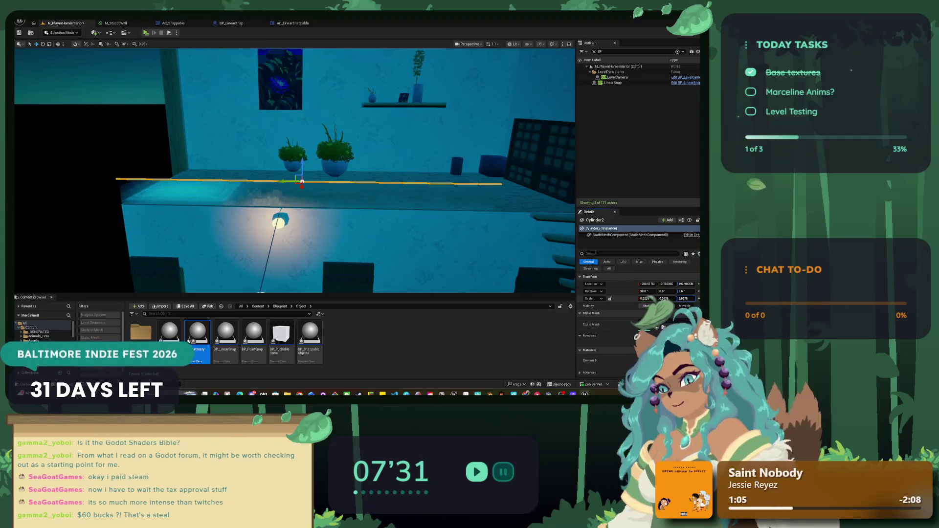
pyautogui.moveTo(302, 181)
pyautogui.mouseDown()
pyautogui.moveTo(343, 188)
pyautogui.moveTo(168, 177)
pyautogui.mouseUp()
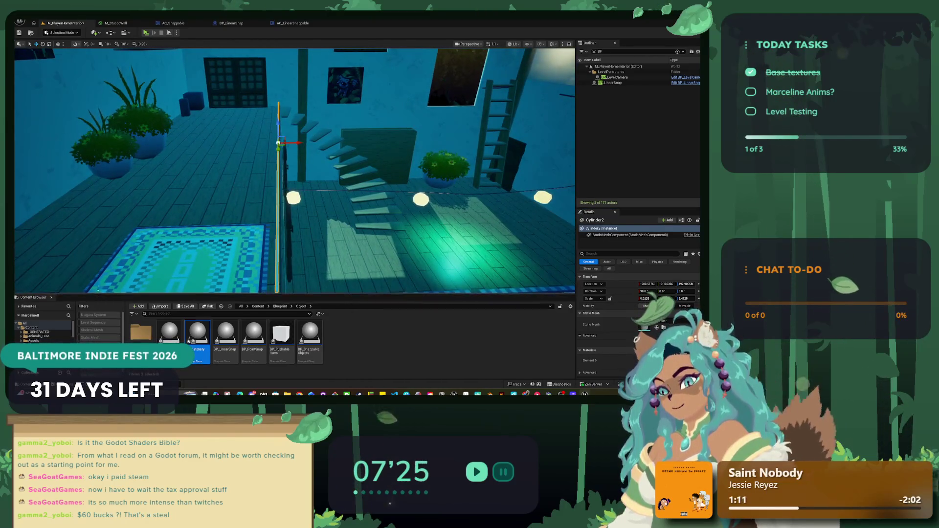
# Select the thin cylinder on the glass ledge and delete its cylinder component.
pyautogui.moveTo(92, 294); pyautogui.dragTo(92, 244)
pyautogui.click(147, 195)
pyautogui.moveTo(147, 195); pyautogui.dragTo(210, 189)
pyautogui.moveTo(196, 135); pyautogui.dragTo(253, 133)
pyautogui.click(252, 132)
pyautogui.click(252, 131)
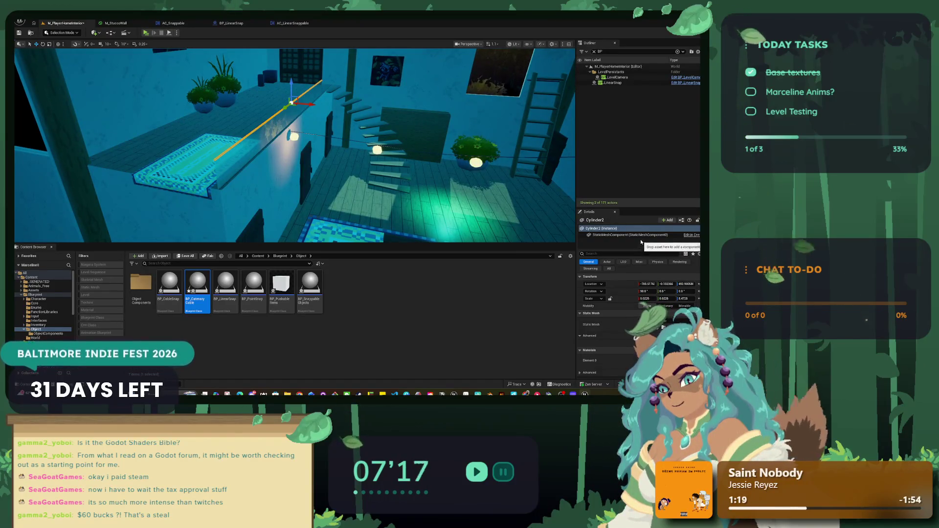
pyautogui.click(608, 229)
pyautogui.rightClick(608, 229)
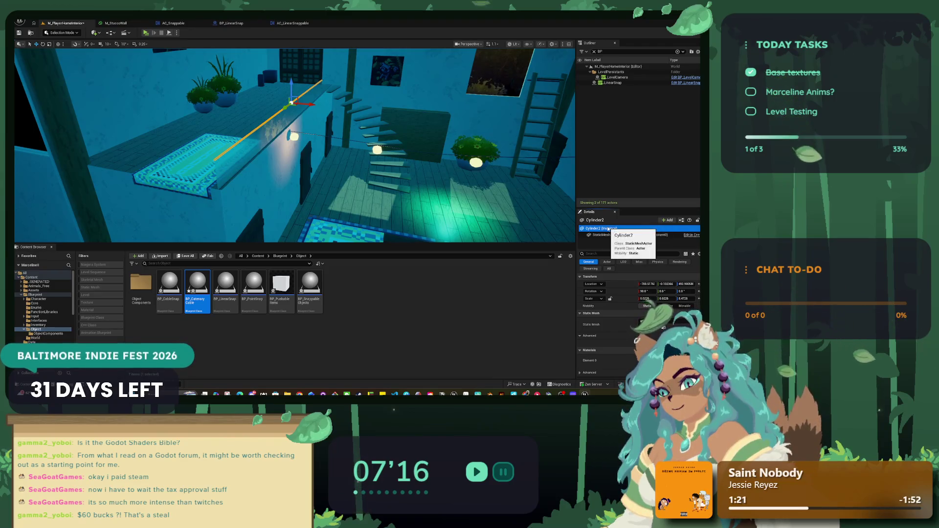
pyautogui.press('Escape')
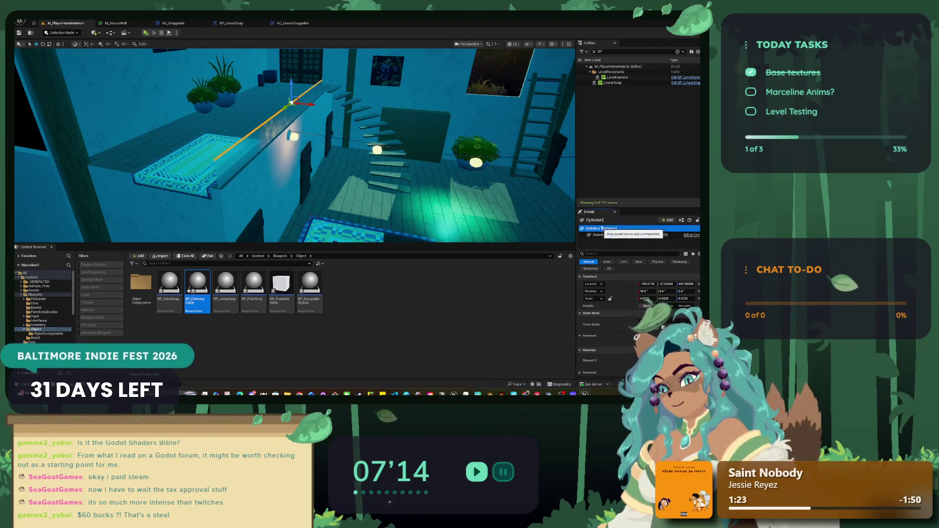
pyautogui.press('Delete')
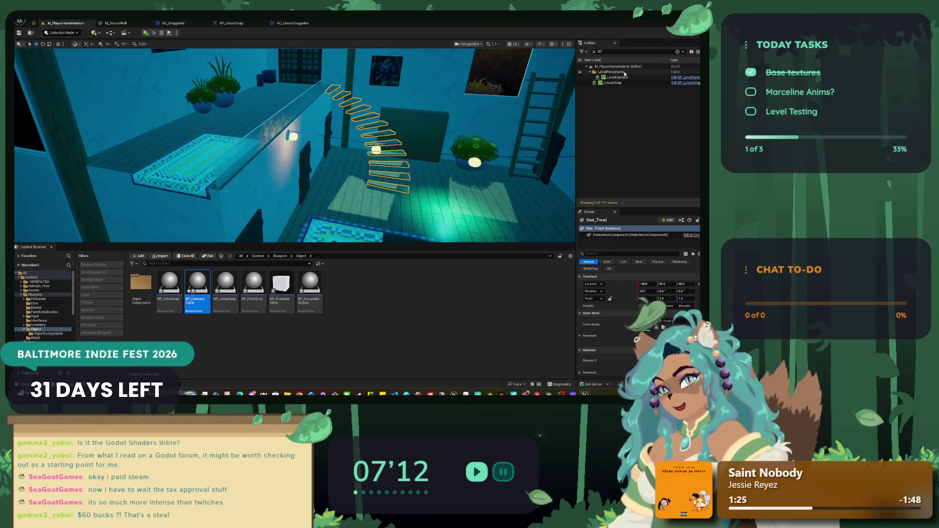
# Slide BP_LinearSnap along one axis and show its StaticMesh component properties.
pyautogui.click(609, 84)
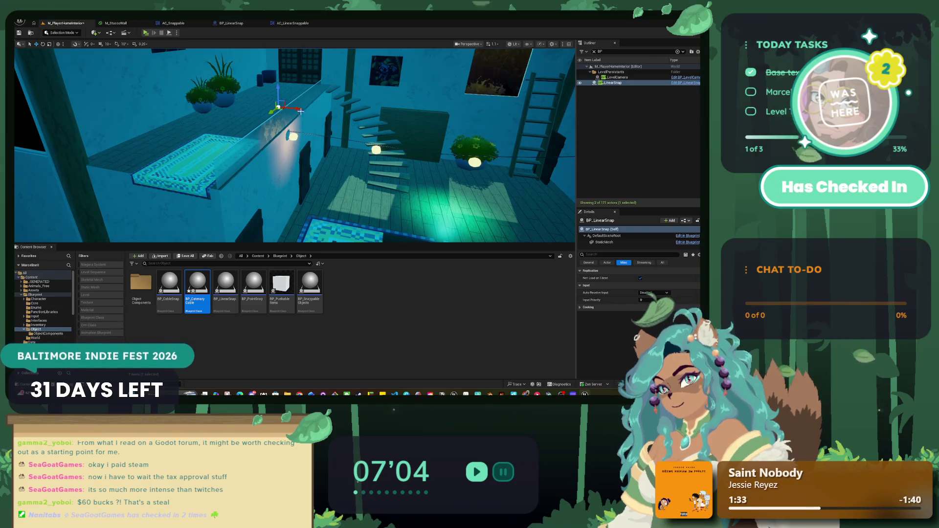
pyautogui.moveTo(296, 114)
pyautogui.mouseDown()
pyautogui.moveTo(264, 102)
pyautogui.moveTo(270, 108)
pyautogui.mouseUp()
pyautogui.moveTo(315, 130)
pyautogui.mouseDown()
pyautogui.moveTo(283, 122)
pyautogui.moveTo(407, 128)
pyautogui.mouseUp()
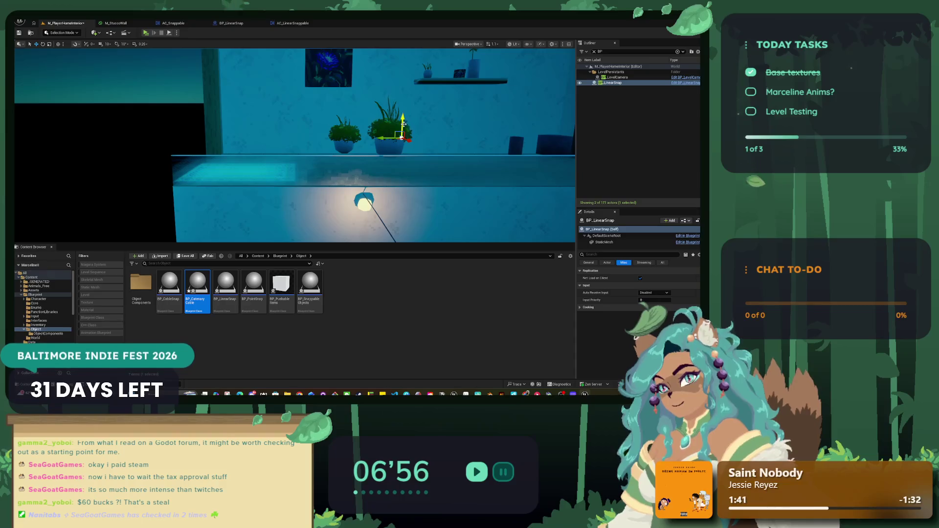
pyautogui.moveTo(404, 141); pyautogui.dragTo(348, 129)
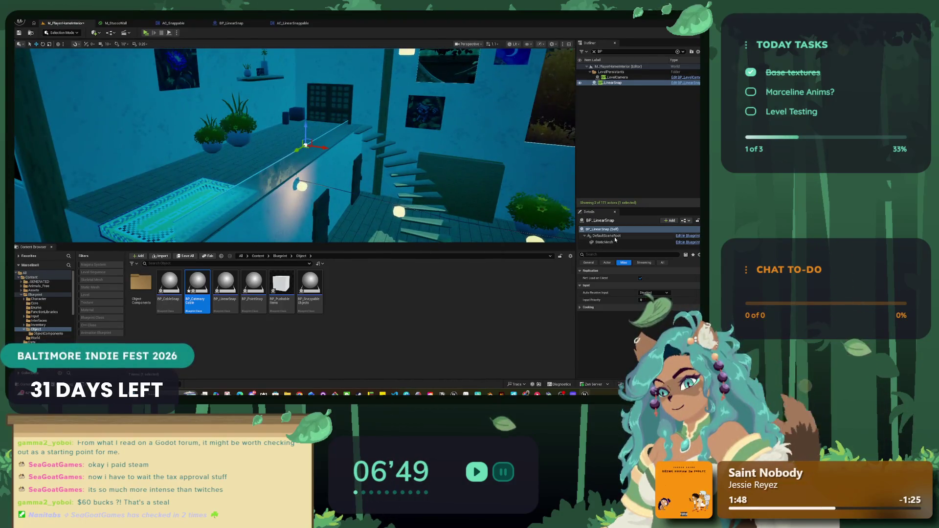
pyautogui.click(614, 242)
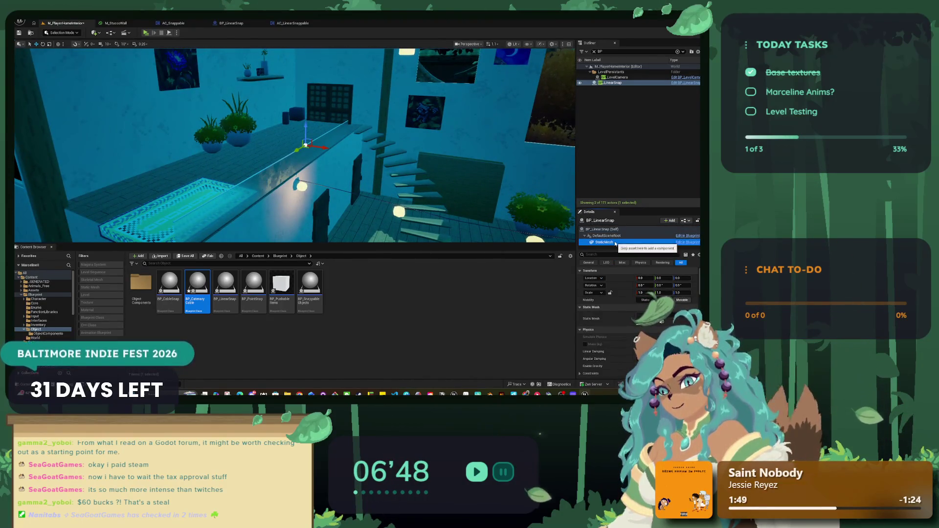
# Select the Cylinder2 rod and rename it, first entering the misspelled 'RailignWest'.
pyautogui.click(594, 52)
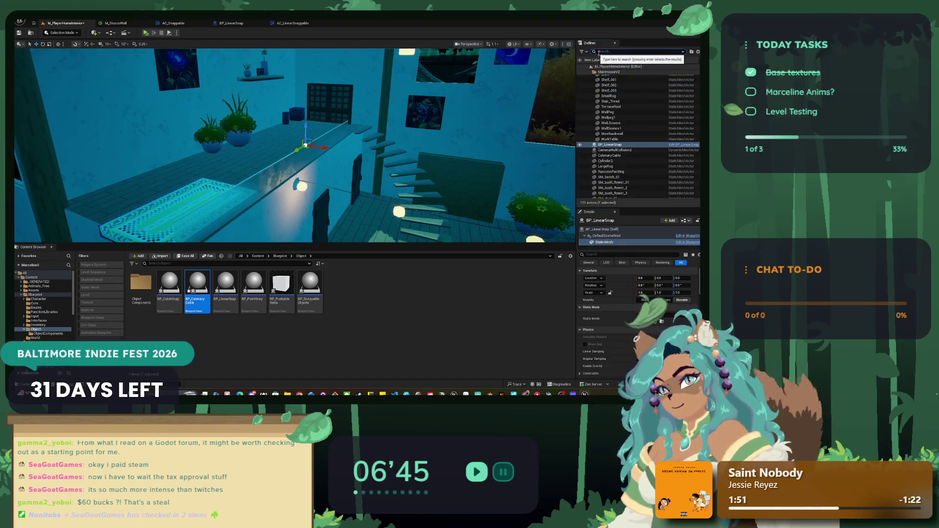
pyautogui.click(250, 177)
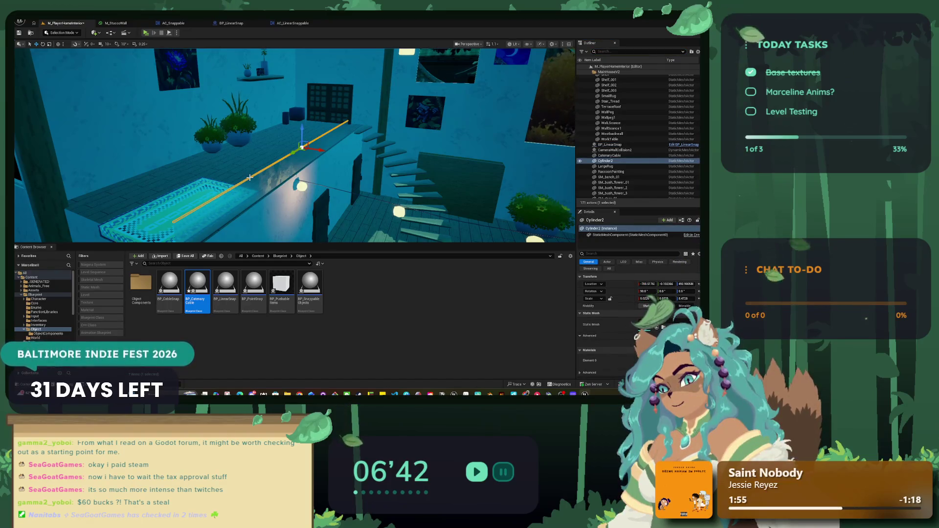
pyautogui.rightClick(604, 161)
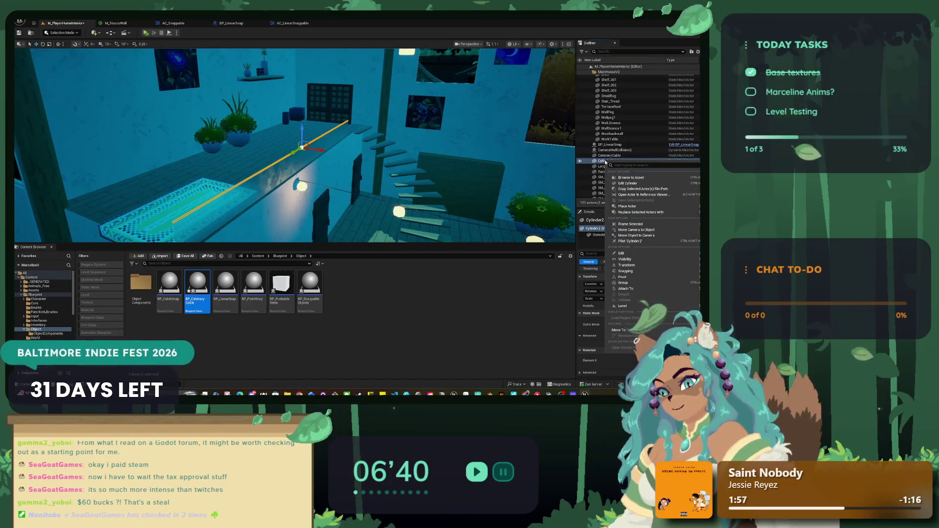
pyautogui.click(604, 160)
pyautogui.click(602, 161)
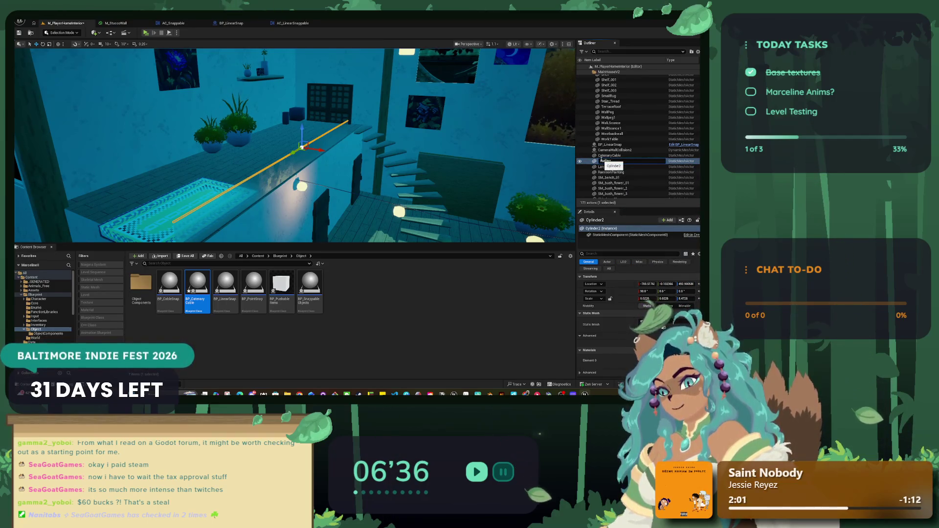
pyautogui.press('Return')
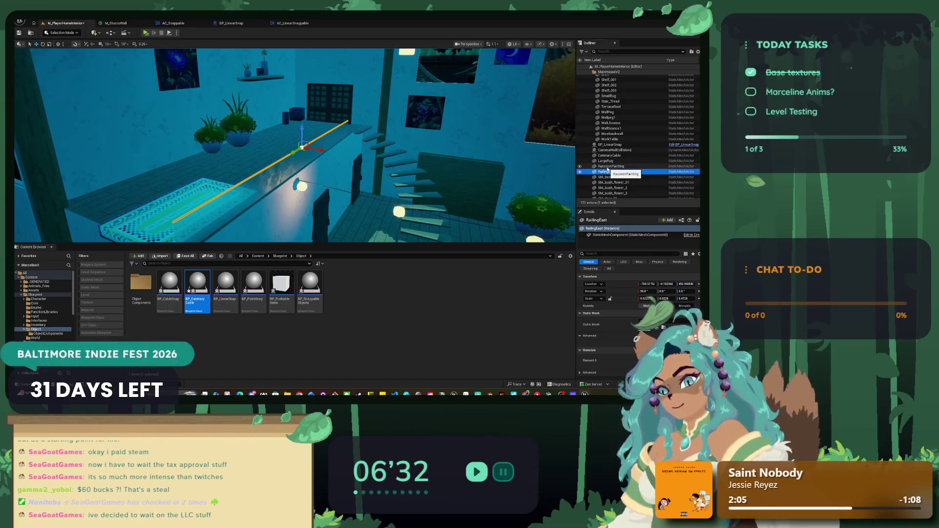
pyautogui.write('ail')
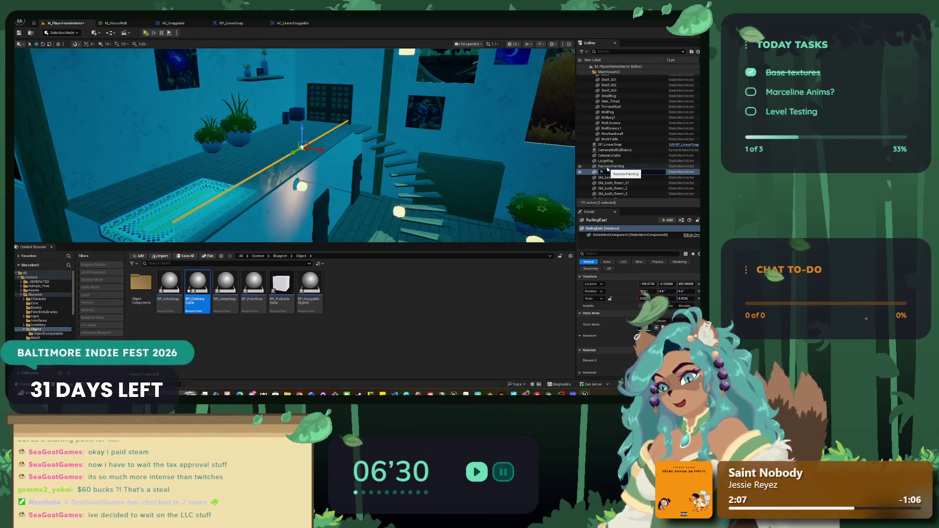
pyautogui.write('ignWest')
pyautogui.press('Return')
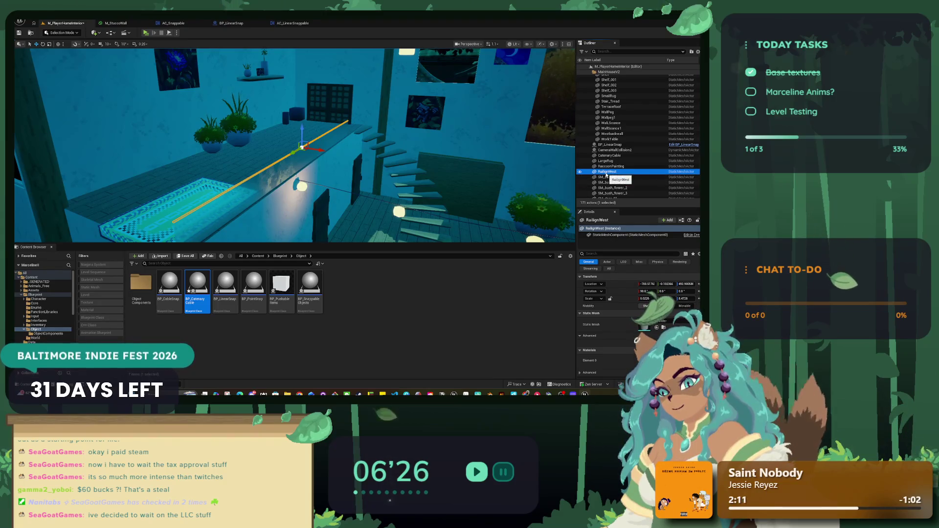
# Correct the rod's name to 'RailingWest'.
pyautogui.click(606, 172)
pyautogui.press('Escape')
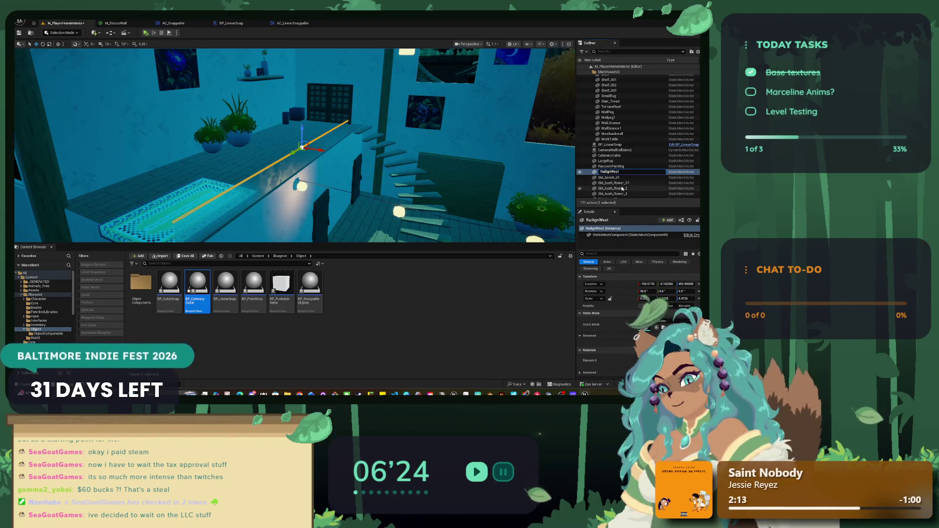
pyautogui.write('RailingWest')
pyautogui.press('Return')
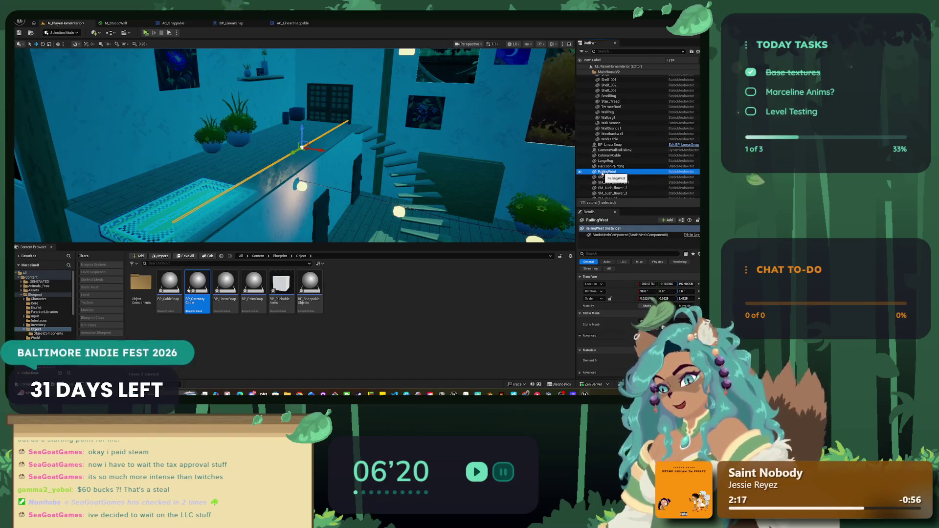
pyautogui.scroll(-3, 621, 127)
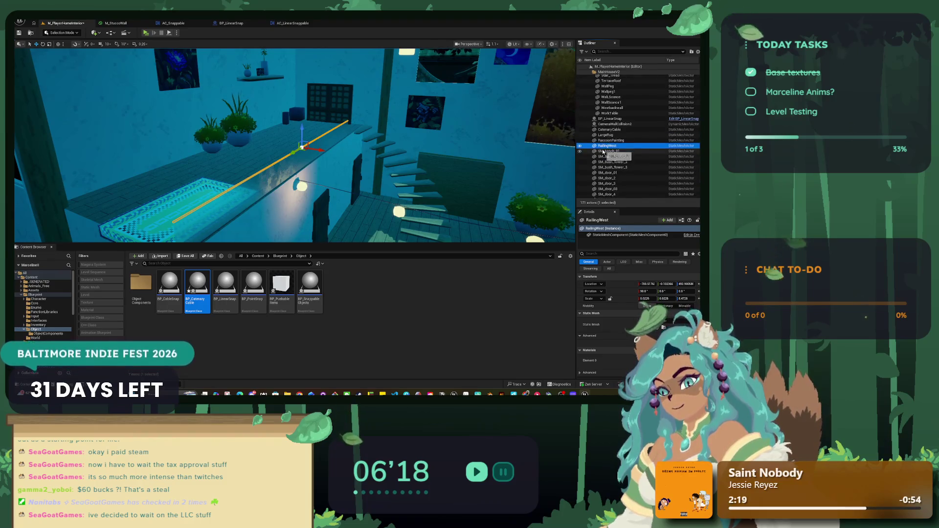
# Select BP_LinearSnap and its StaticMesh component, briefly opening the mesh picker.
pyautogui.click(620, 119)
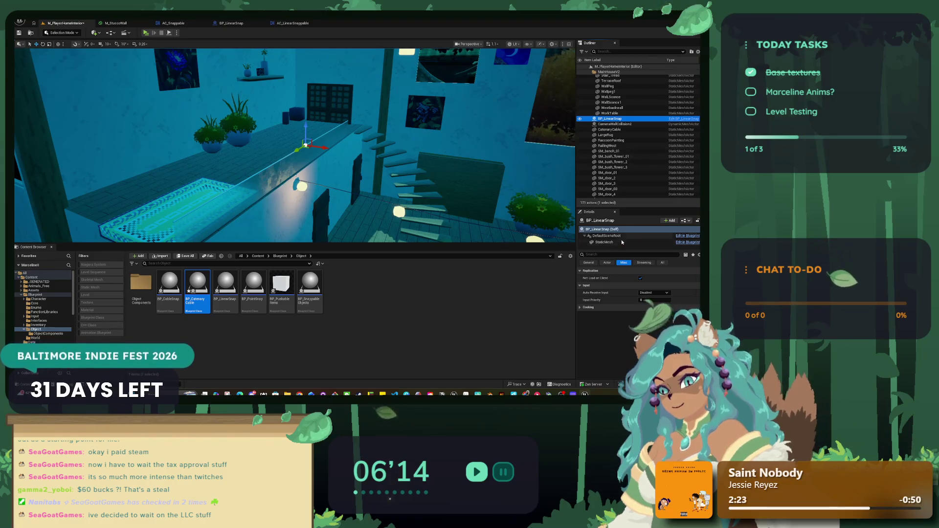
pyautogui.click(606, 242)
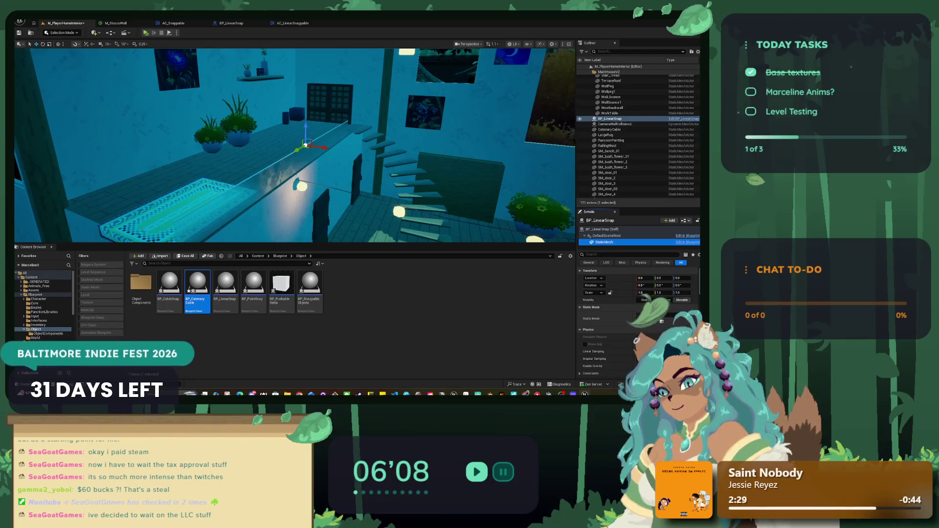
pyautogui.click(661, 321)
pyautogui.click(666, 318)
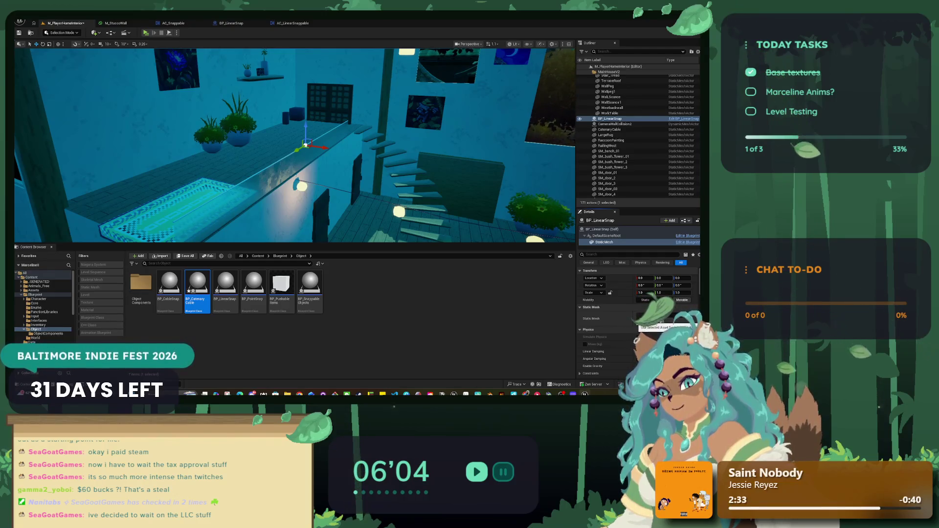
pyautogui.rightClick(609, 242)
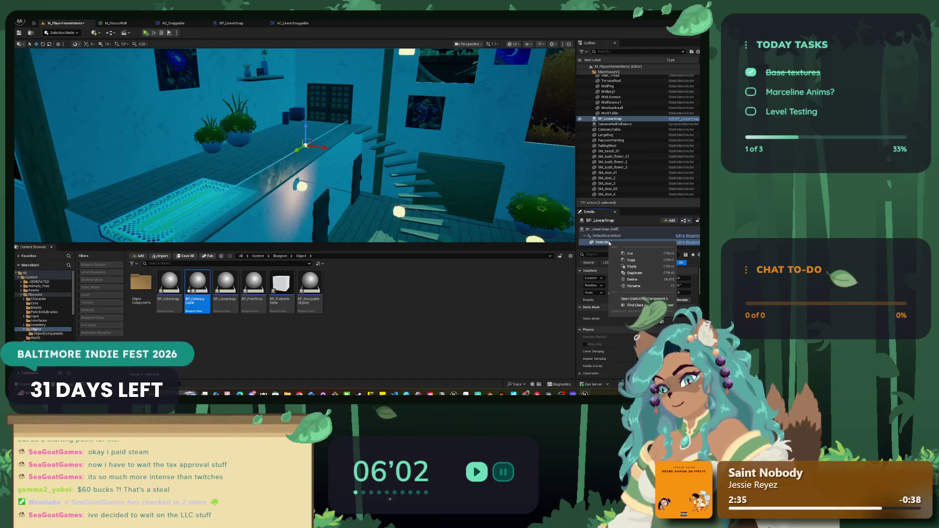
pyautogui.press('Escape')
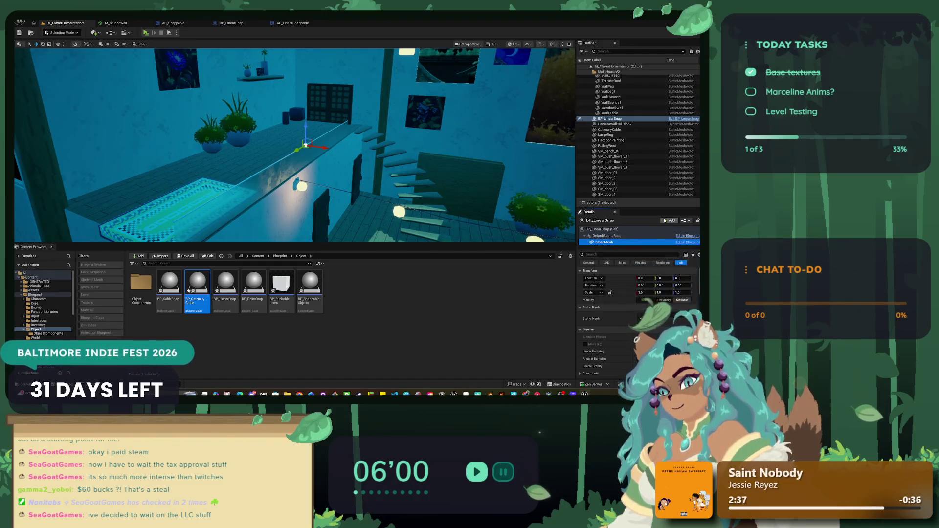
# Browse the Add component list, then search the mesh picker for 'railin' without assigning.
pyautogui.click(666, 220)
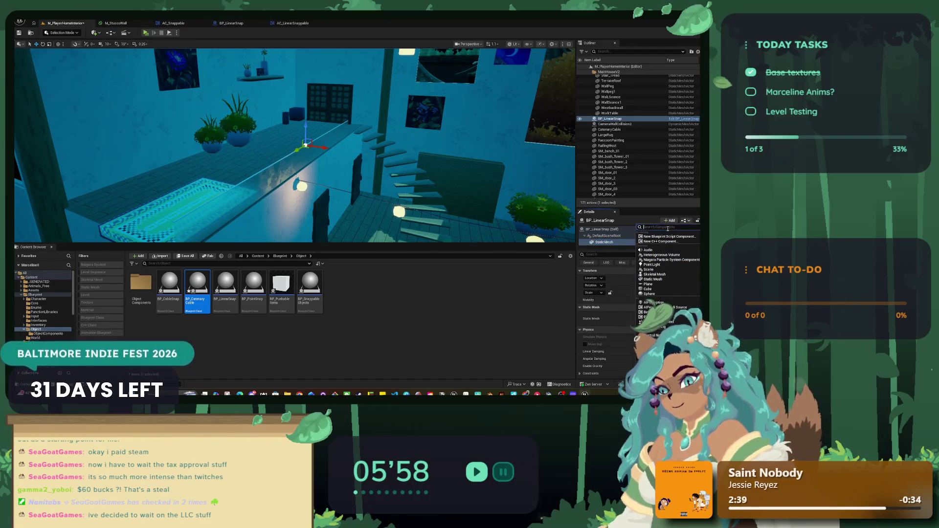
pyautogui.scroll(-3, 665, 267)
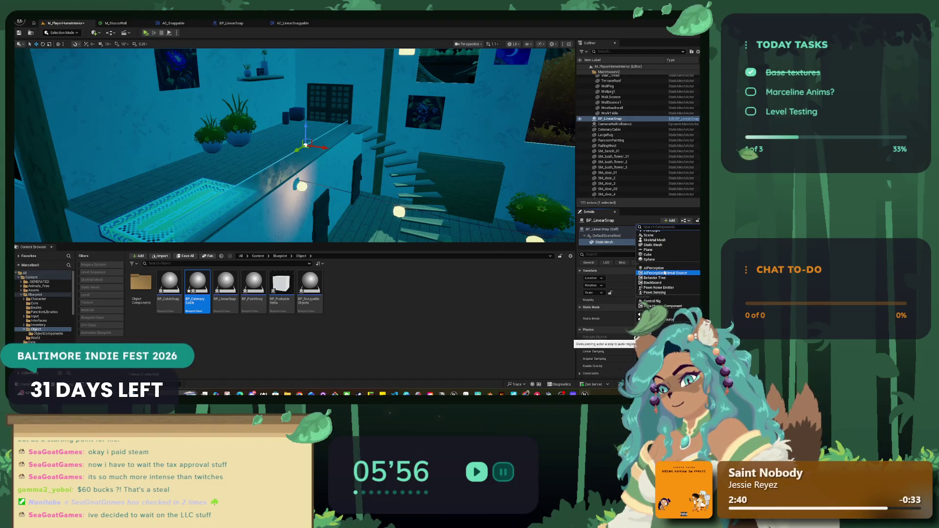
pyautogui.click(601, 245)
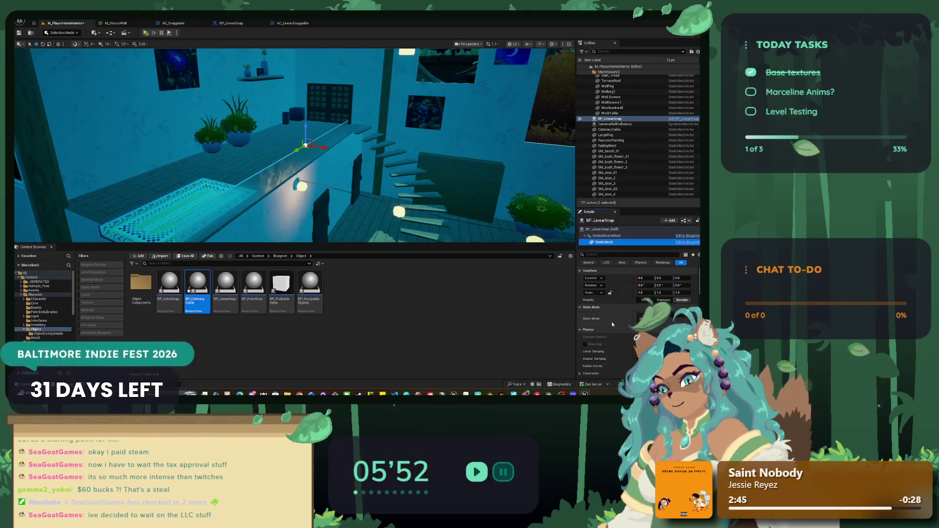
pyautogui.scroll(-1, 636, 318)
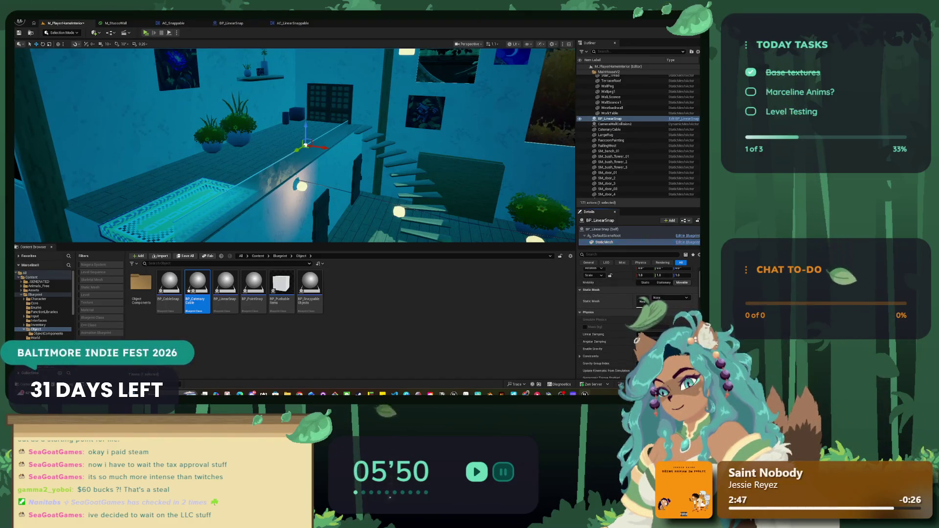
pyautogui.click(665, 297)
pyautogui.write('ra')
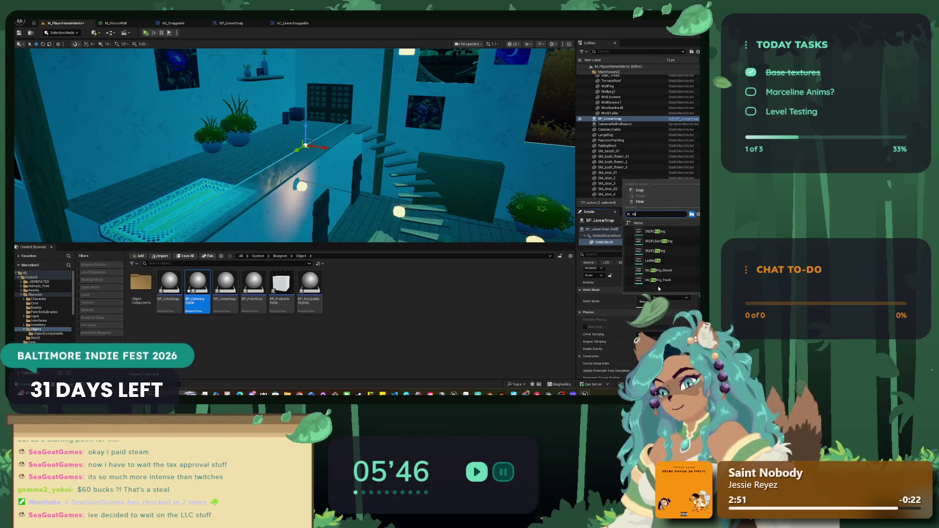
pyautogui.write('ilin')
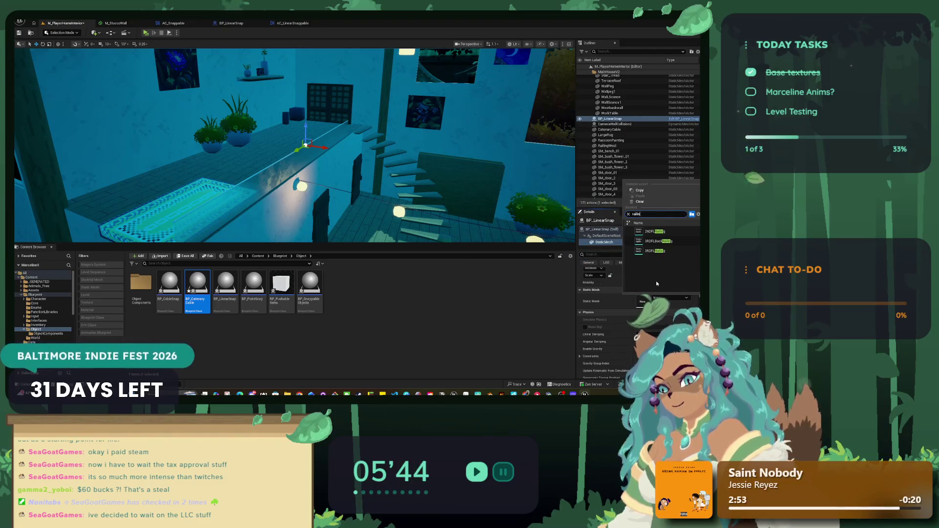
pyautogui.press('Escape')
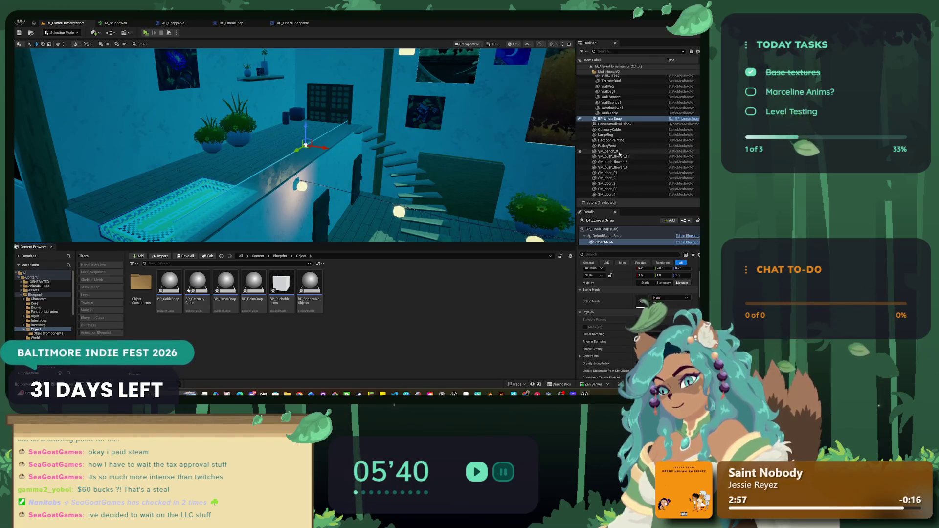
pyautogui.click(617, 147)
pyautogui.rightClick(619, 149)
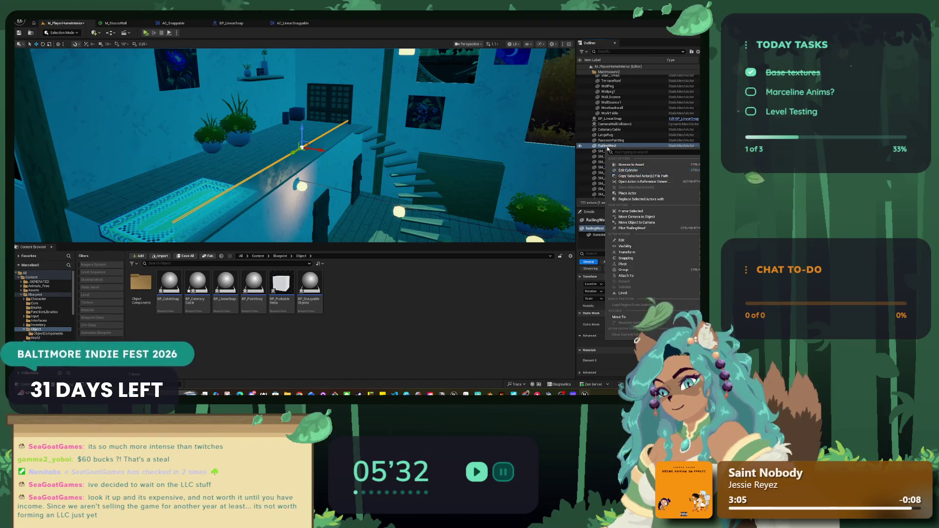
pyautogui.moveTo(606, 146); pyautogui.dragTo(386, 322)
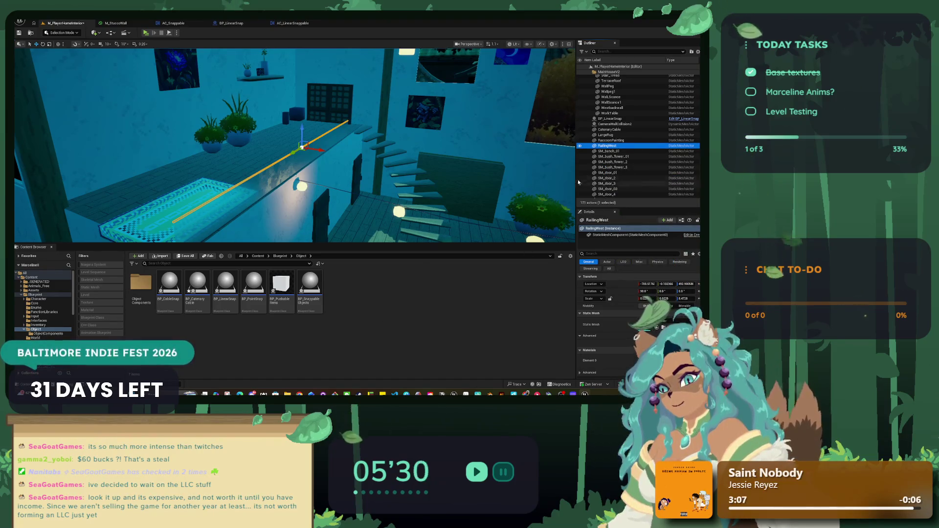
pyautogui.rightClick(608, 146)
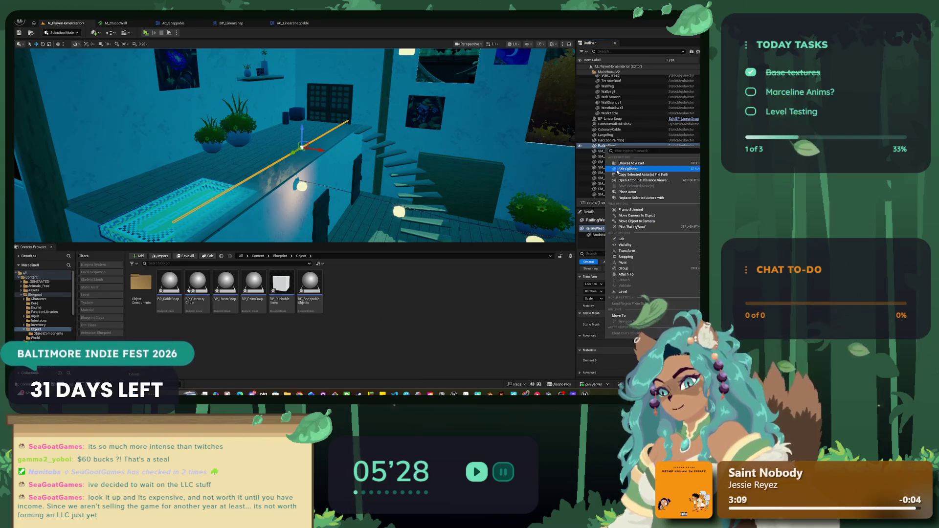
pyautogui.click(617, 170)
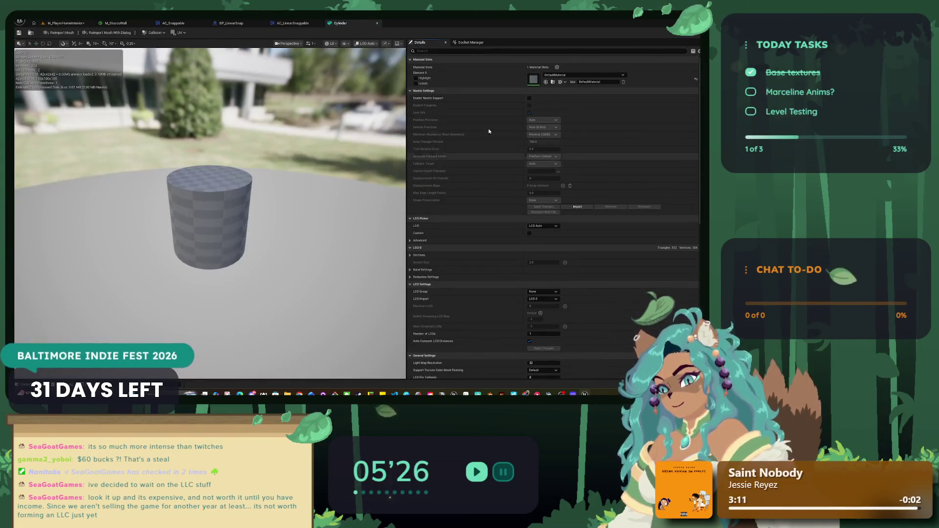
pyautogui.click(377, 23)
pyautogui.click(71, 24)
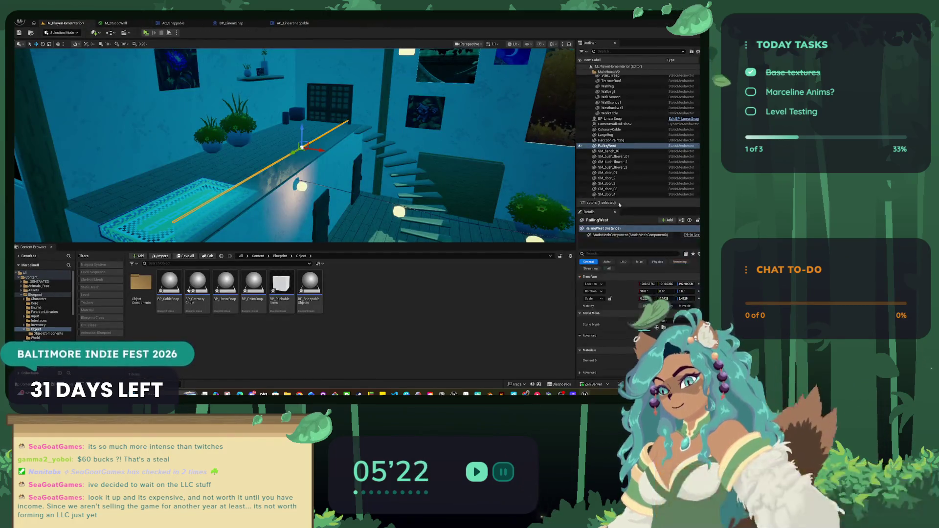
pyautogui.click(610, 118)
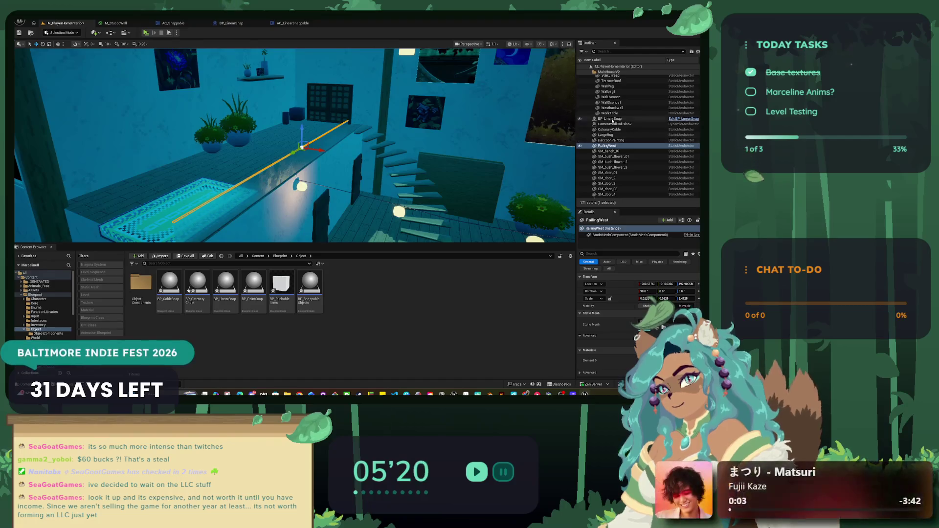
# Add a Cylinder component to BP_LinearSnap from the Add menu.
pyautogui.rightClick(601, 242)
pyautogui.press('Escape')
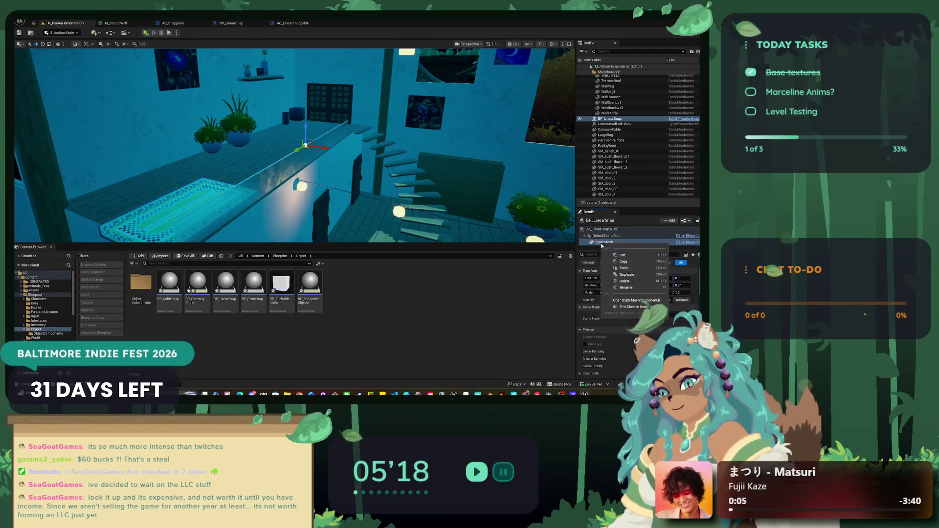
pyautogui.click(669, 221)
pyautogui.scroll(-2, 658, 271)
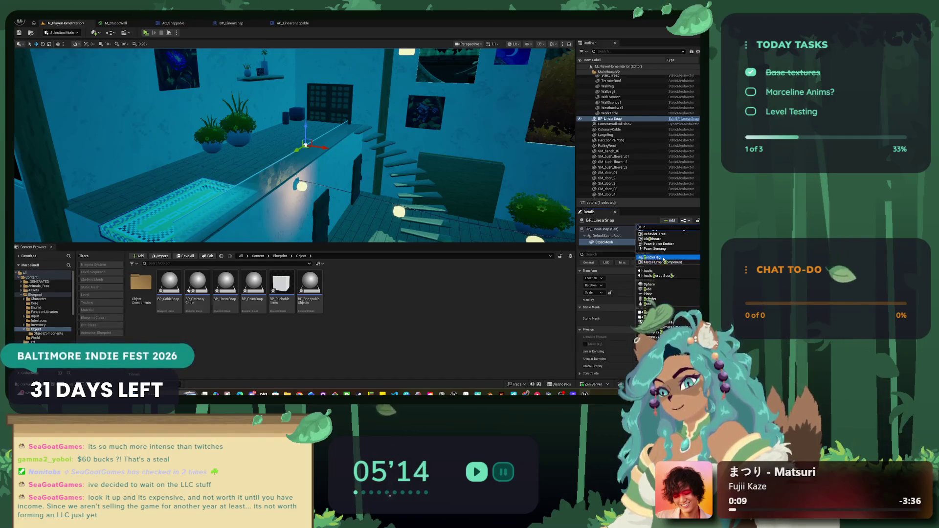
pyautogui.click(665, 264)
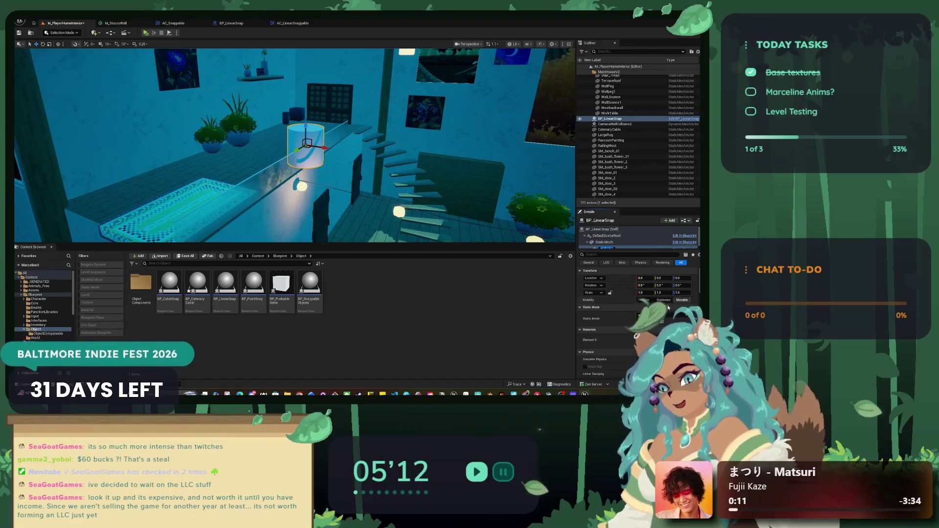
# Reset the new component's Static Mesh to None, then select RailingWest in the viewport.
pyautogui.scroll(-1, 667, 304)
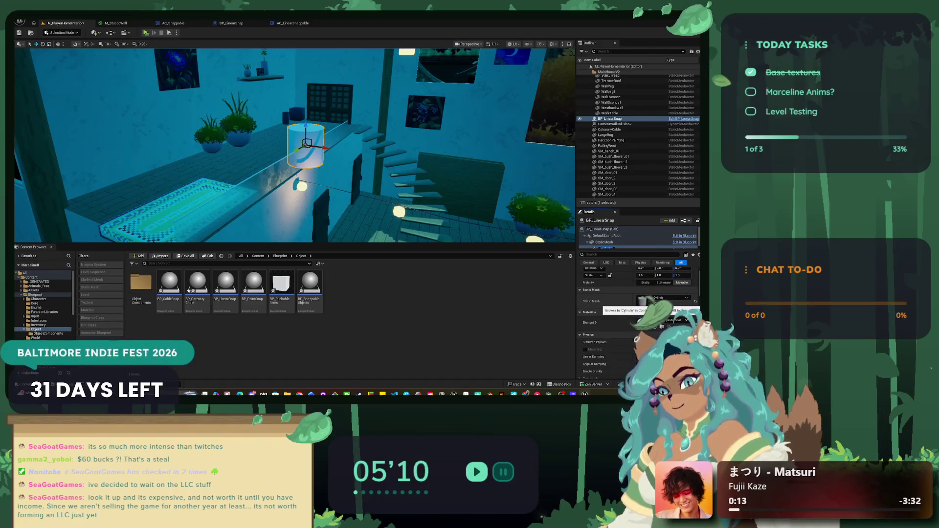
pyautogui.click(682, 298)
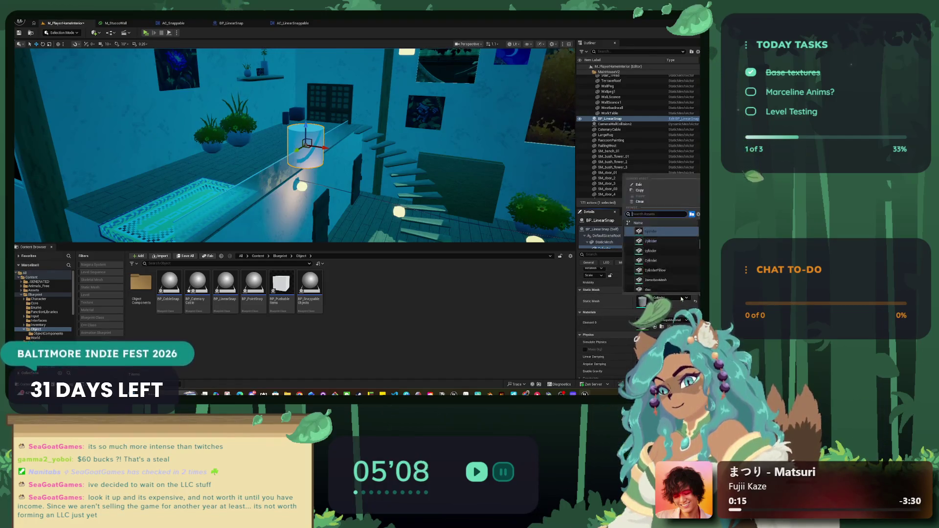
pyautogui.scroll(-3, 684, 269)
pyautogui.scroll(-5, 692, 259)
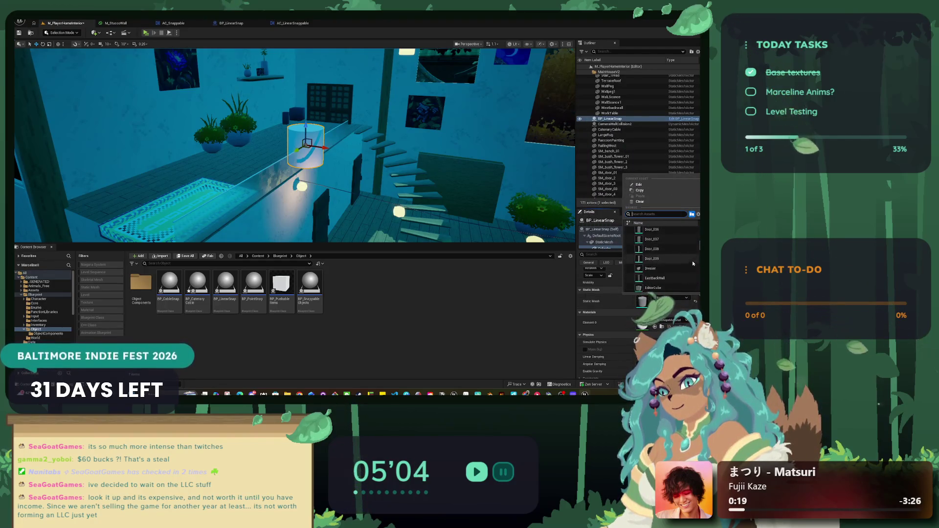
pyautogui.scroll(-3, 692, 265)
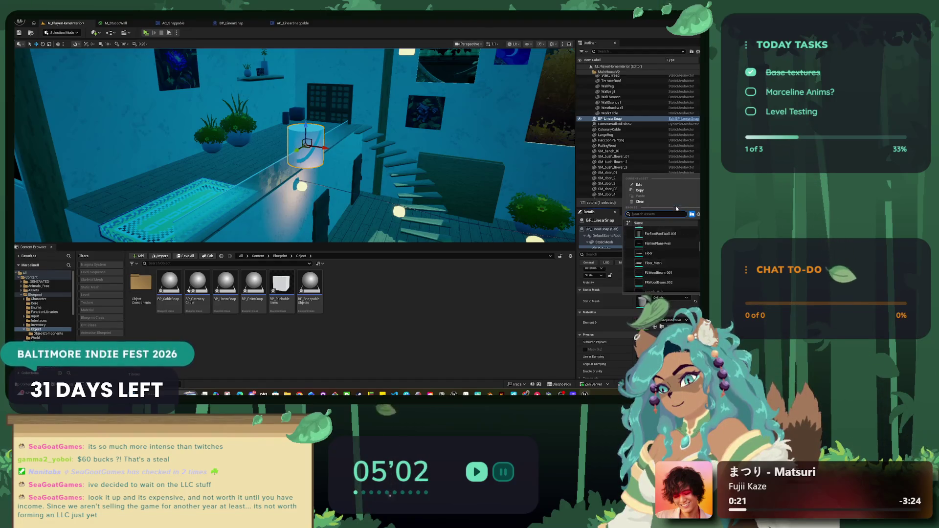
pyautogui.click(607, 291)
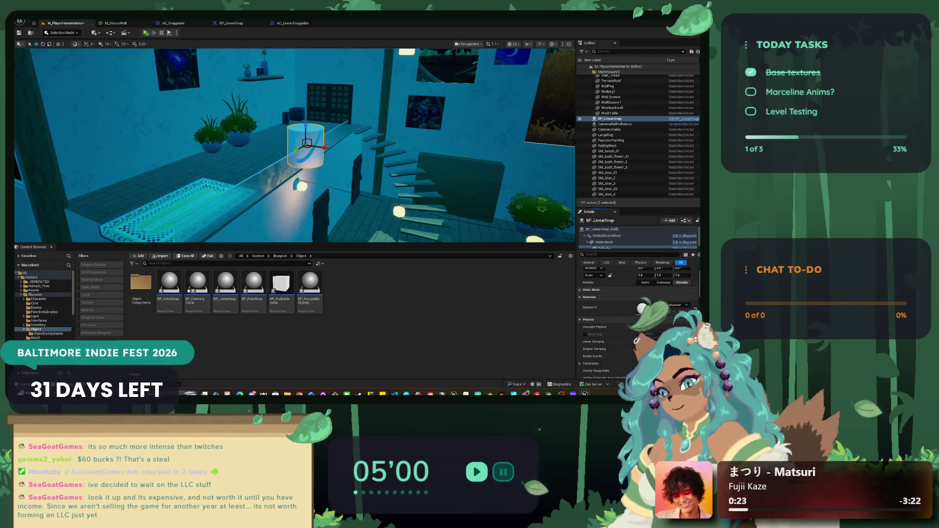
pyautogui.click(697, 303)
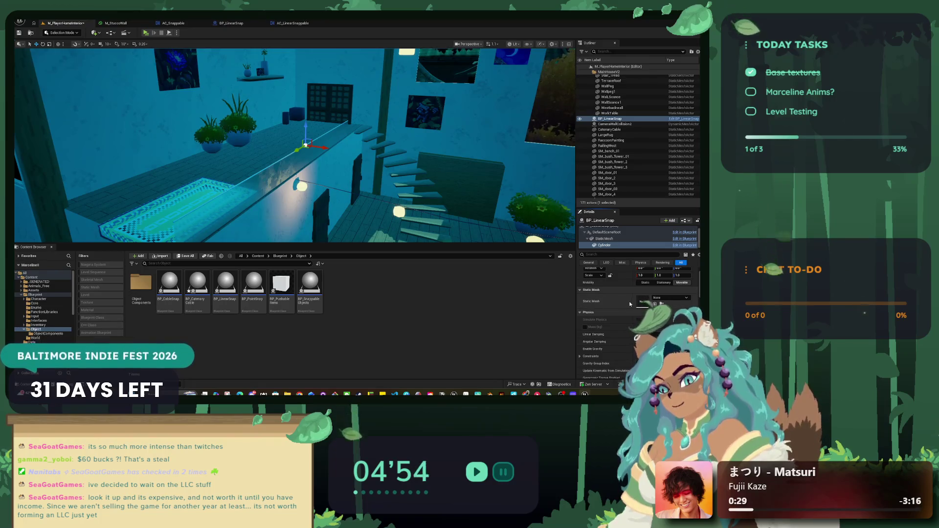
pyautogui.click(641, 301)
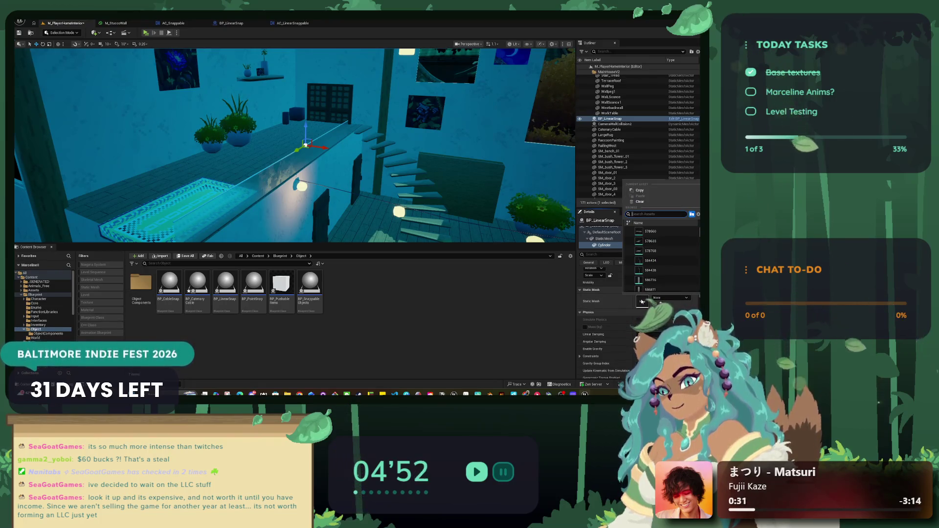
pyautogui.press('Escape')
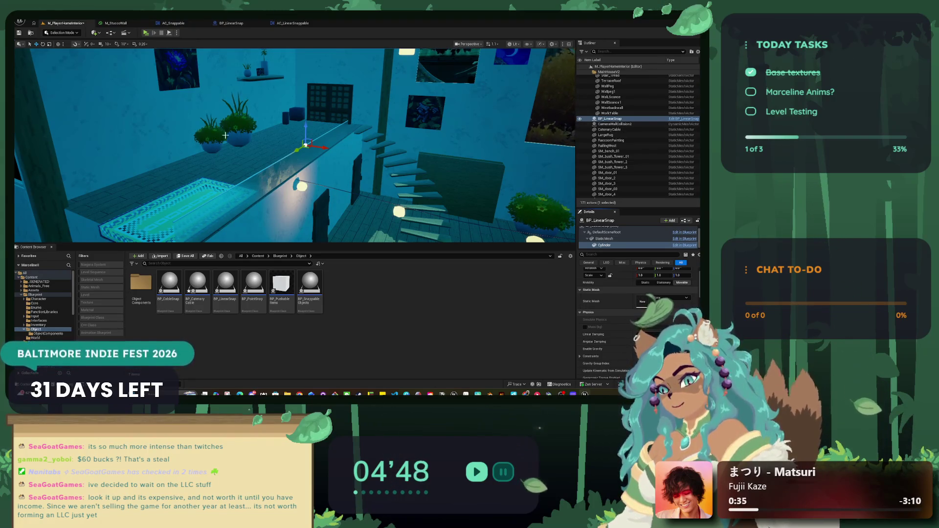
pyautogui.click(253, 174)
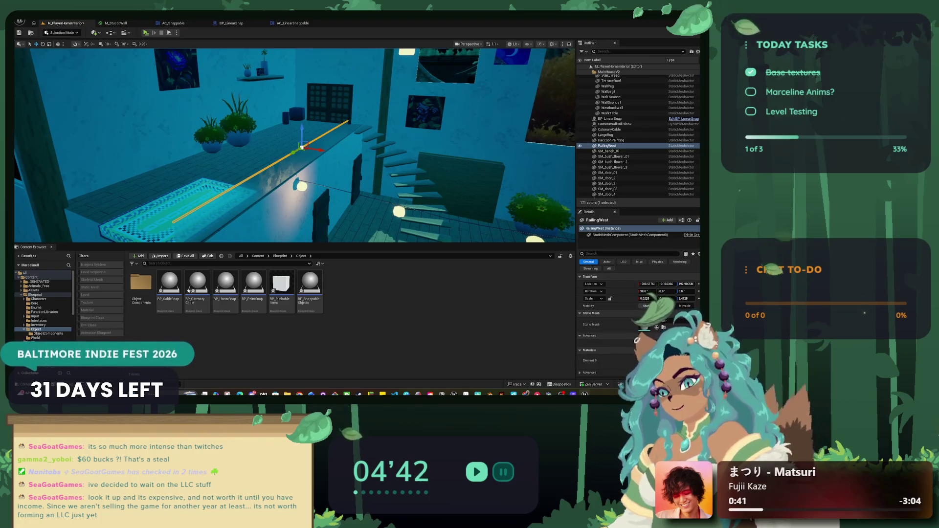
# Select BP_LinearSnap in the Outliner and pick its StaticMesh component.
pyautogui.click(610, 230)
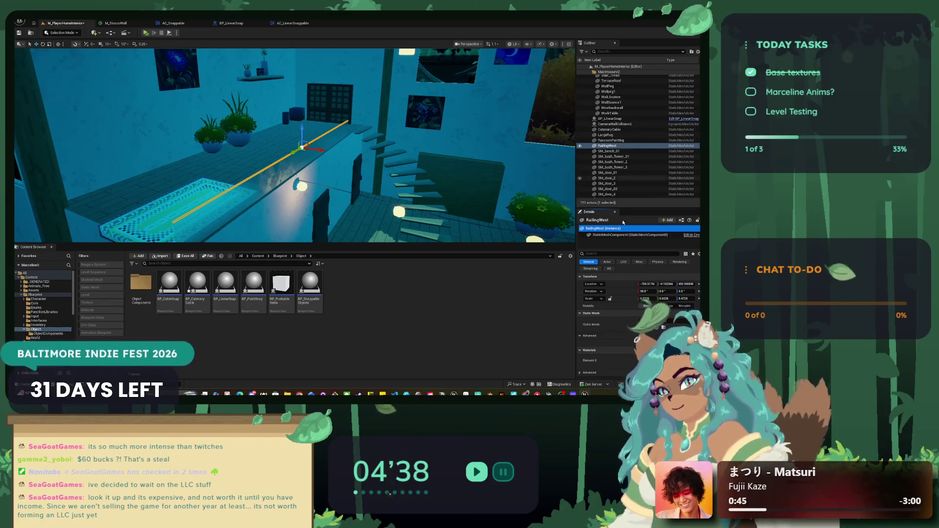
pyautogui.click(608, 125)
pyautogui.click(609, 119)
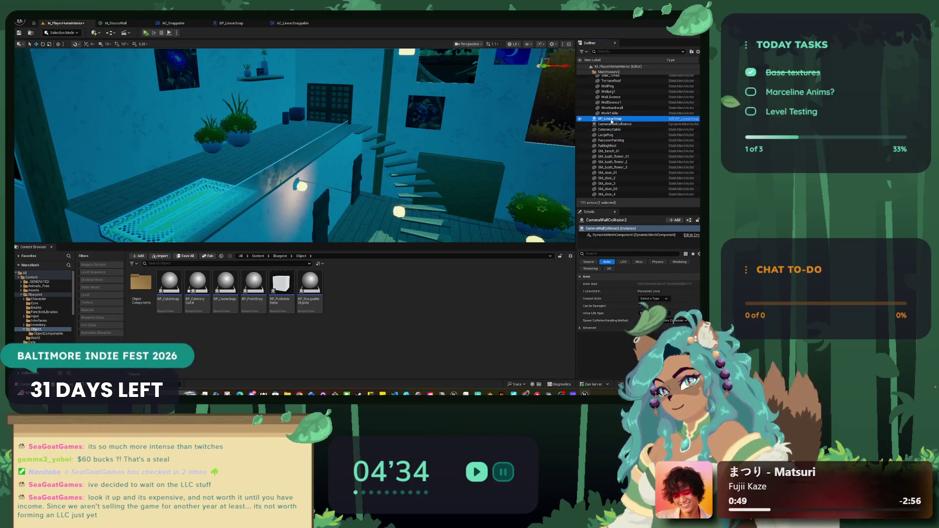
pyautogui.click(585, 262)
pyautogui.click(606, 239)
# Scroll the Details panel to the Collision section and collapse the collision presets.
pyautogui.scroll(-5, 626, 303)
pyautogui.scroll(-5, 626, 303)
pyautogui.scroll(-1, 625, 304)
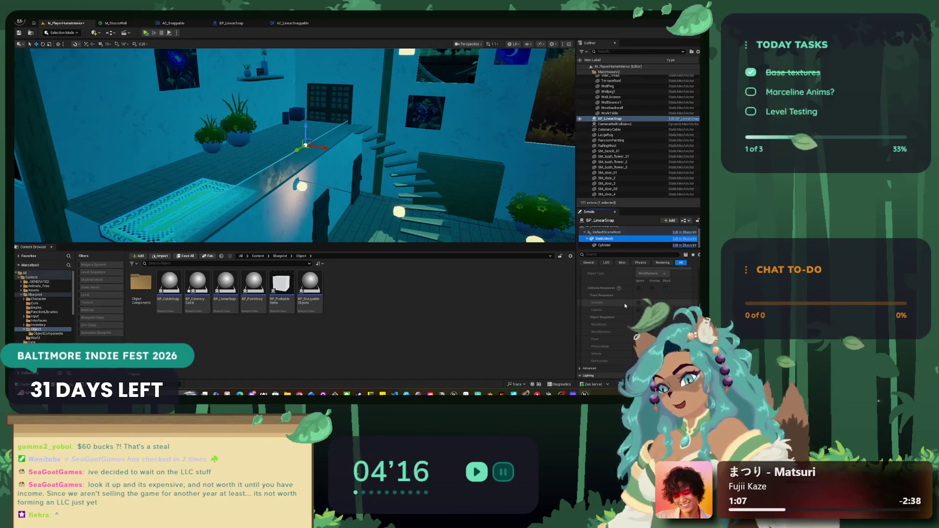
pyautogui.scroll(3, 626, 304)
pyautogui.scroll(2, 628, 304)
pyautogui.click(580, 328)
pyautogui.scroll(2, 601, 331)
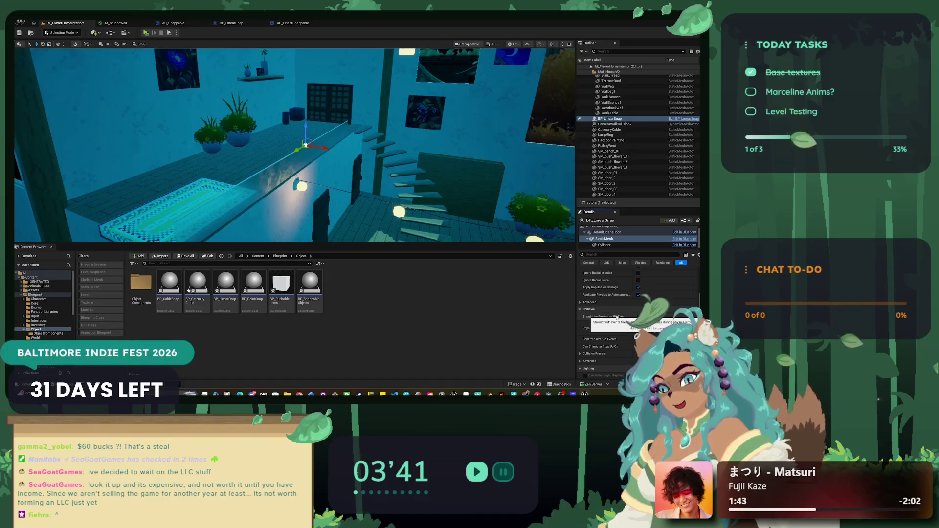
# Check the Cylinder component's context menu and scroll through its Details properties.
pyautogui.rightClick(627, 246)
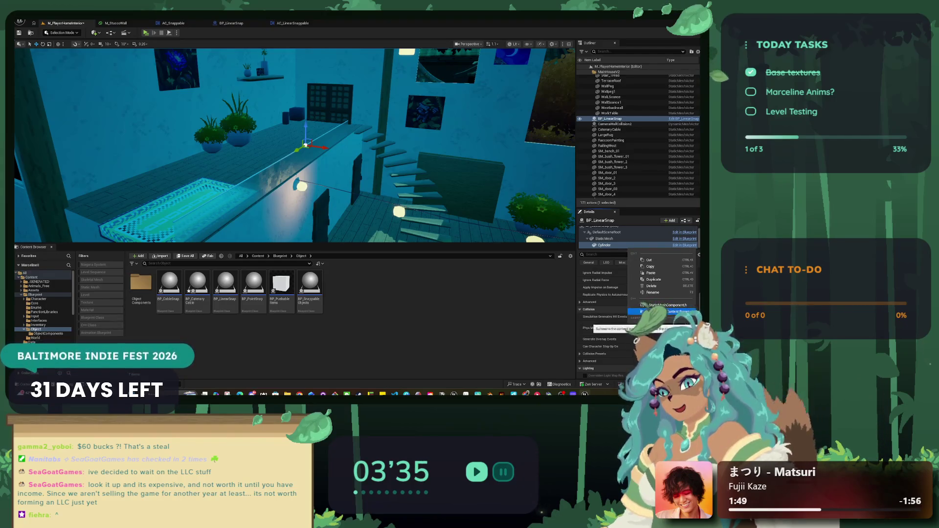
pyautogui.press('Escape')
pyautogui.scroll(3, 670, 301)
pyautogui.scroll(5, 670, 303)
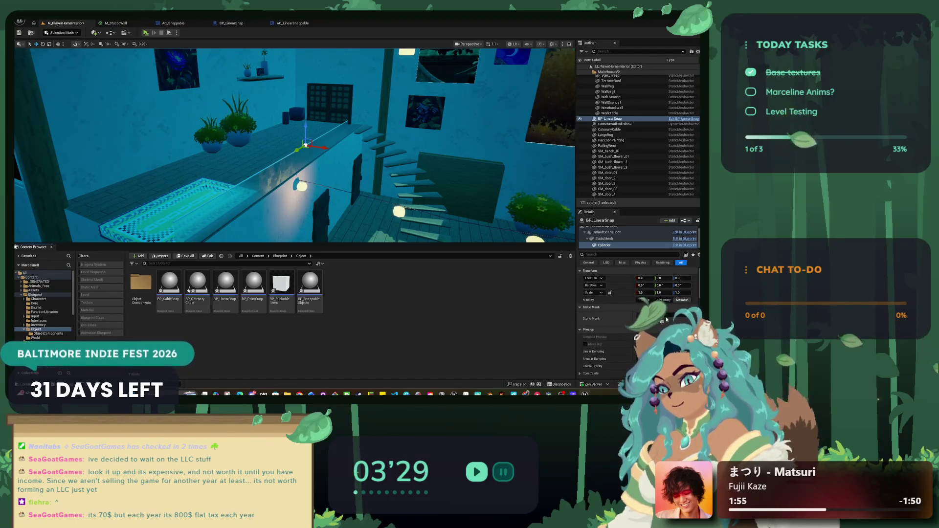
pyautogui.scroll(-2, 665, 318)
pyautogui.scroll(1, 666, 320)
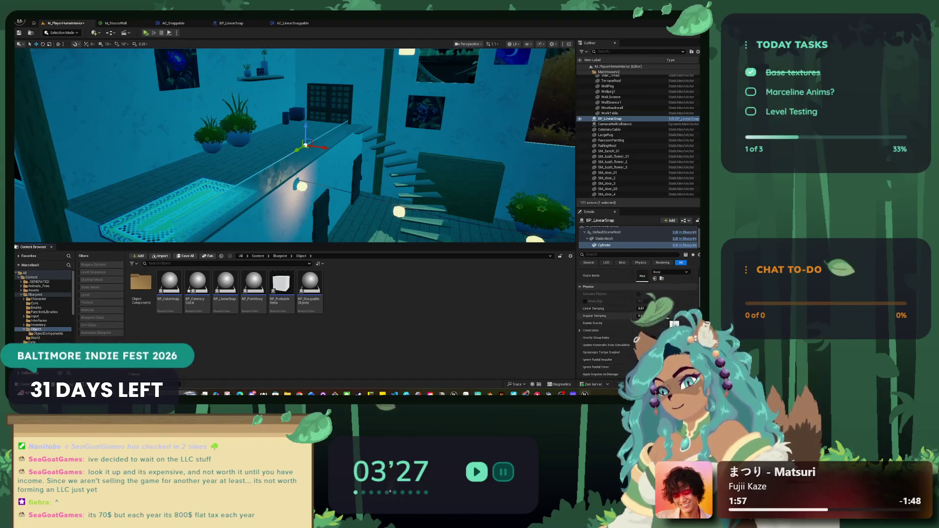
pyautogui.scroll(1, 666, 320)
pyautogui.scroll(1, 665, 317)
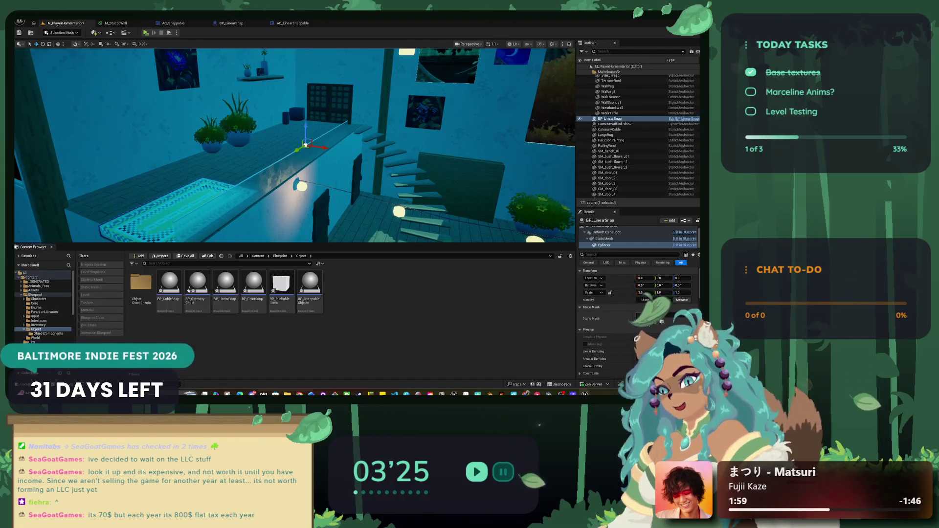
# Search the Cylinder's mesh picker for 'railing', close it unassigned, and select CatenaryCable.
pyautogui.click(660, 320)
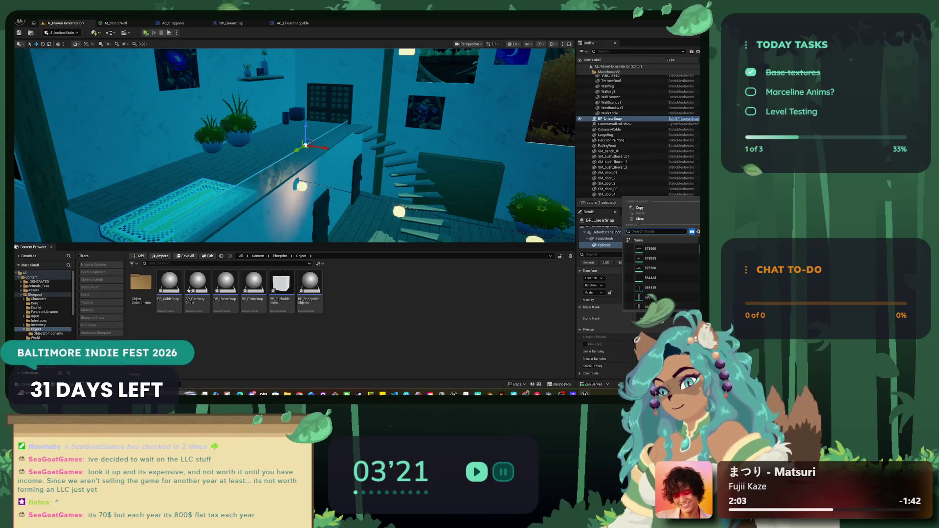
pyautogui.write('il')
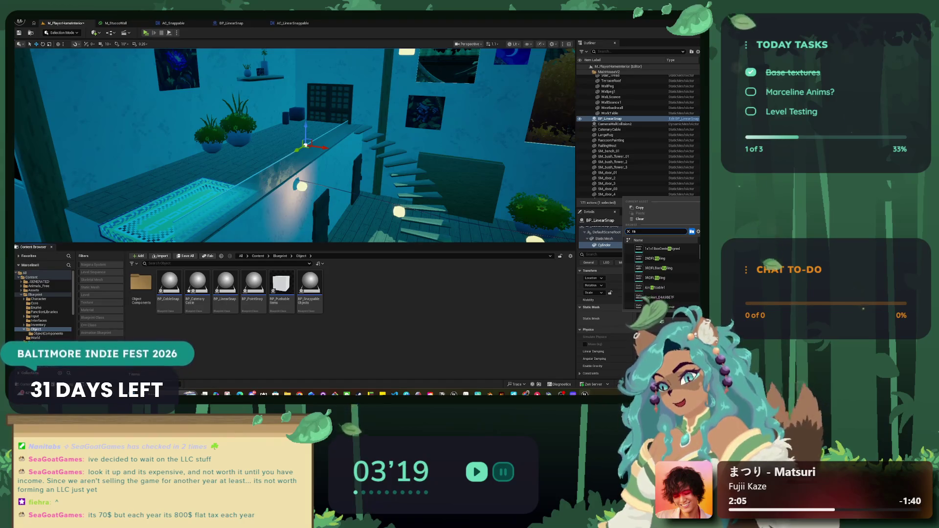
pyautogui.write('ing')
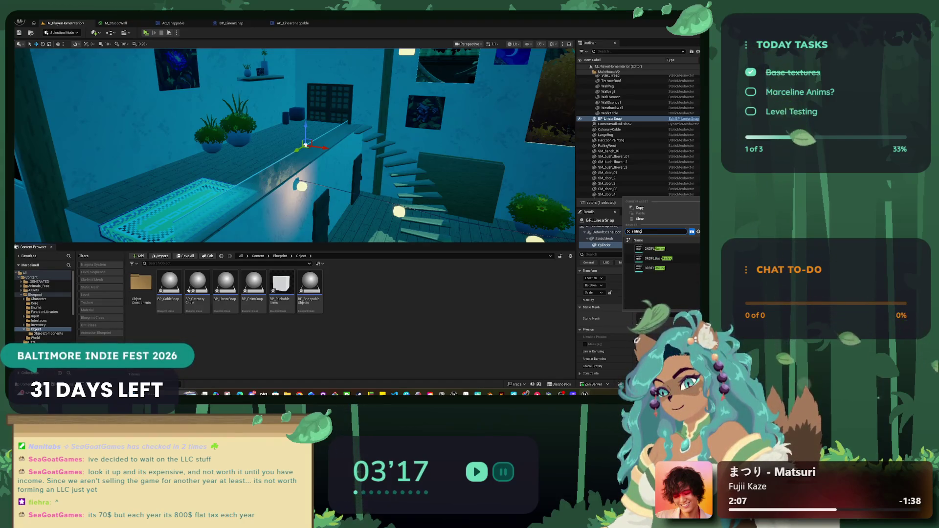
pyautogui.click(669, 122)
pyautogui.click(645, 124)
pyautogui.click(631, 129)
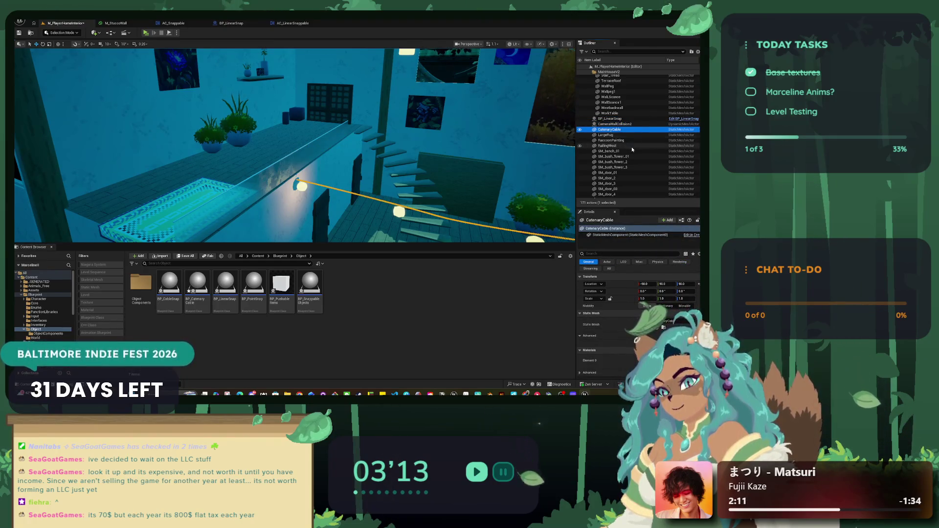
# Select RailingWest and view its Attach To options without attaching it.
pyautogui.click(633, 145)
pyautogui.rightClick(632, 146)
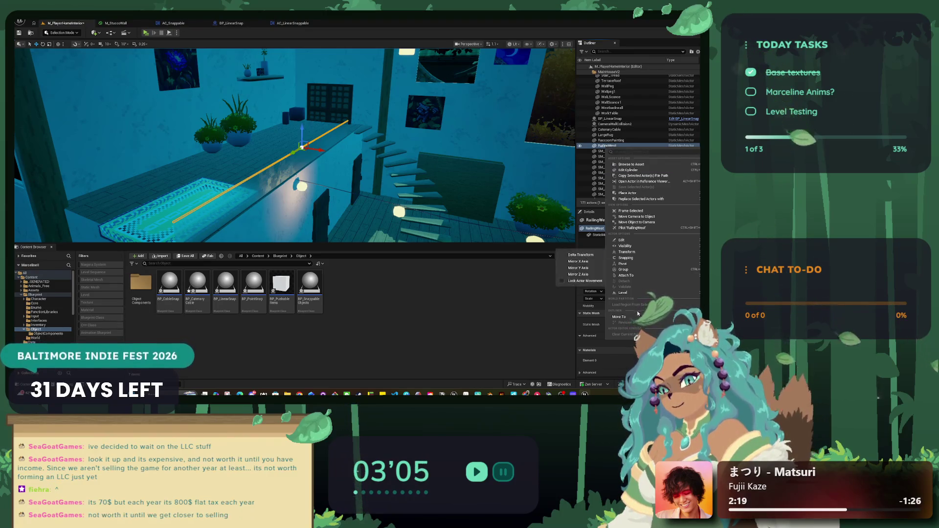
pyautogui.moveTo(626, 275)
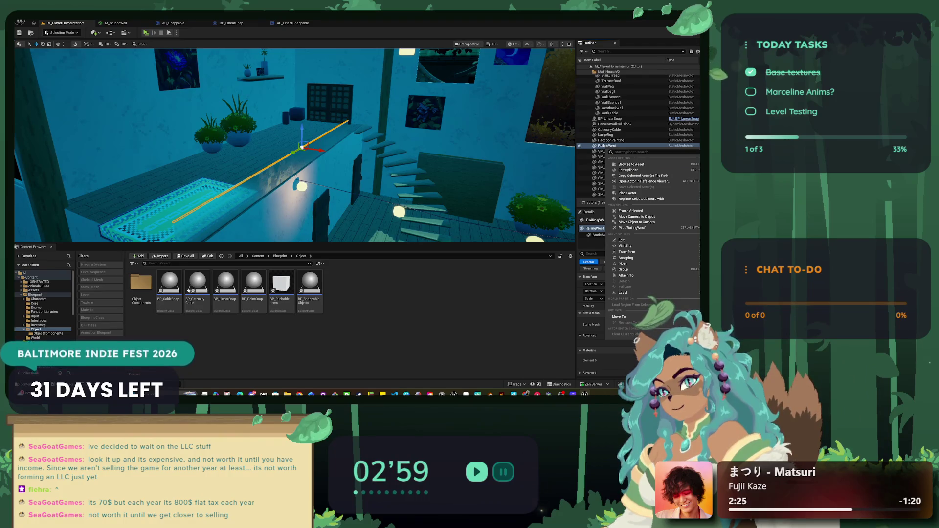
pyautogui.press('Escape')
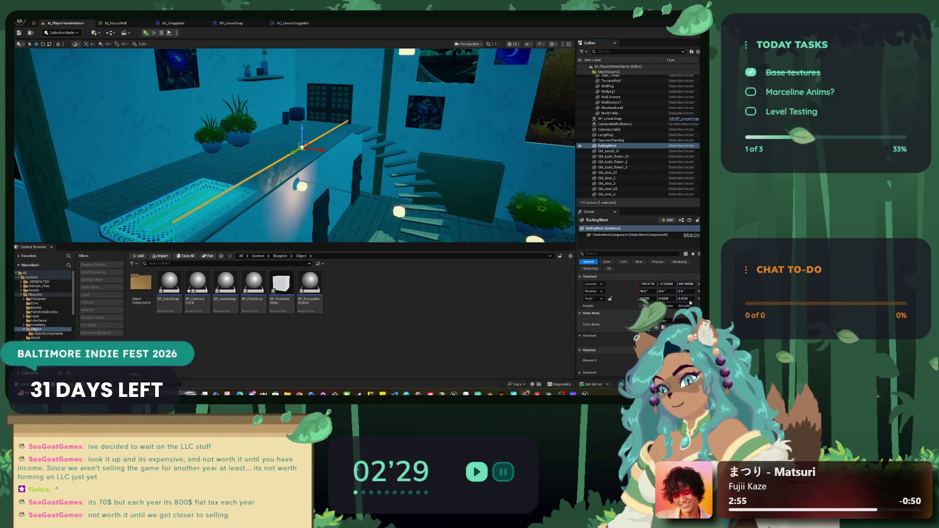
pyautogui.moveTo(577, 243); pyautogui.dragTo(513, 243)
# Review RailingWest's StaticMeshComponent details and open Create Blueprint From Selection for it.
pyautogui.rightClick(564, 229)
pyautogui.click(548, 235)
pyautogui.rightClick(550, 236)
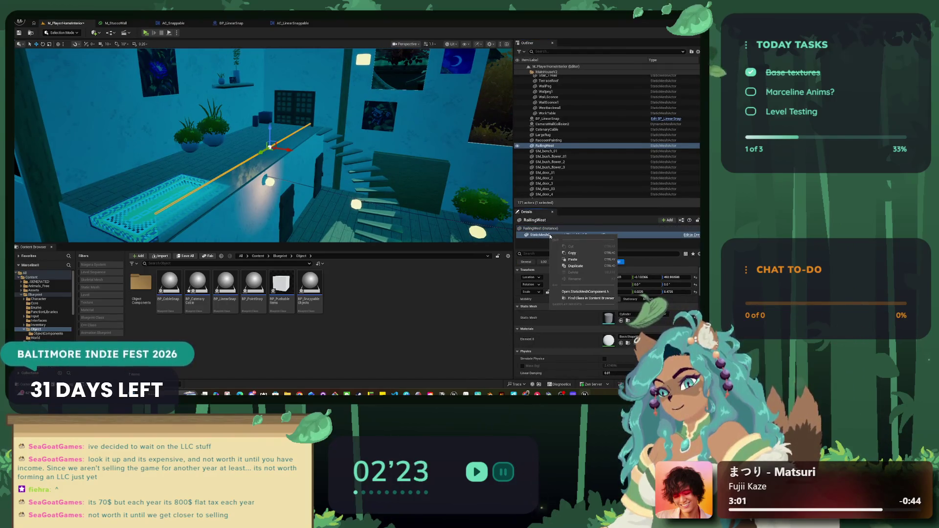
pyautogui.click(544, 237)
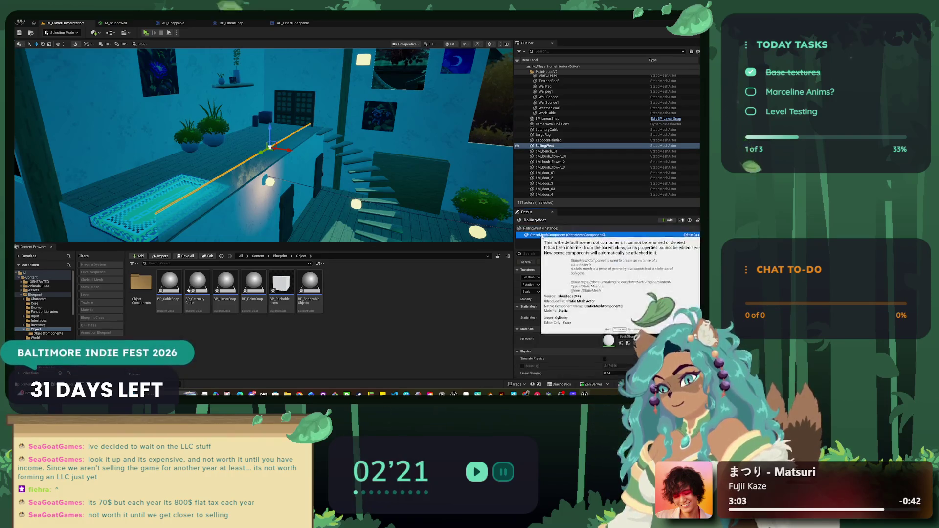
pyautogui.scroll(-10, 618, 329)
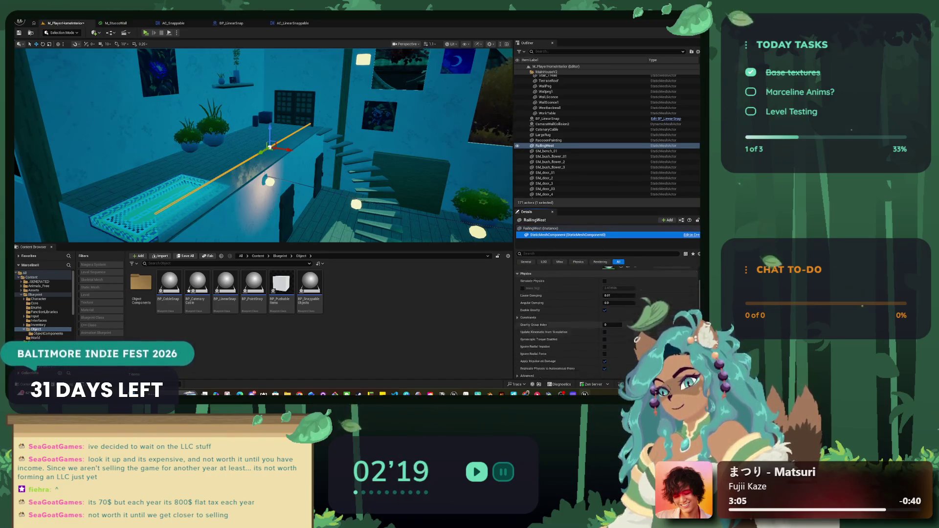
pyautogui.scroll(-8, 606, 323)
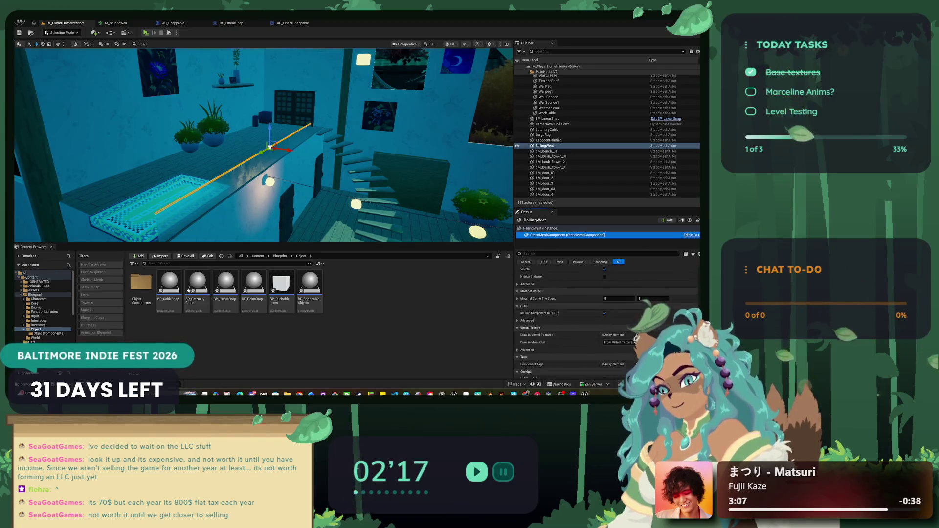
pyautogui.scroll(6, 607, 318)
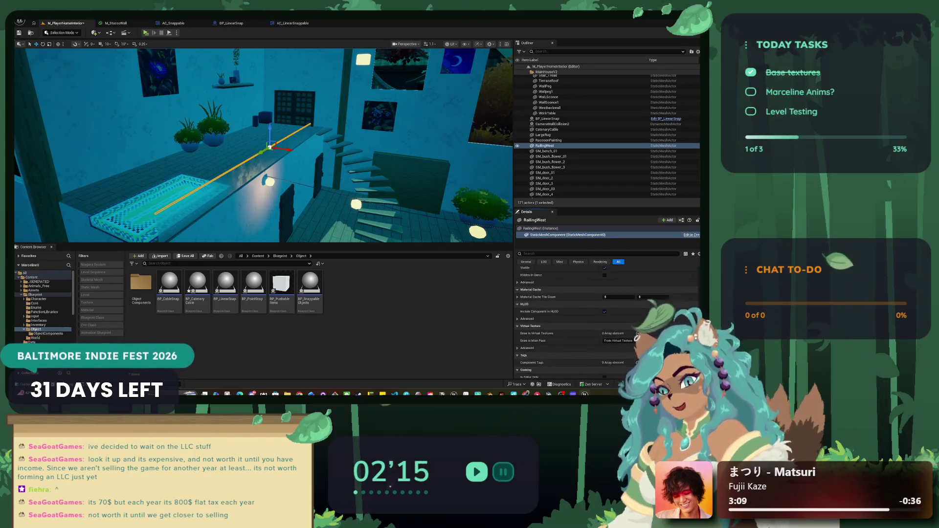
pyautogui.scroll(5, 606, 318)
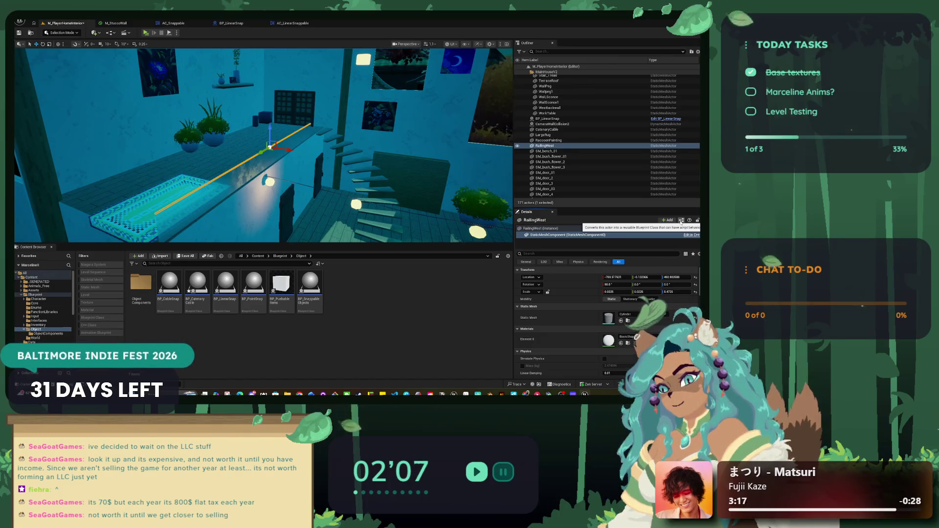
pyautogui.click(681, 221)
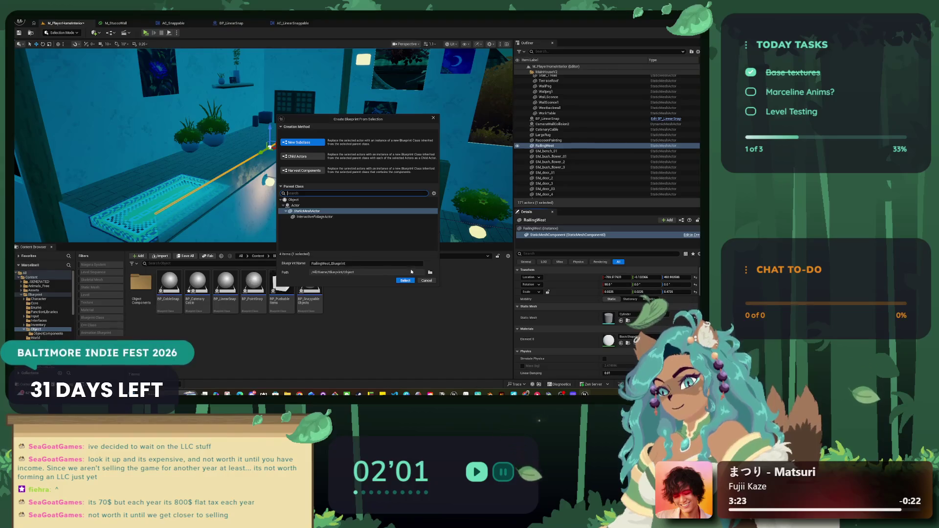
# Cancel the blueprint dialog and select BP_LinearSnap's StaticMesh component.
pyautogui.click(426, 281)
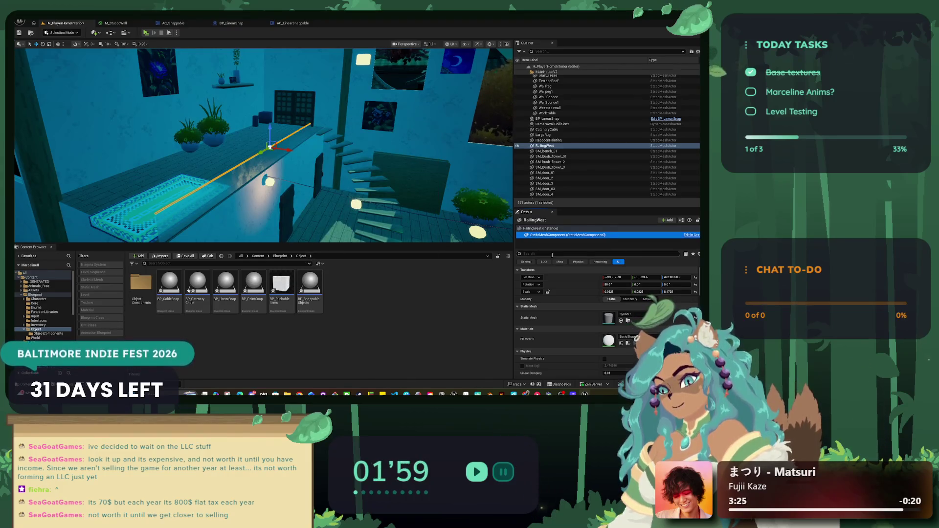
pyautogui.click(561, 119)
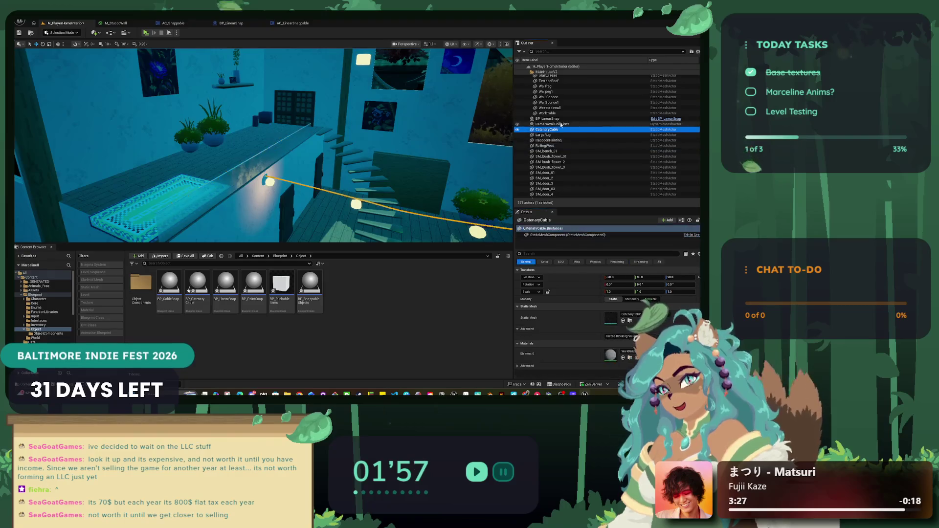
pyautogui.click(541, 242)
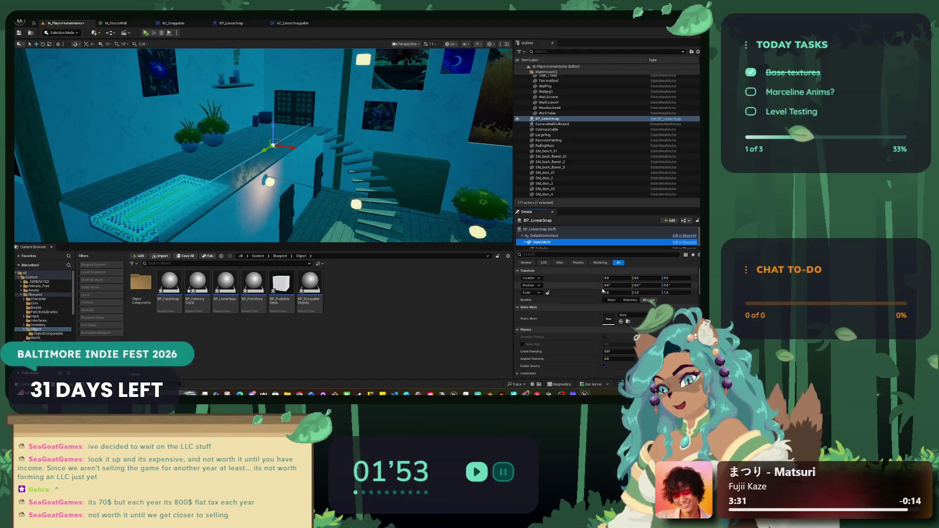
pyautogui.scroll(-2, 608, 300)
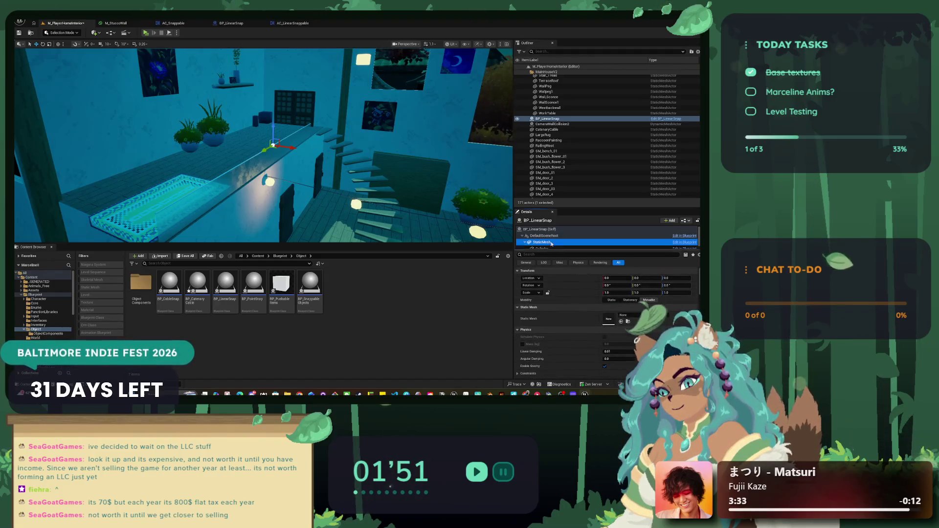
# Delete the Cylinder component from BP_LinearSnap, leaving the StaticMesh component unchanged.
pyautogui.click(554, 245)
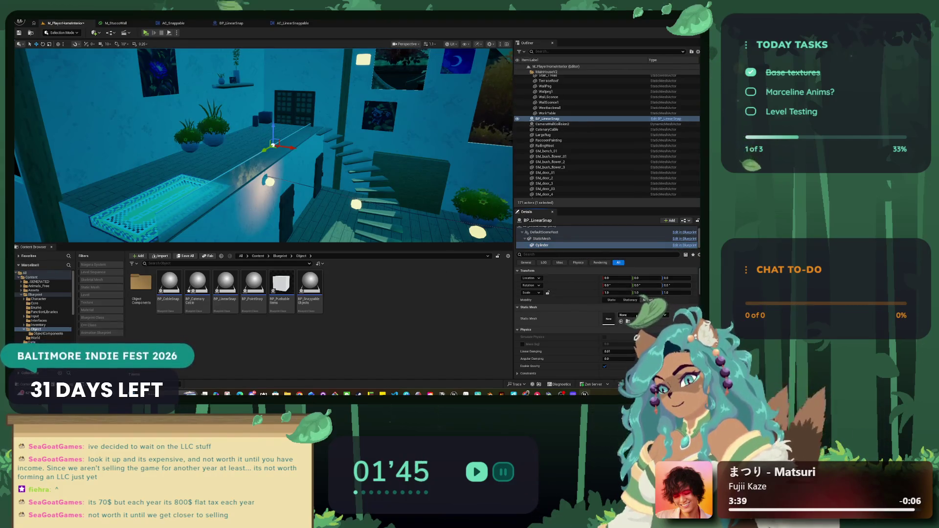
pyautogui.click(636, 316)
pyautogui.click(636, 317)
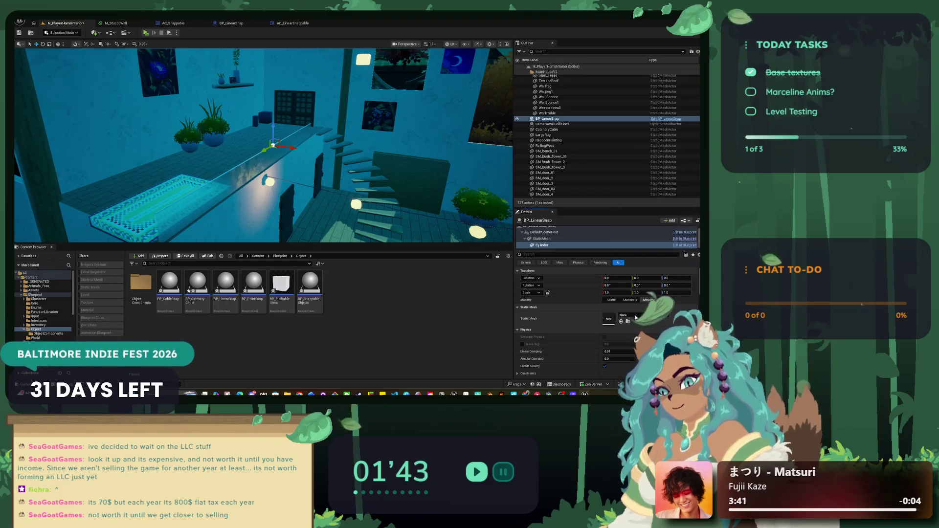
pyautogui.rightClick(540, 245)
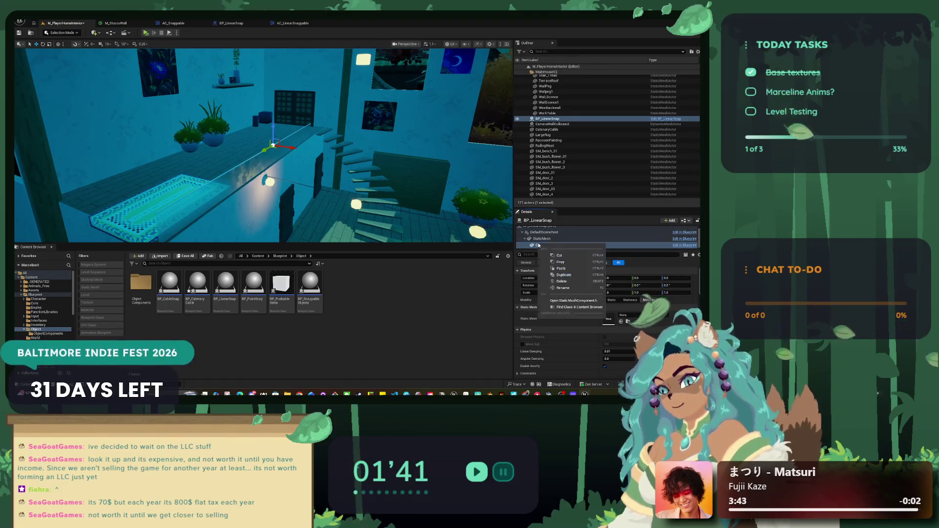
pyautogui.click(556, 281)
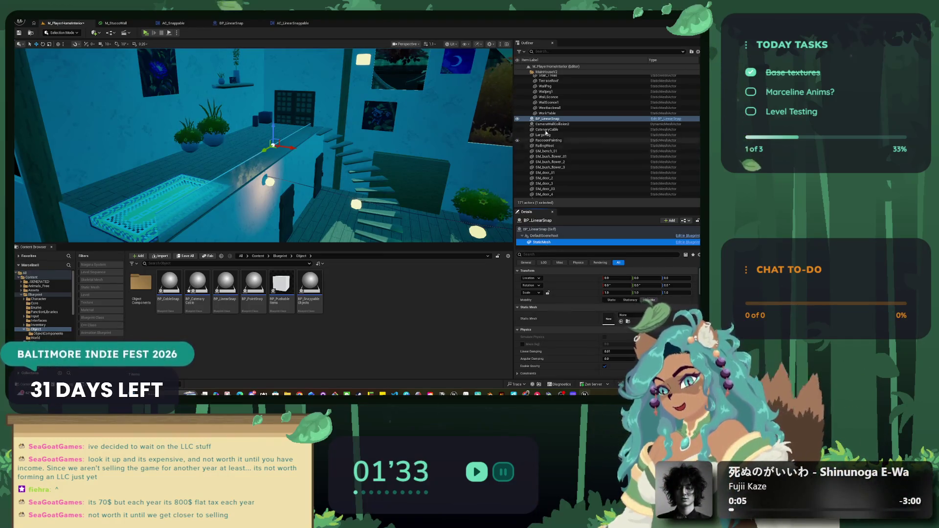
pyautogui.rightClick(546, 244)
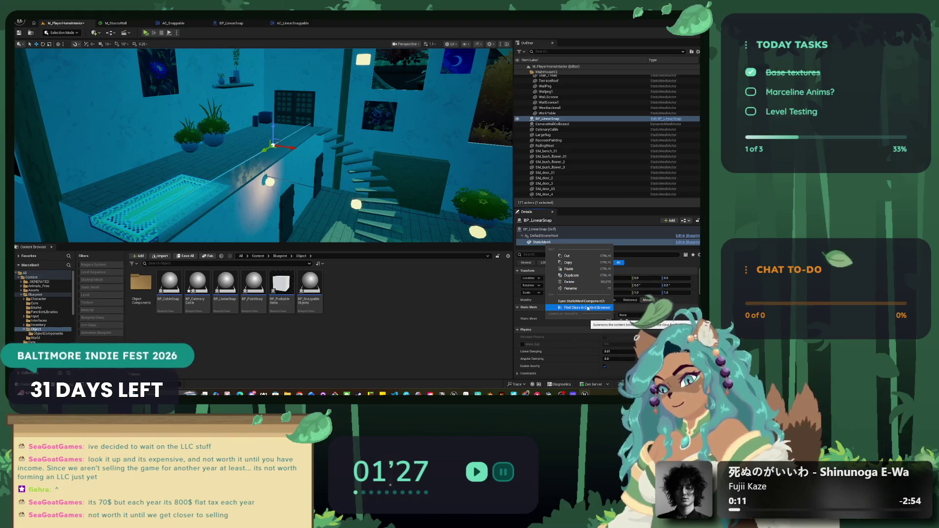
pyautogui.click(588, 308)
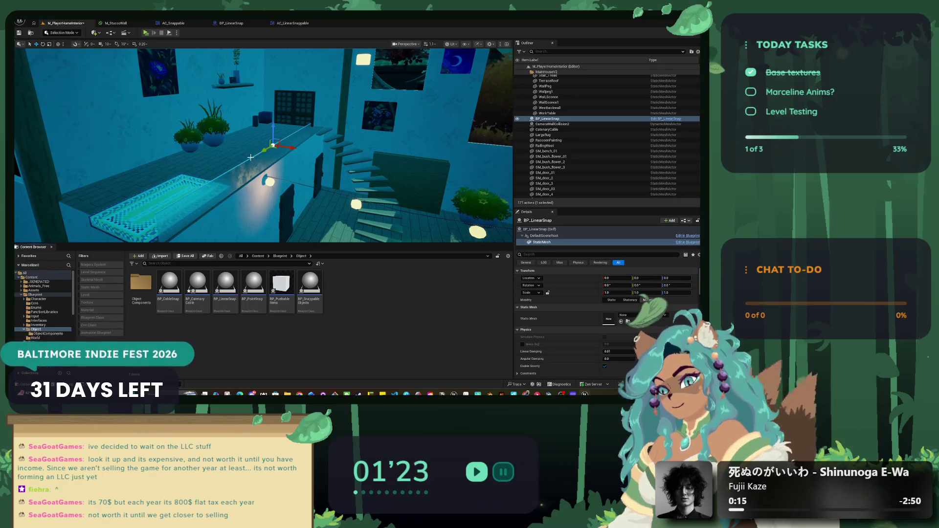
# Select RailingWest and keep its static mesh set to Cylinder.
pyautogui.click(545, 130)
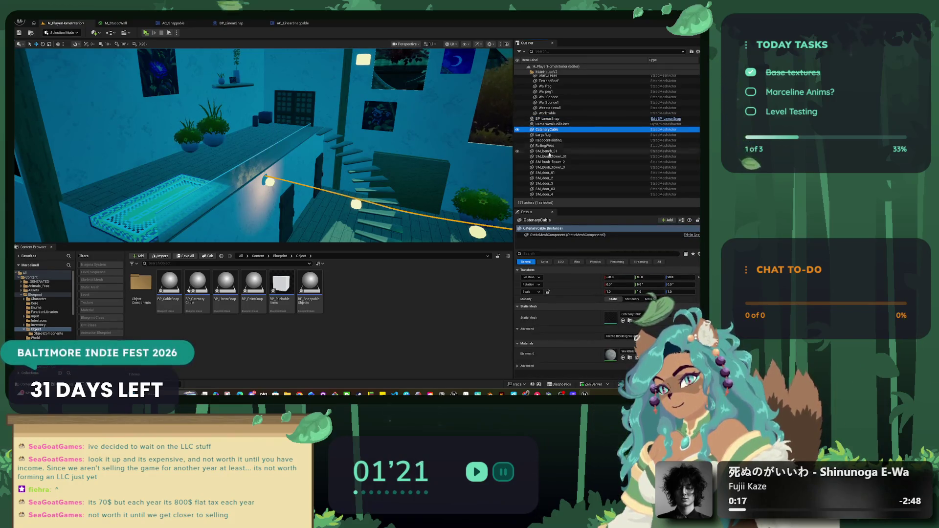
pyautogui.click(557, 146)
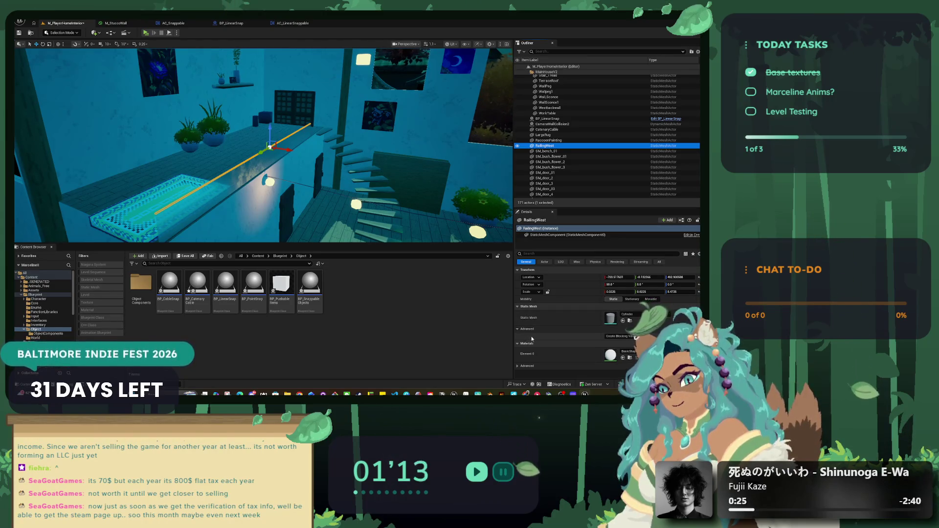
pyautogui.click(631, 315)
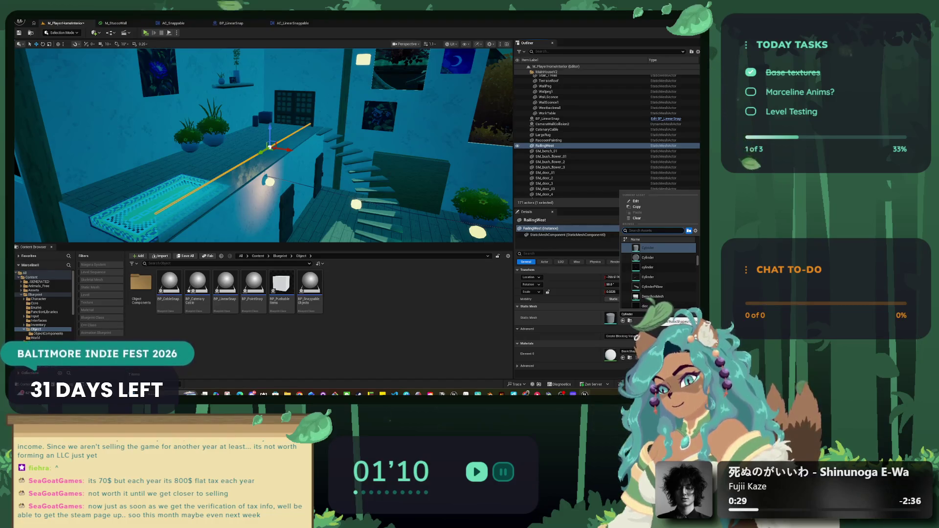
pyautogui.click(653, 277)
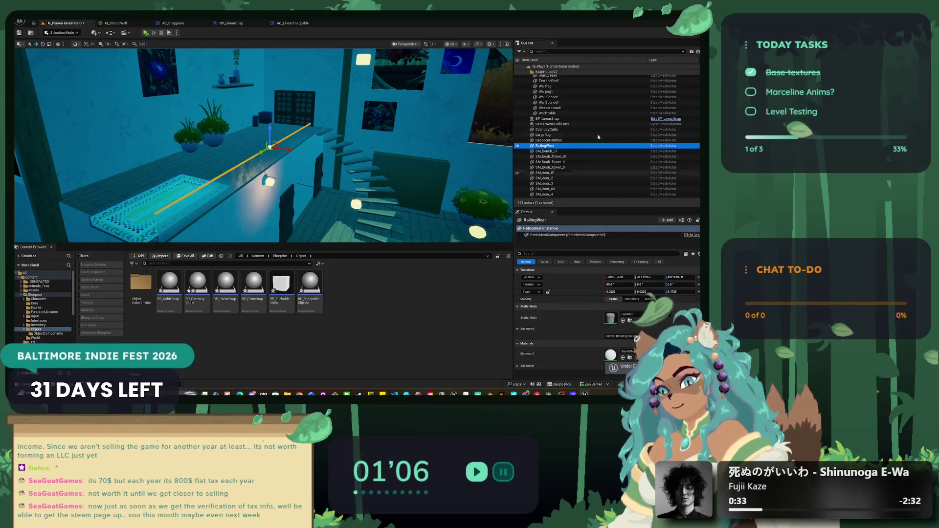
# Set RailingWest's Mobility to Movable and attach it under BP_LinearSnap.
pyautogui.moveTo(545, 145)
pyautogui.mouseDown()
pyautogui.moveTo(539, 239)
pyautogui.moveTo(541, 148)
pyautogui.moveTo(559, 128)
pyautogui.mouseUp()
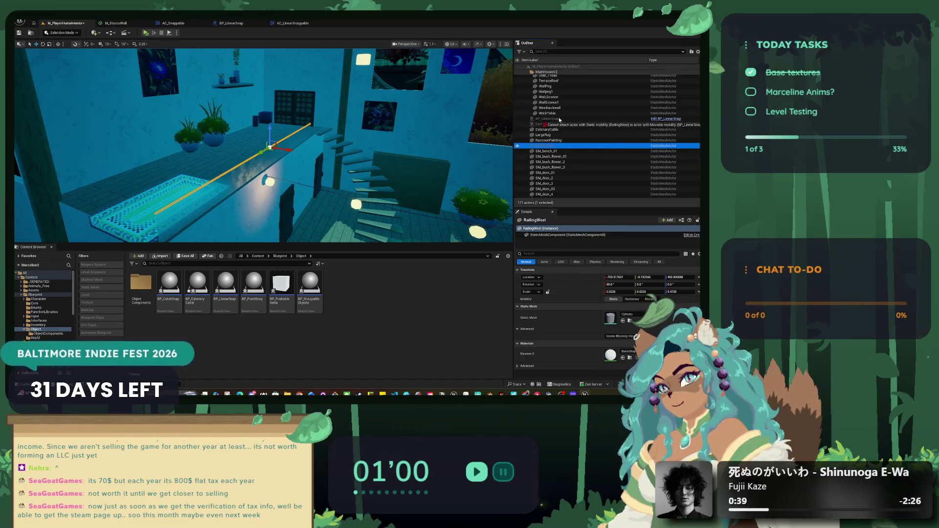
pyautogui.moveTo(559, 118); pyautogui.dragTo(559, 119)
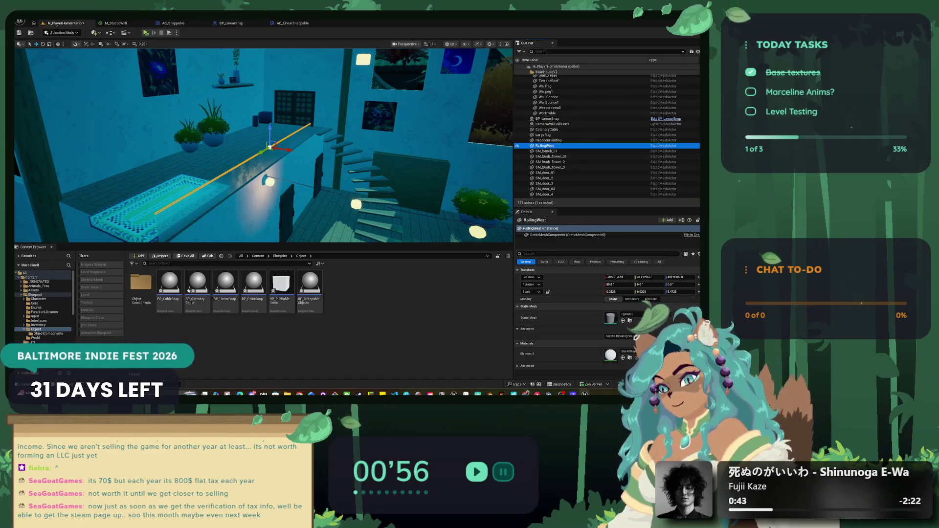
pyautogui.click(651, 299)
pyautogui.moveTo(545, 145); pyautogui.dragTo(553, 119)
pyautogui.click(553, 119)
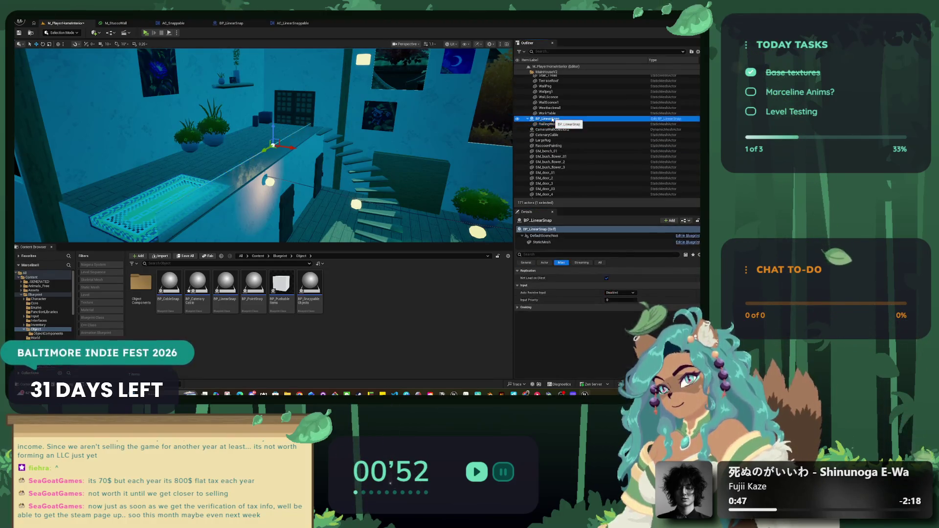
# Confirm RailingWest sits under BP_LinearSnap and review BP_LinearSnap's StaticMesh details unchanged.
pyautogui.click(553, 124)
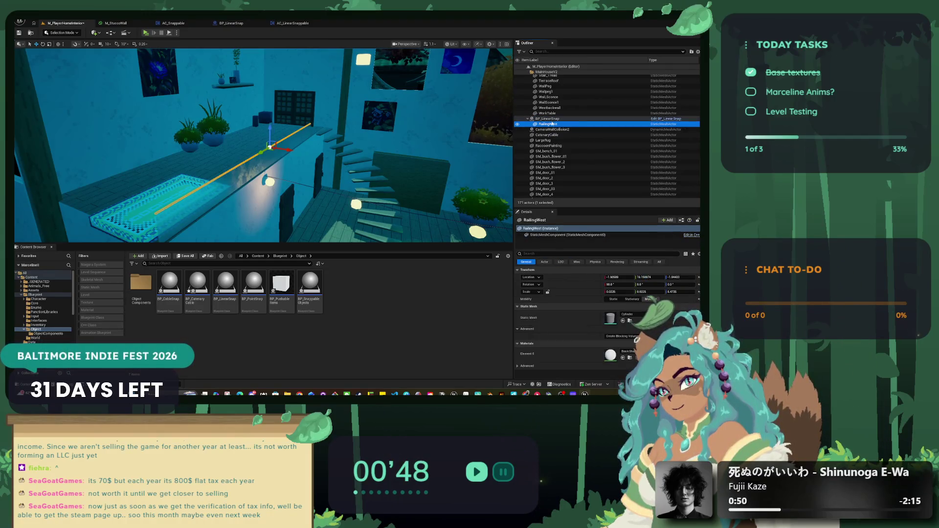
pyautogui.click(553, 120)
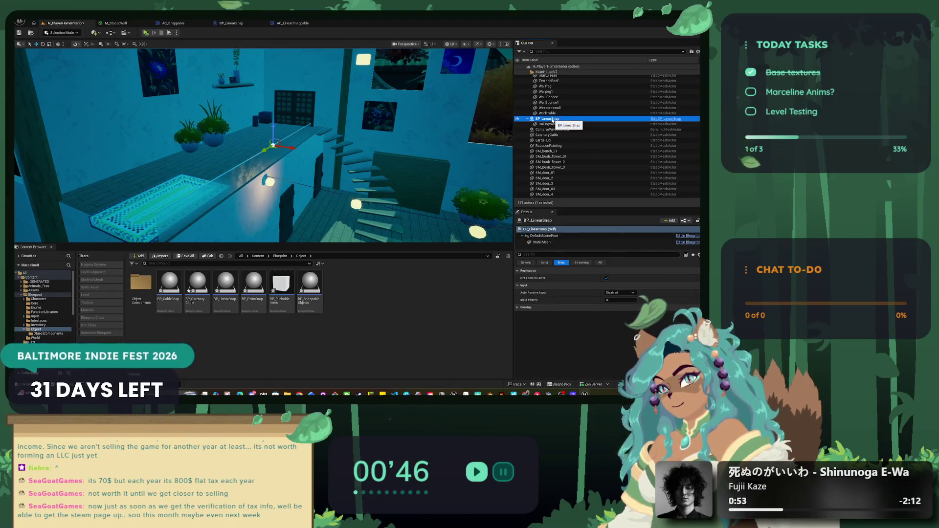
pyautogui.click(543, 243)
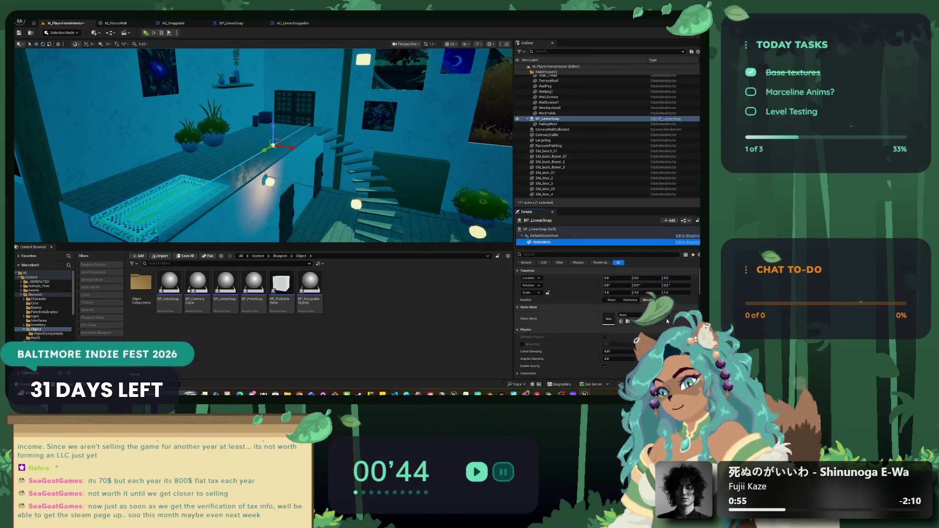
pyautogui.click(631, 315)
pyautogui.click(593, 315)
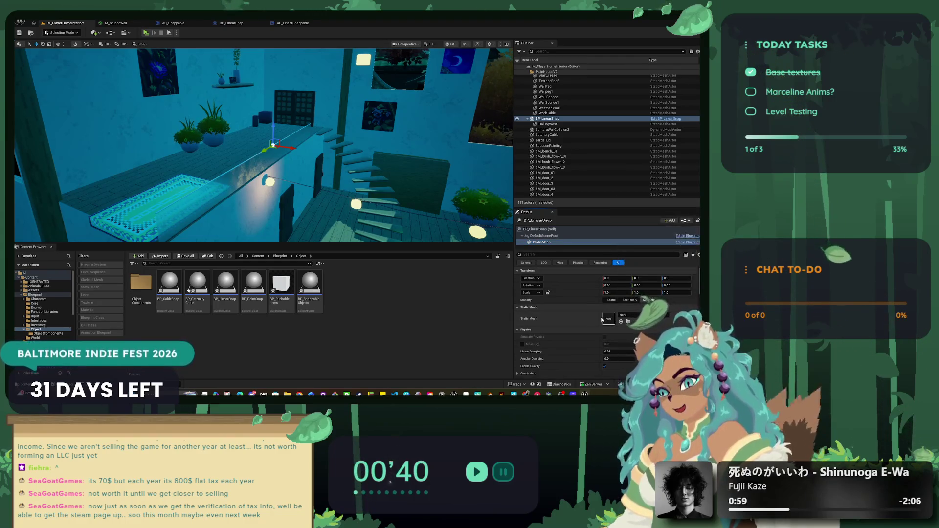
pyautogui.click(558, 125)
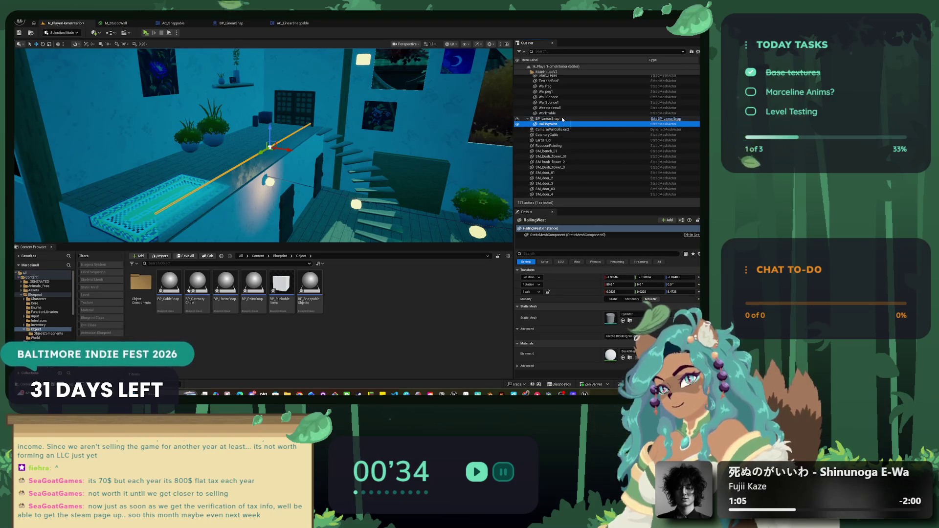
pyautogui.moveTo(553, 120)
pyautogui.mouseDown()
pyautogui.moveTo(546, 136)
pyautogui.moveTo(549, 121)
pyautogui.mouseUp()
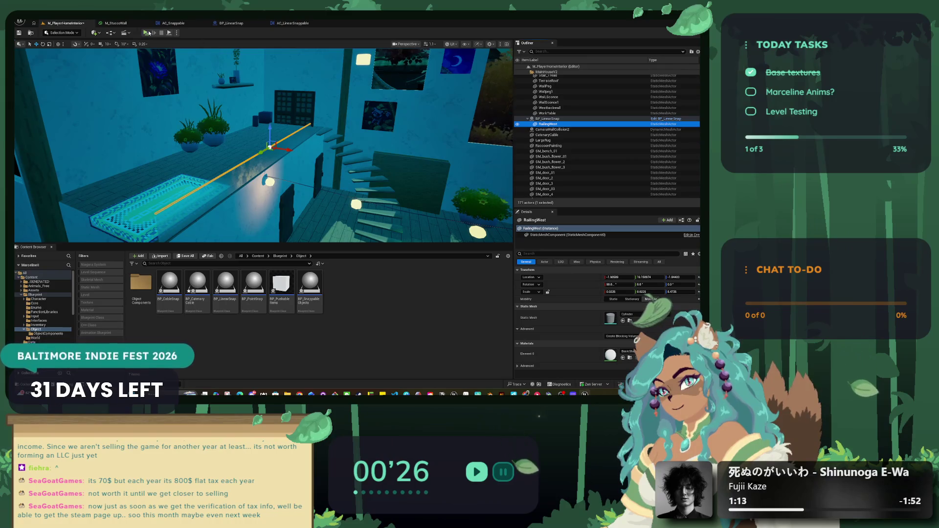
# Playtest the level, moving the cat left and right with A and D, then stop.
pyautogui.click(148, 33)
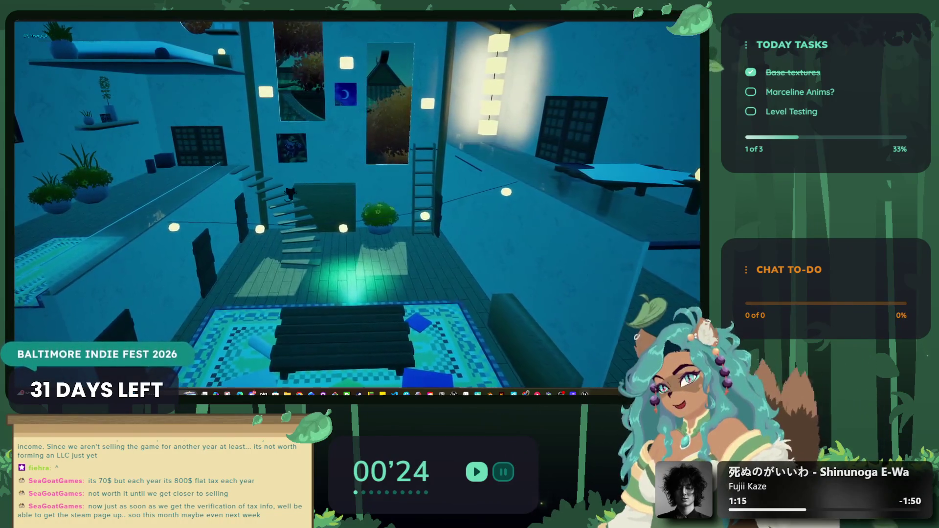
pyautogui.press('a')
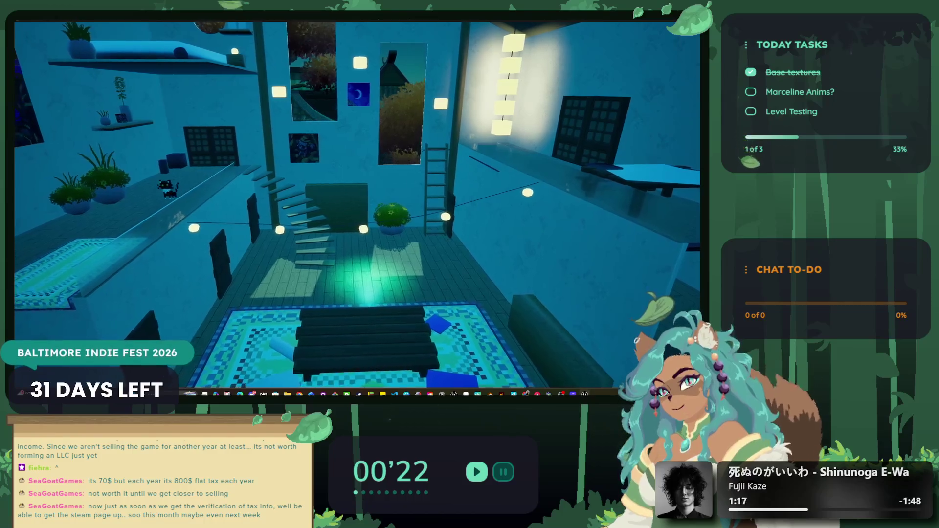
pyautogui.press('d')
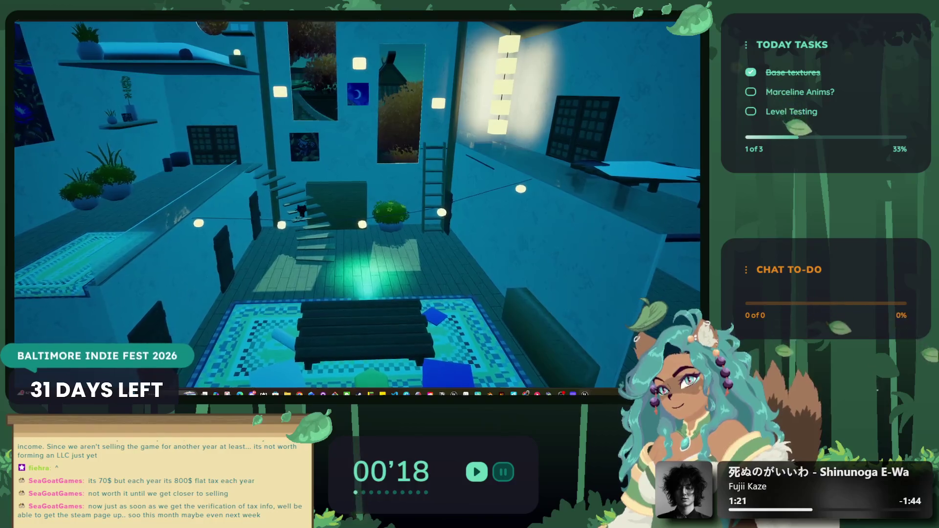
pyautogui.press('a')
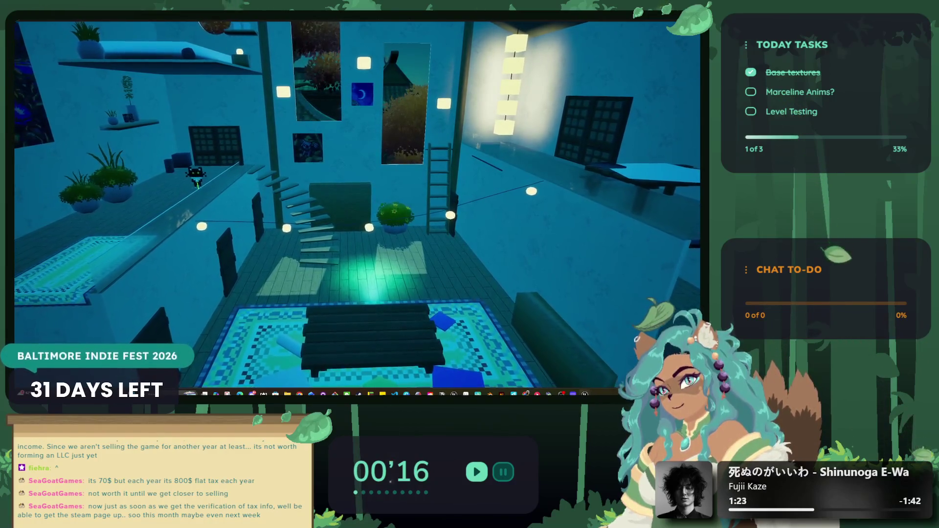
pyautogui.press('Escape')
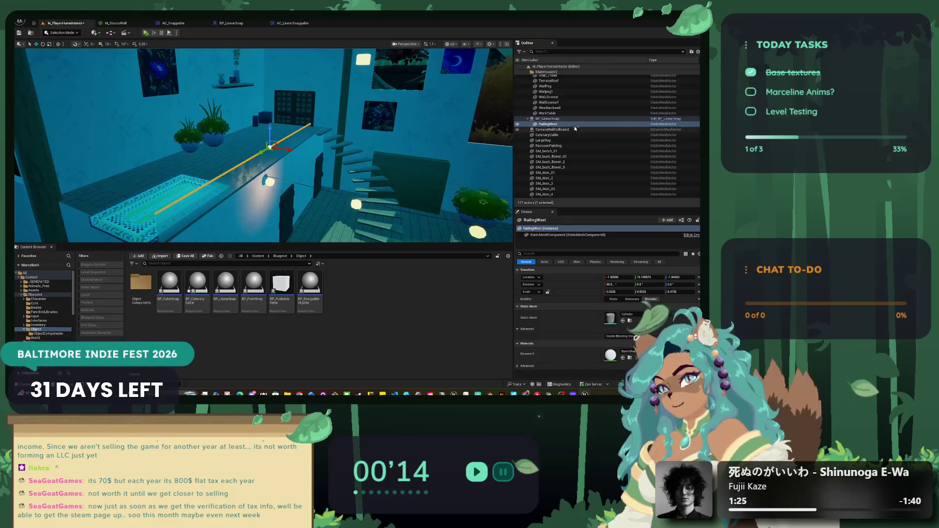
# Set BP_LinearSnap's StaticMesh component to the Cylinder mesh, then try a different mesh.
pyautogui.rightClick(571, 126)
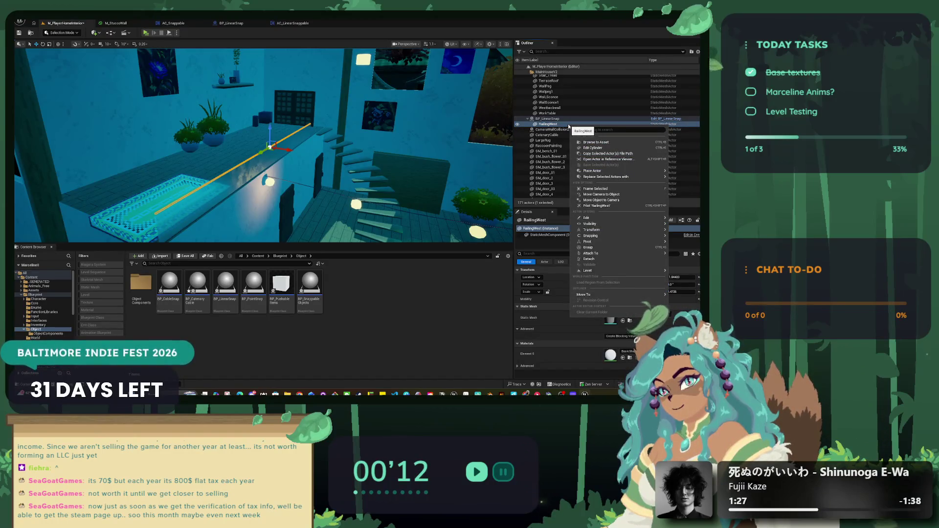
pyautogui.click(548, 119)
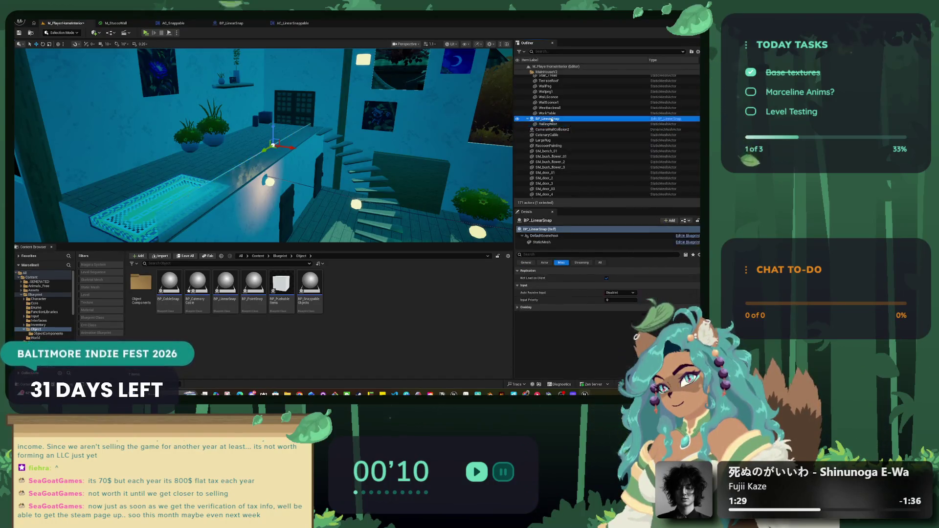
pyautogui.click(543, 242)
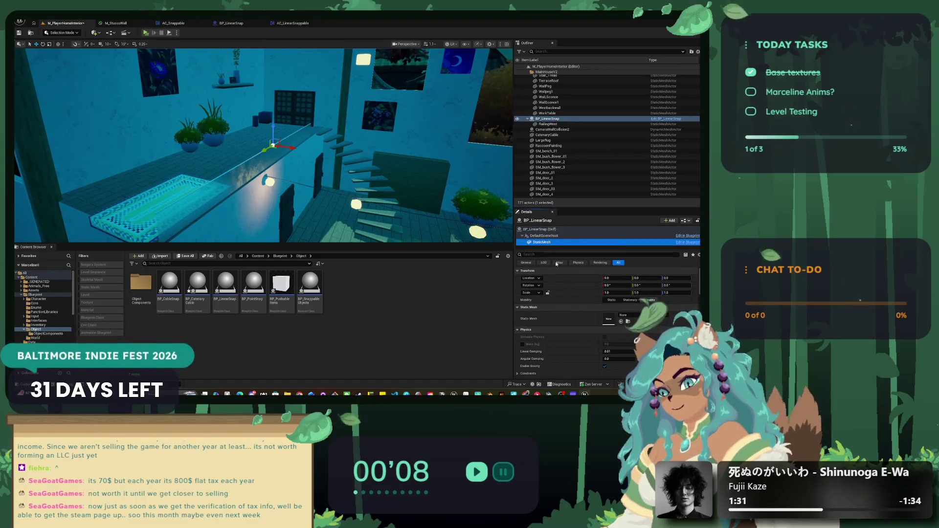
pyautogui.click(630, 317)
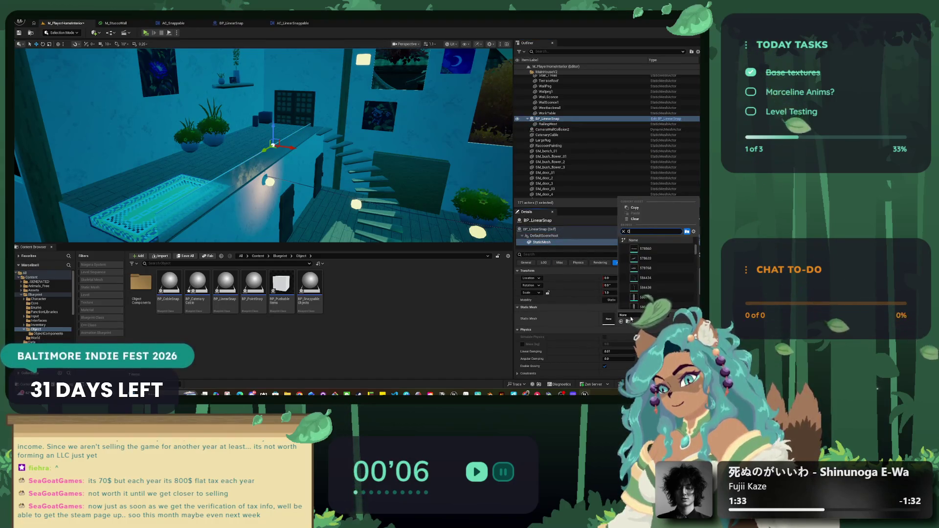
pyautogui.write('cy')
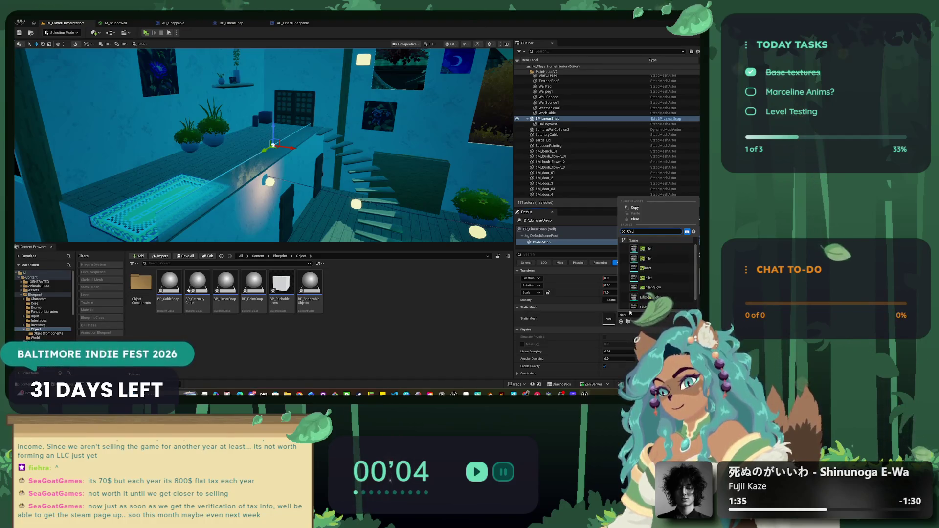
pyautogui.write('lin')
pyautogui.click(654, 254)
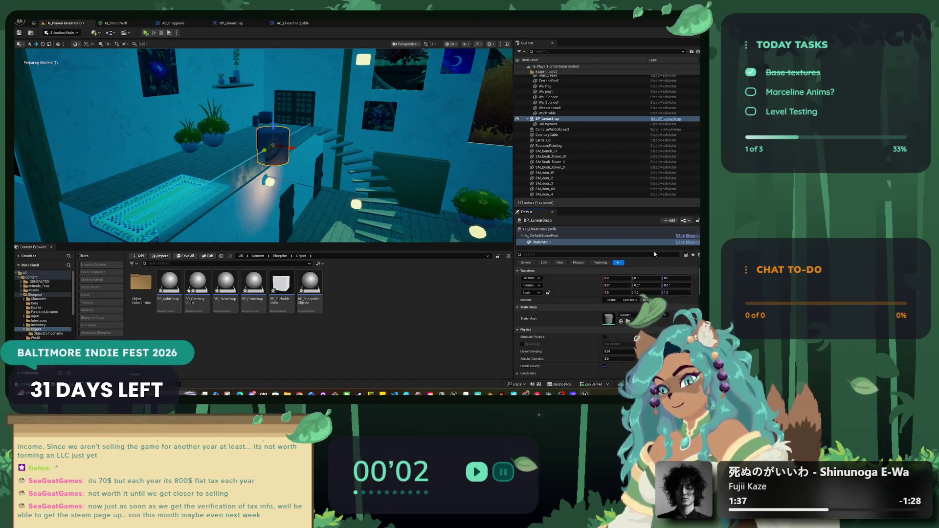
pyautogui.click(629, 245)
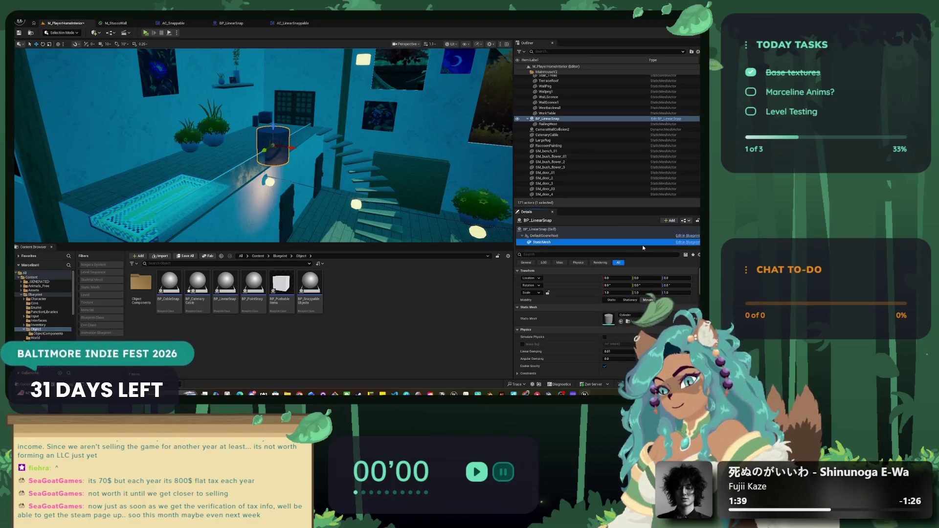
pyautogui.click(628, 315)
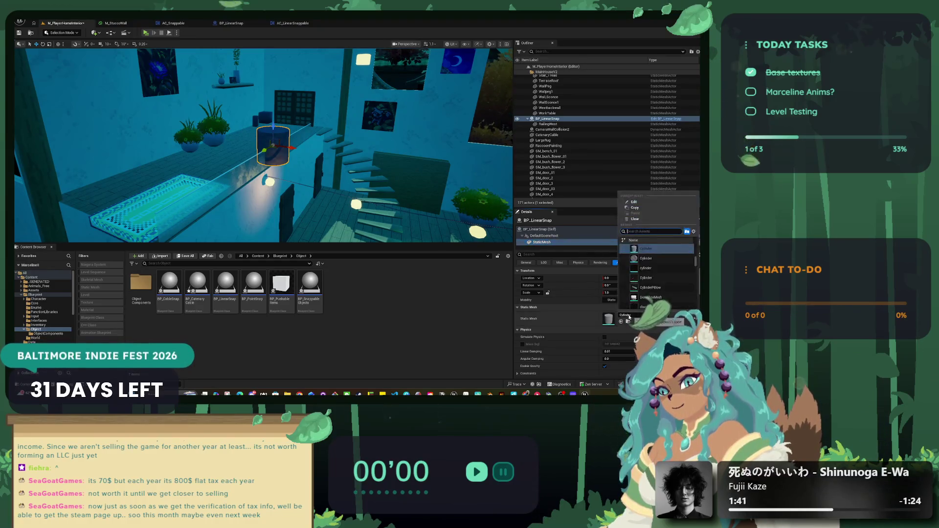
pyautogui.click(641, 259)
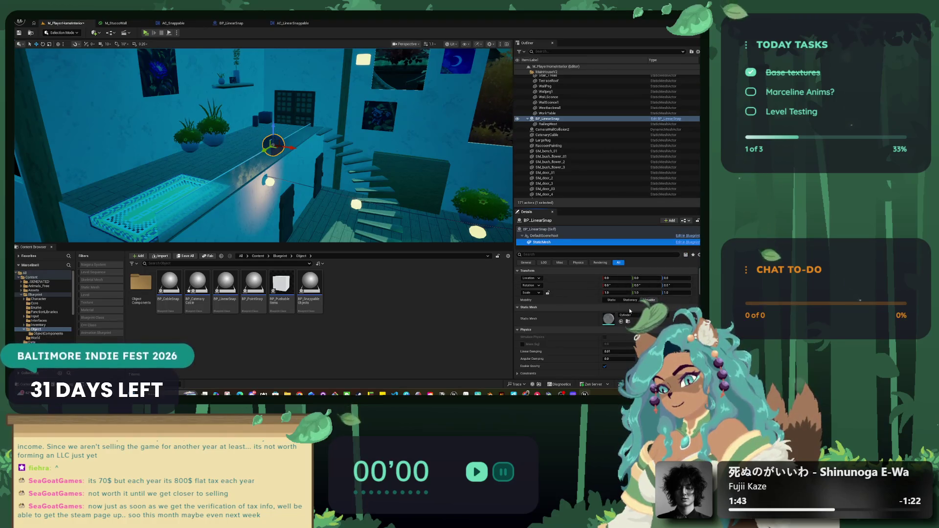
# Undo the mesh swap to restore Cylinder and bring up the +Add component list.
pyautogui.rightClick(573, 248)
pyautogui.click(561, 243)
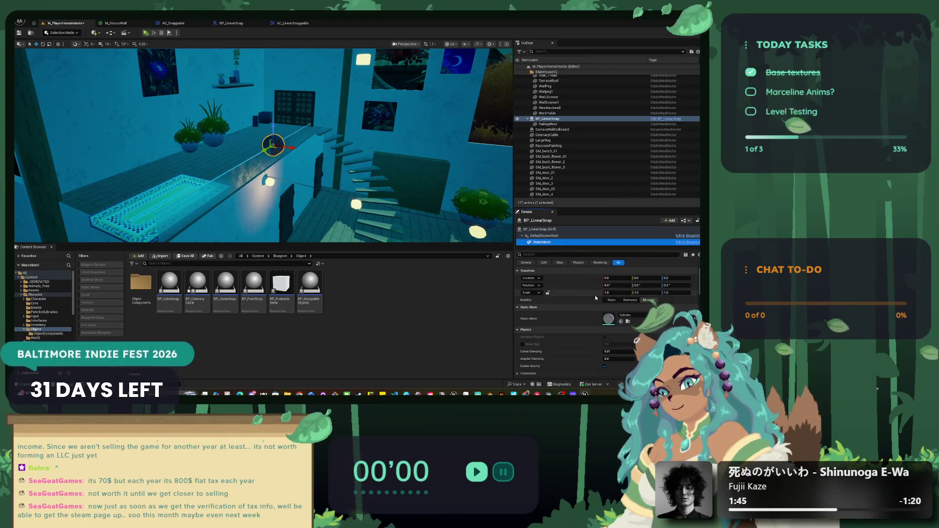
pyautogui.rightClick(559, 244)
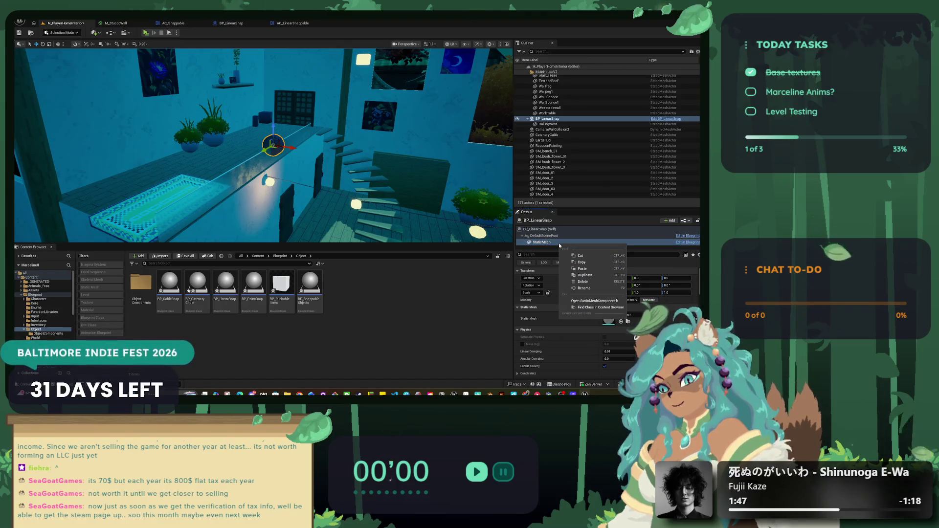
pyautogui.click(574, 243)
pyautogui.hotkey('ctrl', 'z')
pyautogui.hotkey('ctrl', 'z')
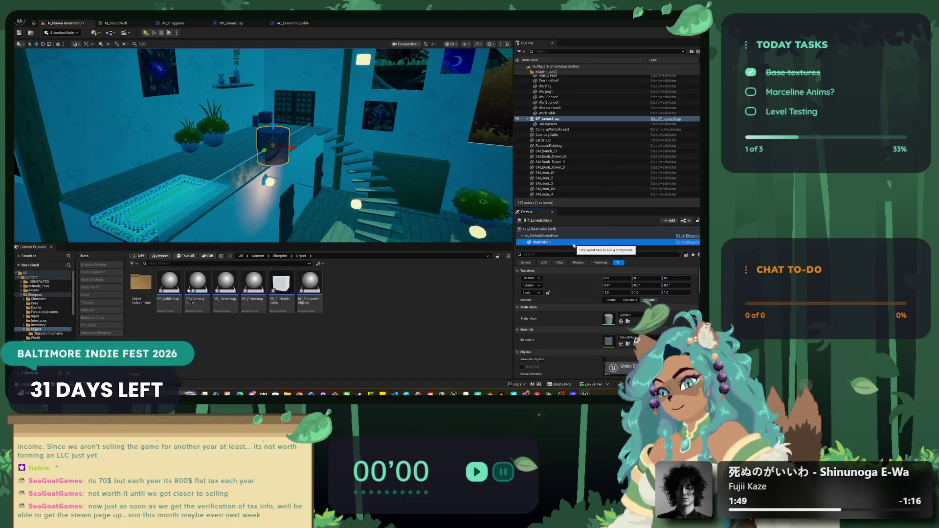
pyautogui.click(668, 220)
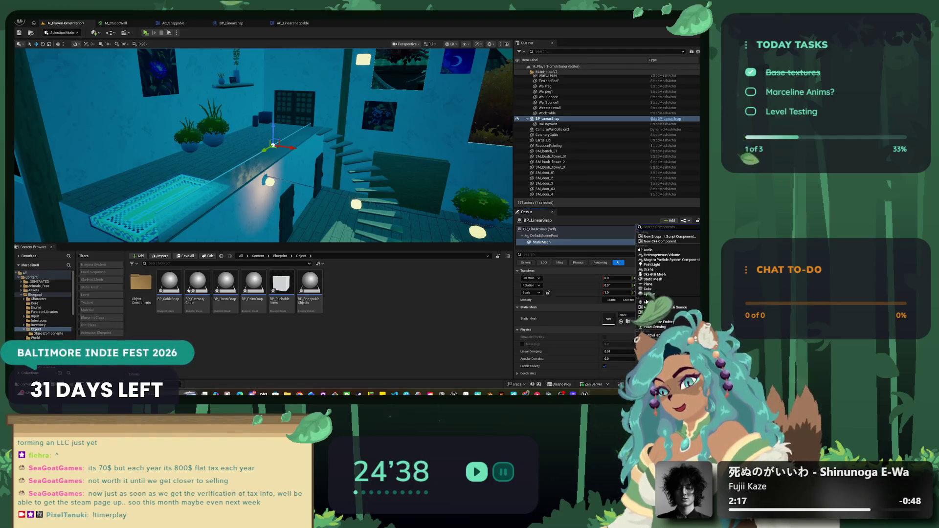
# Search 'cylIND' and add a Cylinder component to BP_LinearSnap, selecting the new Cylinder1.
pyautogui.scroll(-4, 650, 228)
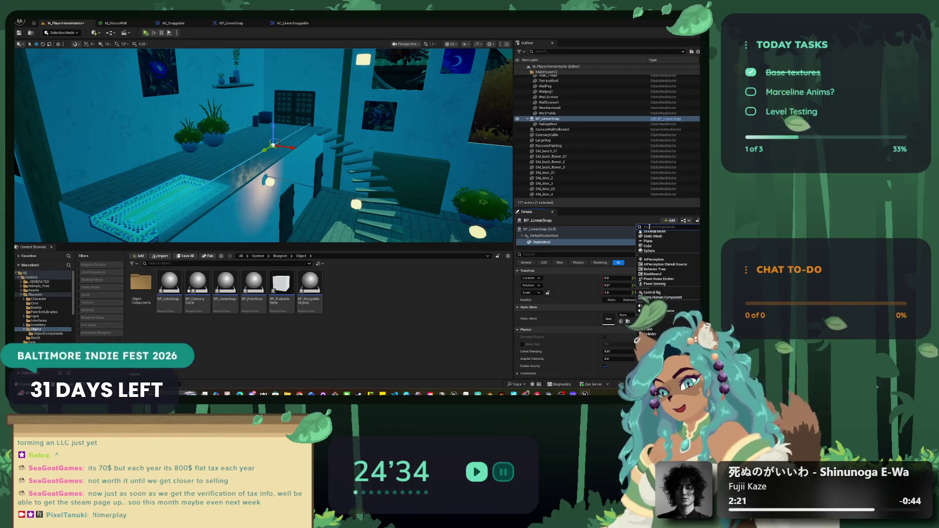
pyautogui.write('cyl')
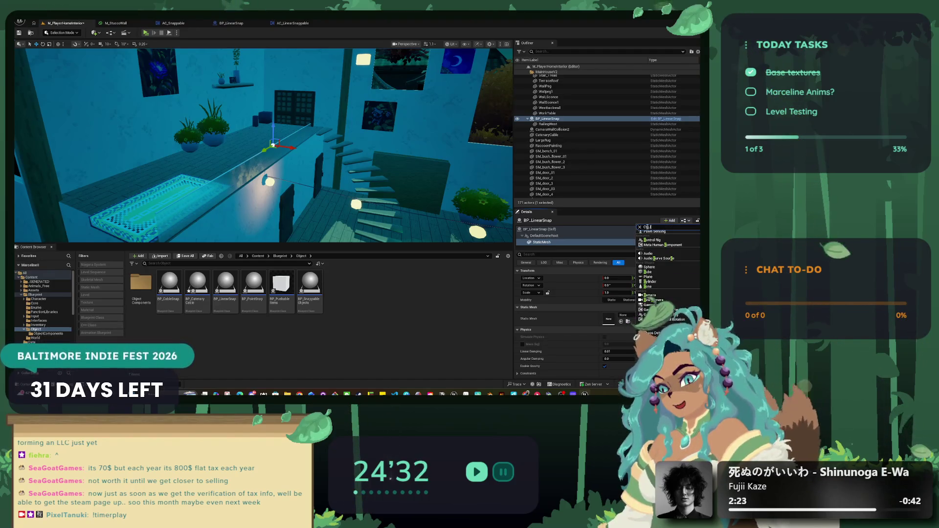
pyautogui.write('IND')
pyautogui.click(650, 236)
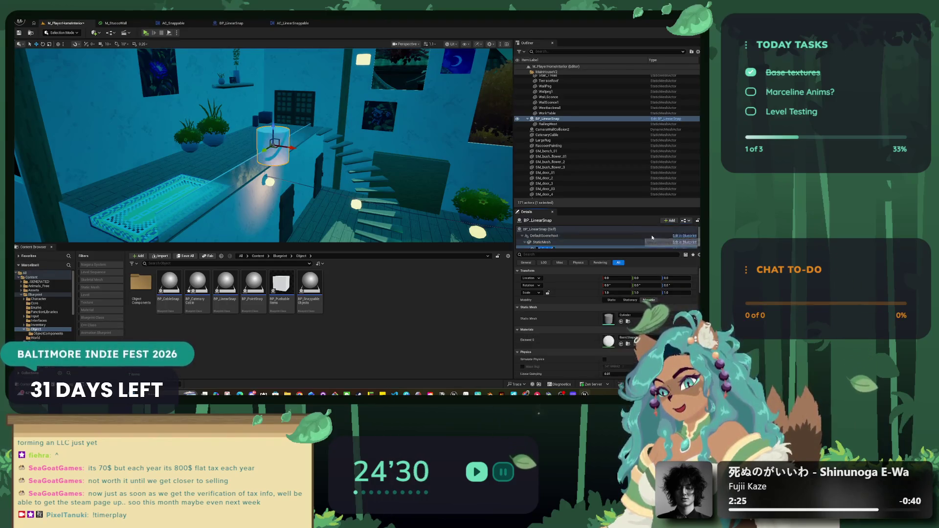
pyautogui.scroll(-1, 562, 242)
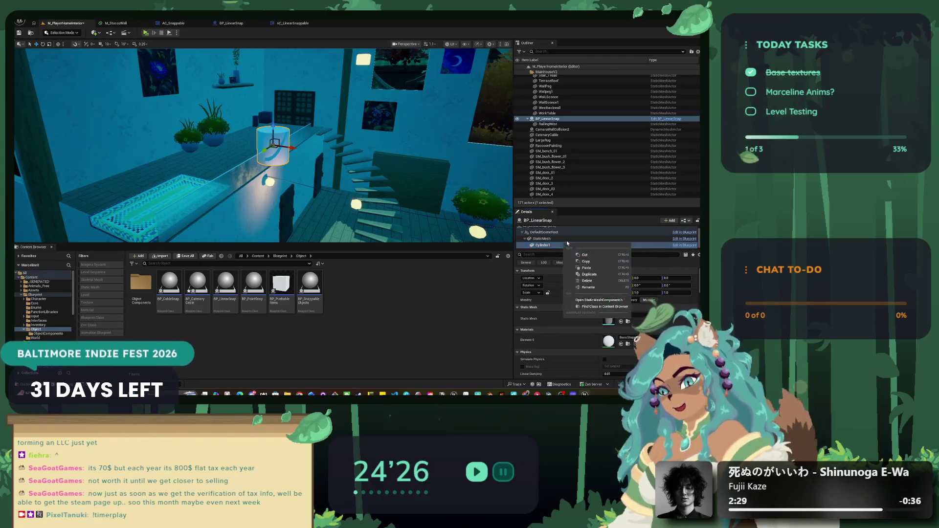
pyautogui.click(551, 246)
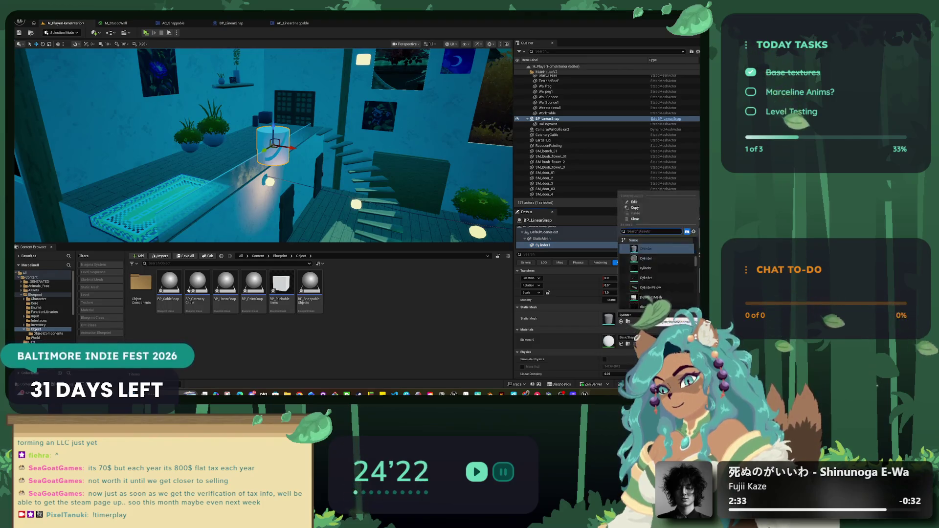
# Check Cylinder1's component options, then select the RailingWest actor.
pyautogui.rightClick(562, 247)
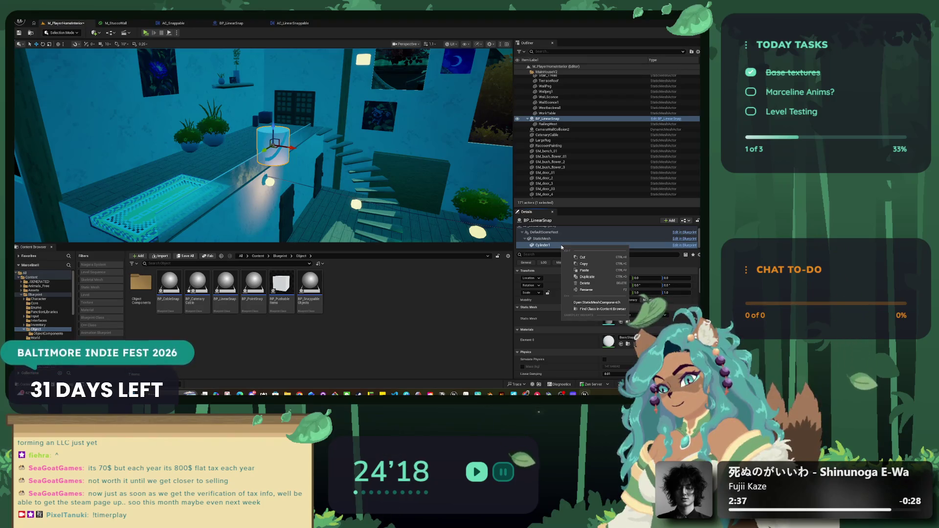
pyautogui.click(535, 246)
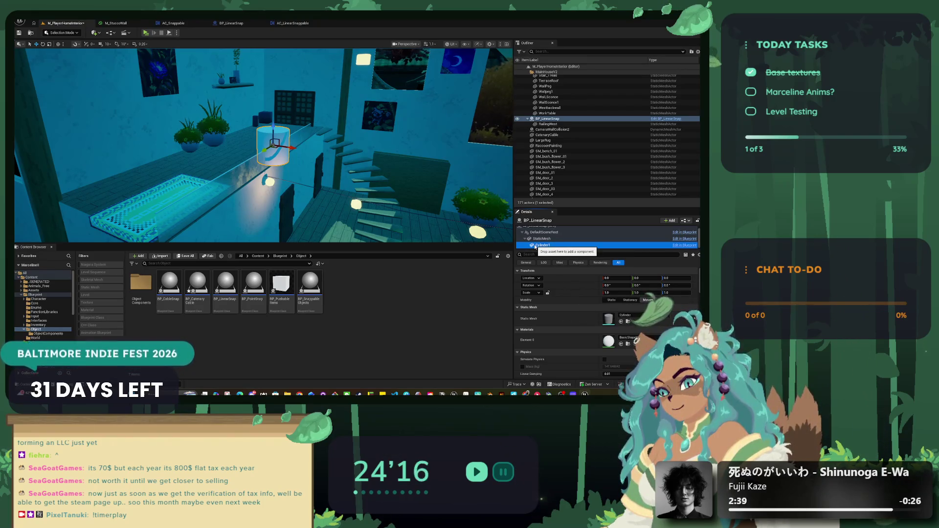
pyautogui.rightClick(535, 246)
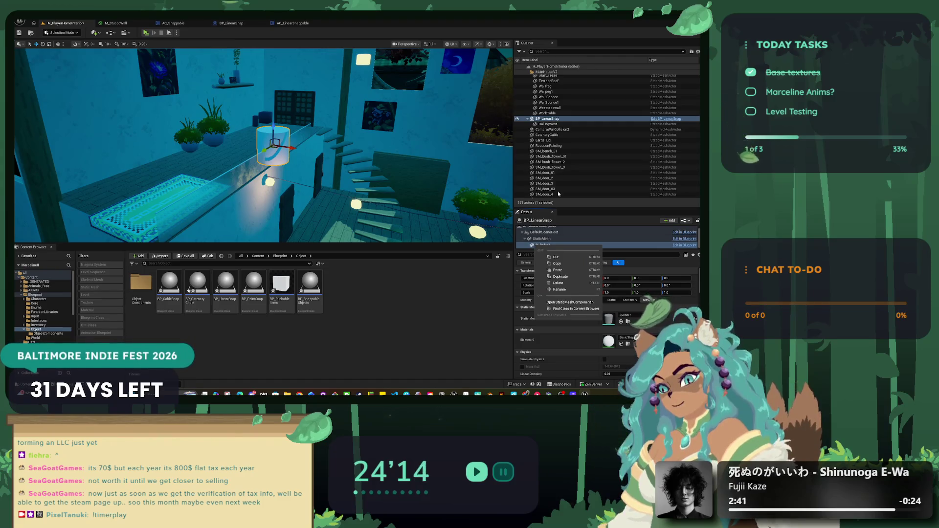
pyautogui.moveTo(546, 124); pyautogui.dragTo(547, 229)
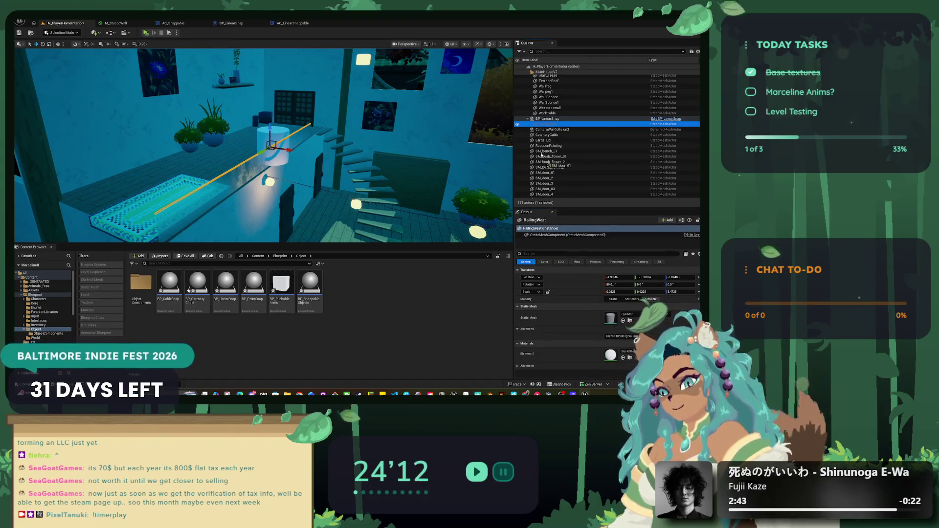
# Keep RailingWest's name unchanged and review BP_LinearSnap's Cylinder1 component details.
pyautogui.press('F2')
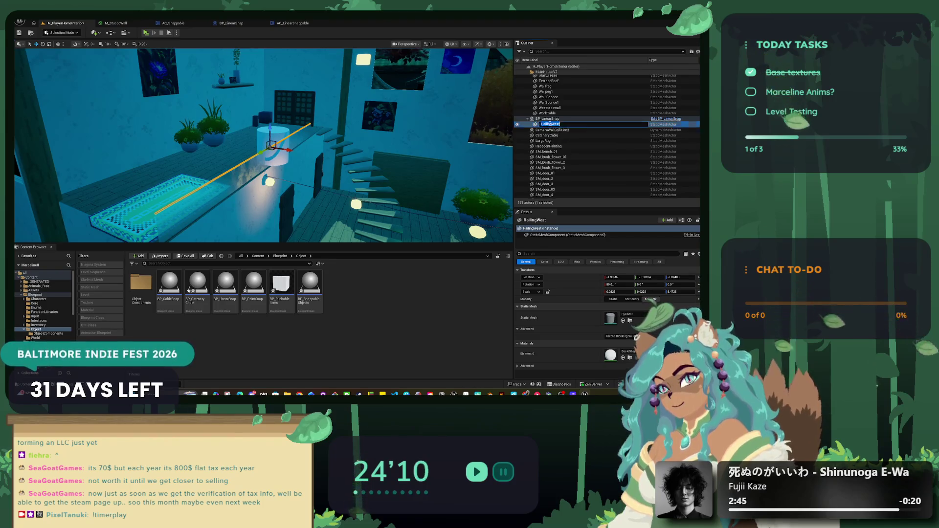
pyautogui.press('Return')
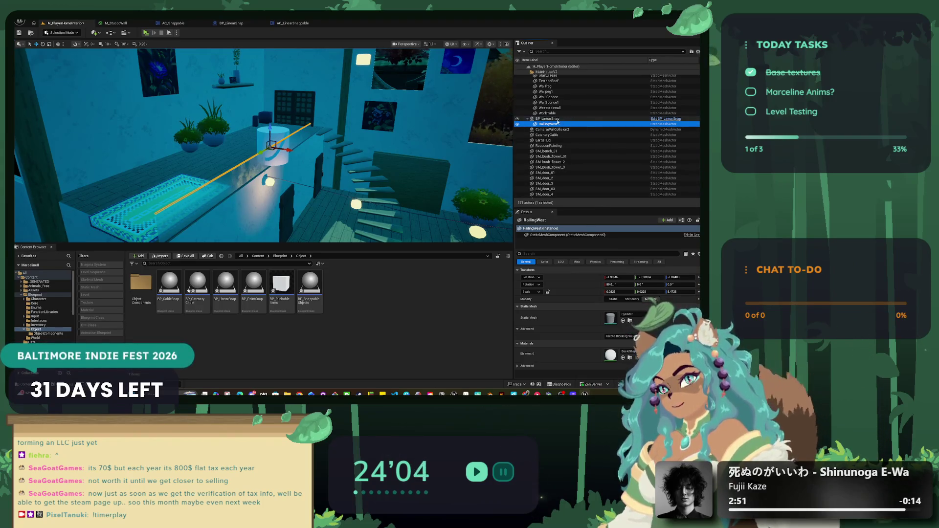
pyautogui.click(556, 119)
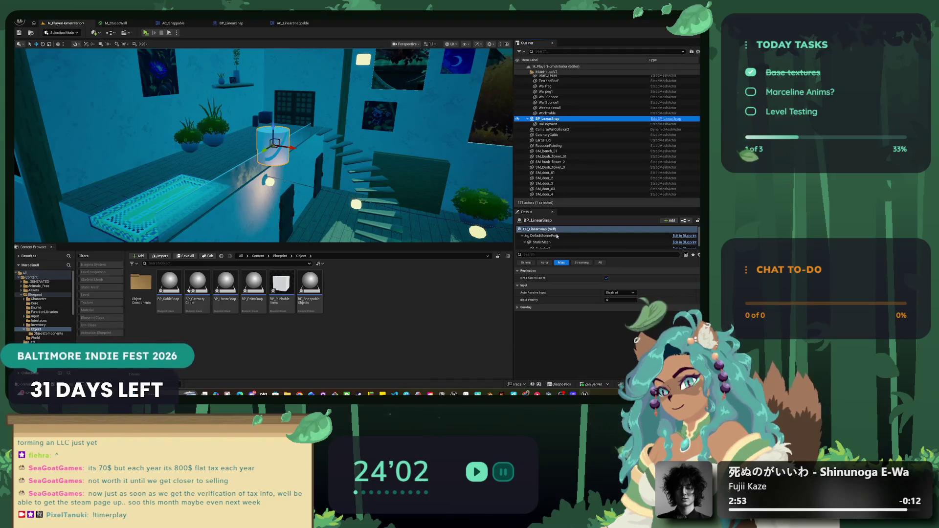
pyautogui.moveTo(557, 249); pyautogui.dragTo(556, 272)
pyautogui.click(553, 250)
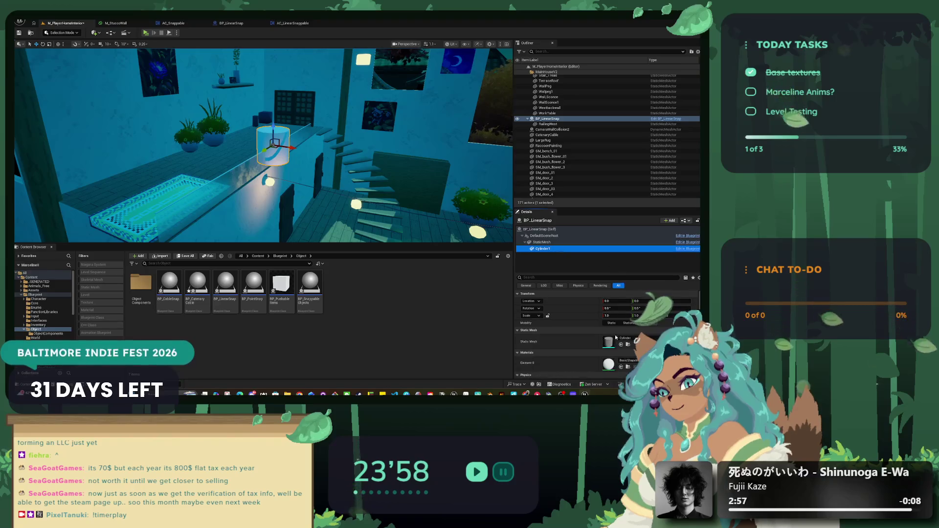
pyautogui.scroll(-2, 614, 346)
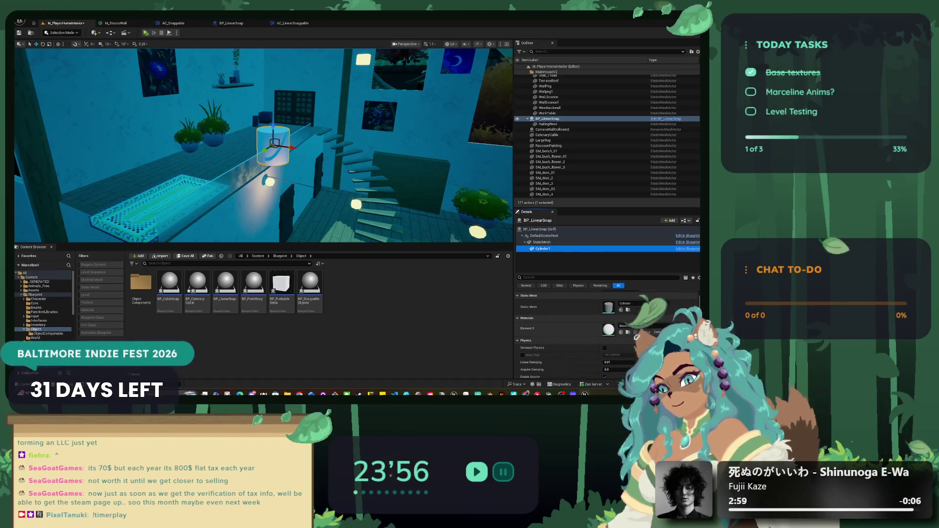
pyautogui.scroll(-2, 588, 334)
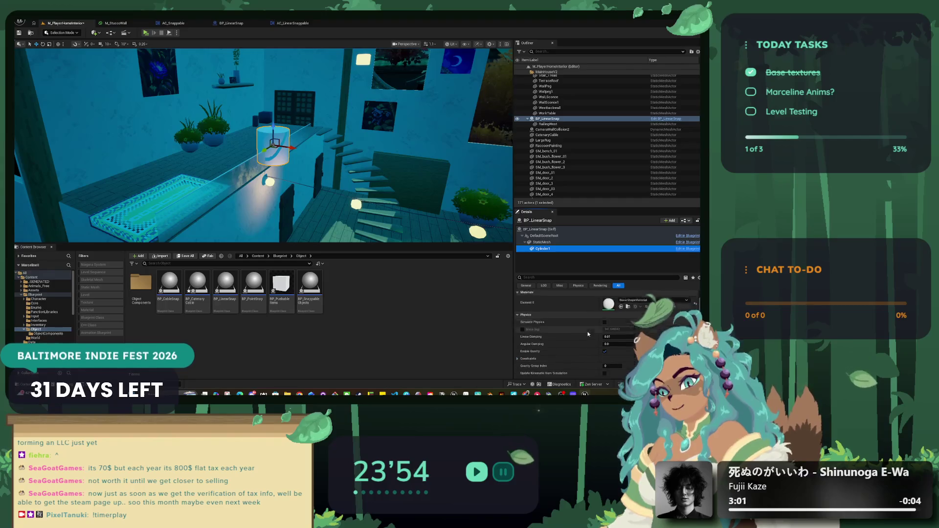
pyautogui.scroll(4, 588, 334)
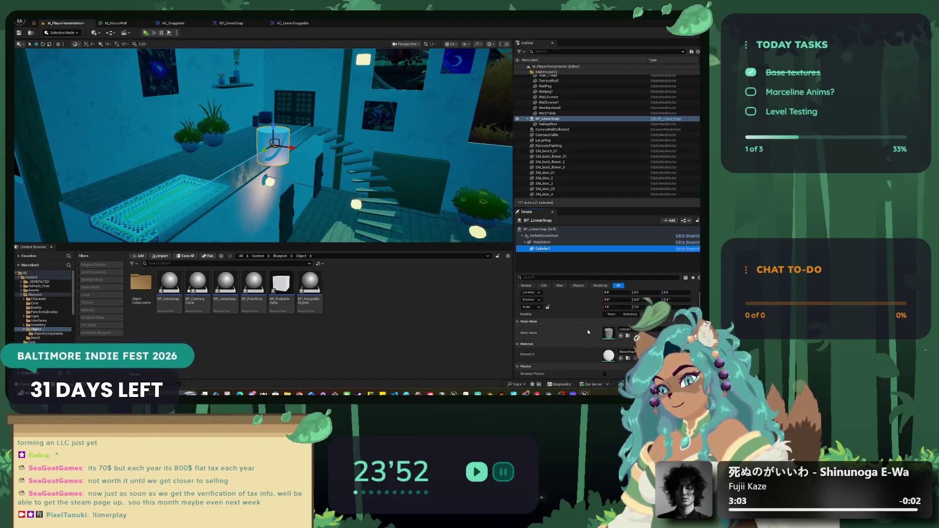
# Fly the viewport close to the BP_LinearSnap cylinder and select the RailingWest railing.
pyautogui.rightClick(422, 165)
pyautogui.press('Escape')
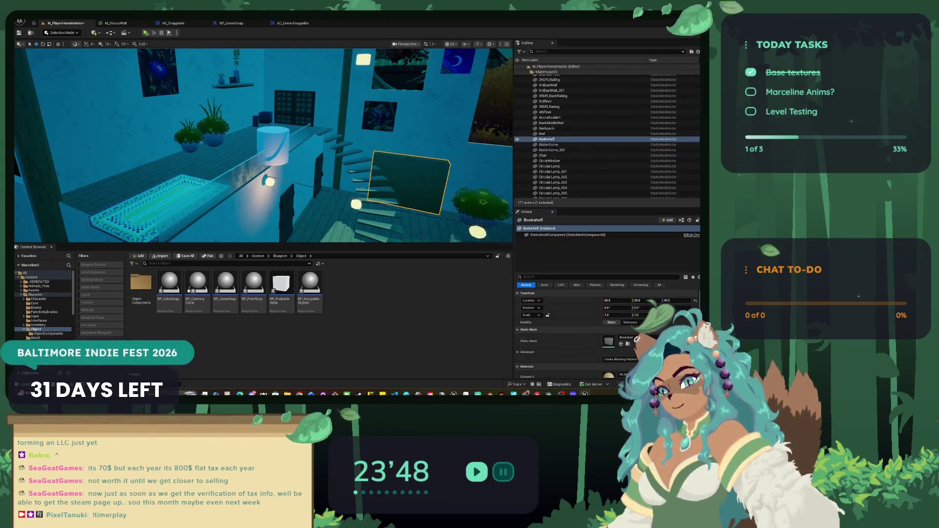
pyautogui.click(273, 144)
pyautogui.click(253, 288)
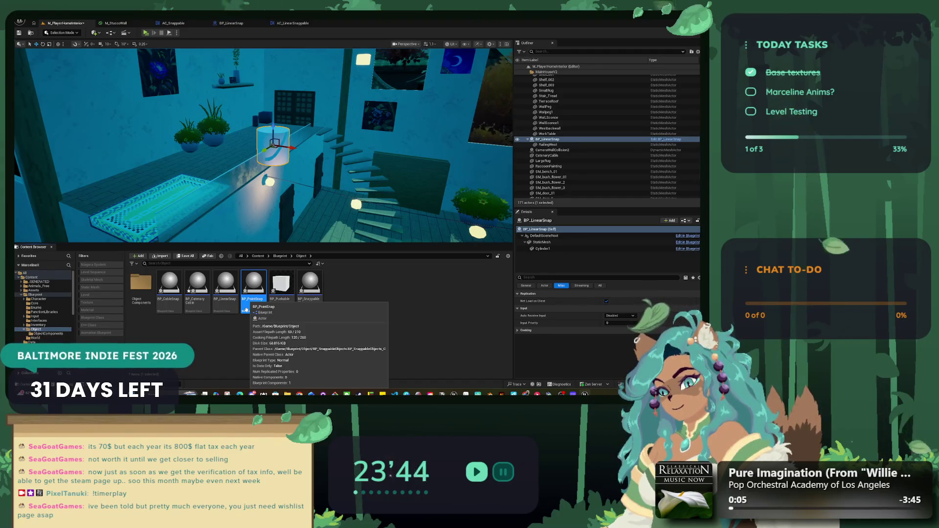
pyautogui.click(359, 300)
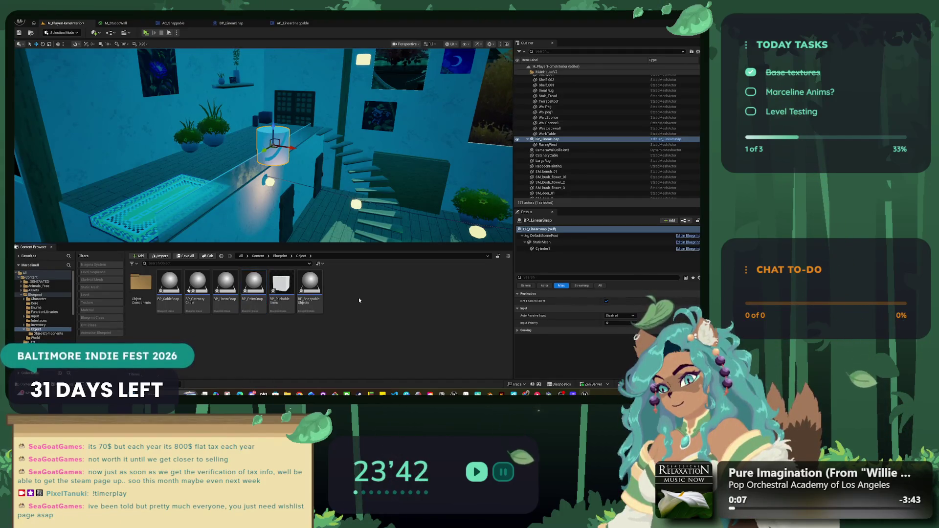
pyautogui.moveTo(294, 147); pyautogui.dragTo(254, 147)
pyautogui.moveTo(277, 214)
pyautogui.mouseDown()
pyautogui.moveTo(242, 212)
pyautogui.moveTo(276, 214)
pyautogui.mouseUp()
pyautogui.click(266, 214)
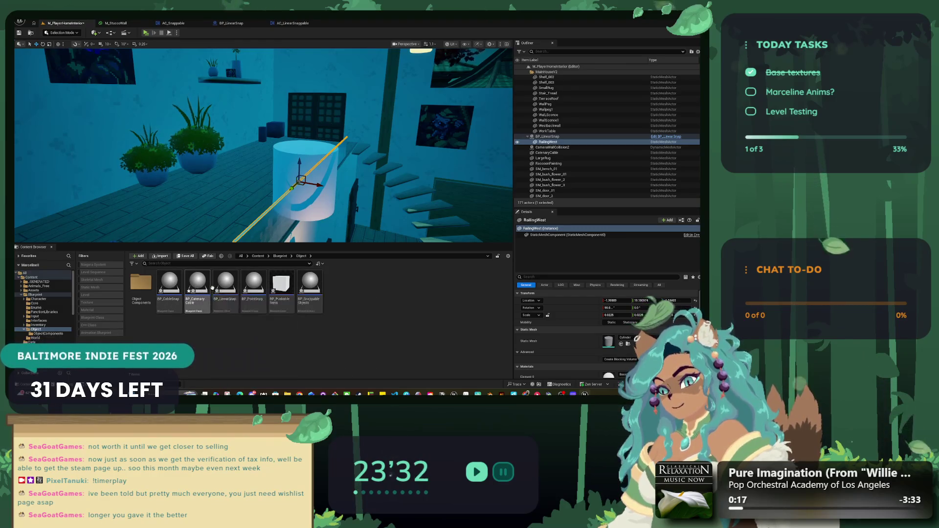
# Close the BP_LinearSnap, AC_LinearSnappable and AC_Snappable editor tabs and return to the level.
pyautogui.doubleClick(229, 290)
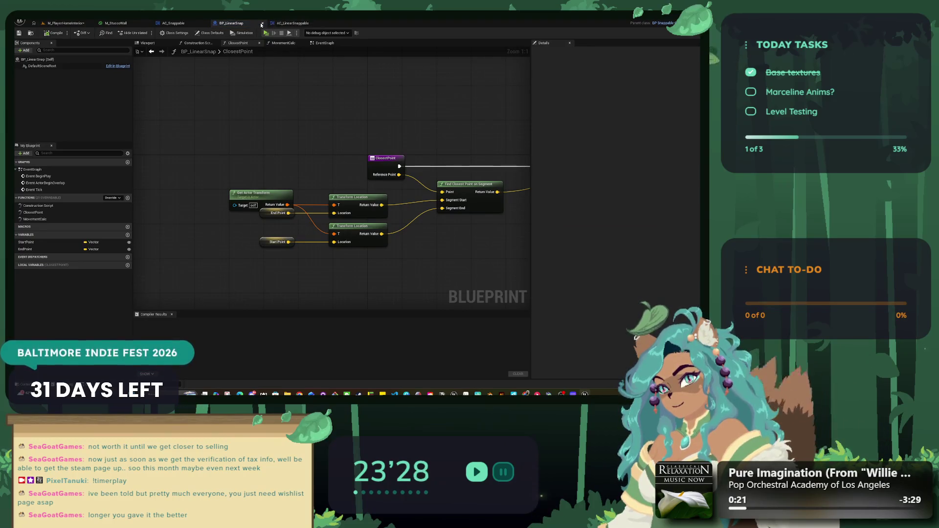
pyautogui.click(261, 23)
pyautogui.click(262, 24)
pyautogui.click(206, 23)
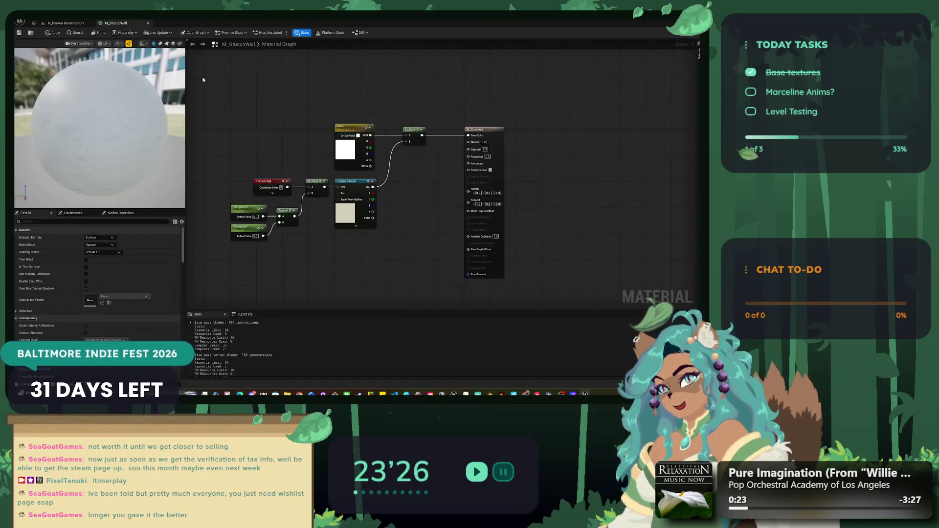
pyautogui.click(67, 23)
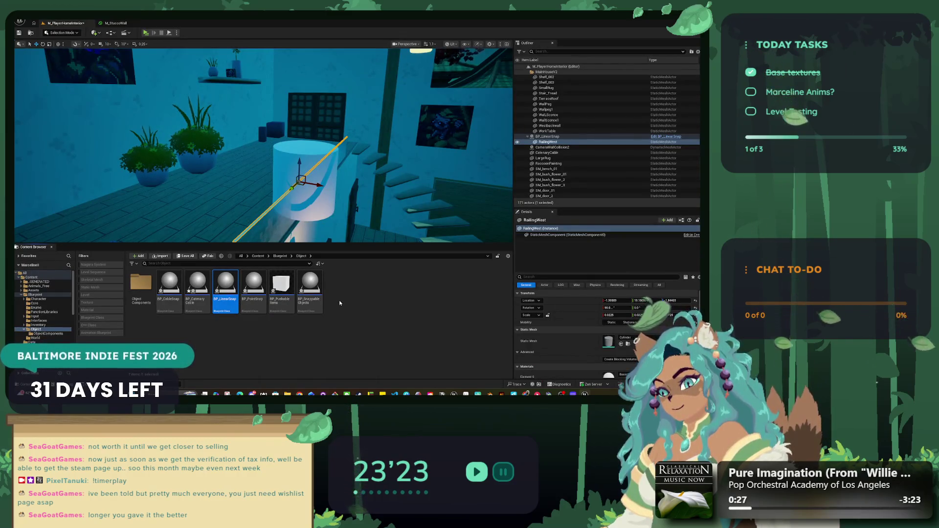
# Duplicate the BP_LinearSnap blueprint in the Content Browser as BP_Railing.
pyautogui.hotkey('ctrl', 'd')
pyautogui.write('bp_')
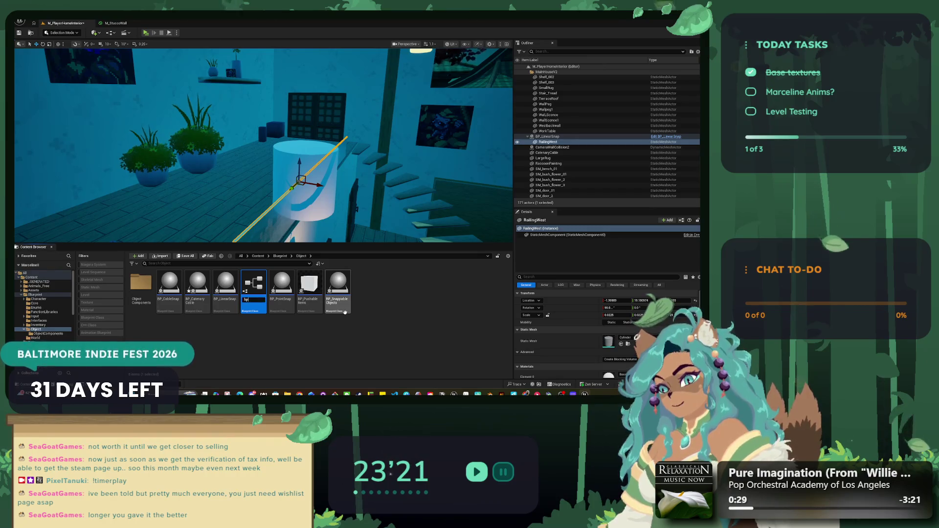
pyautogui.press('BackSpace')
pyautogui.press('BackSpace')
pyautogui.write('_Railing')
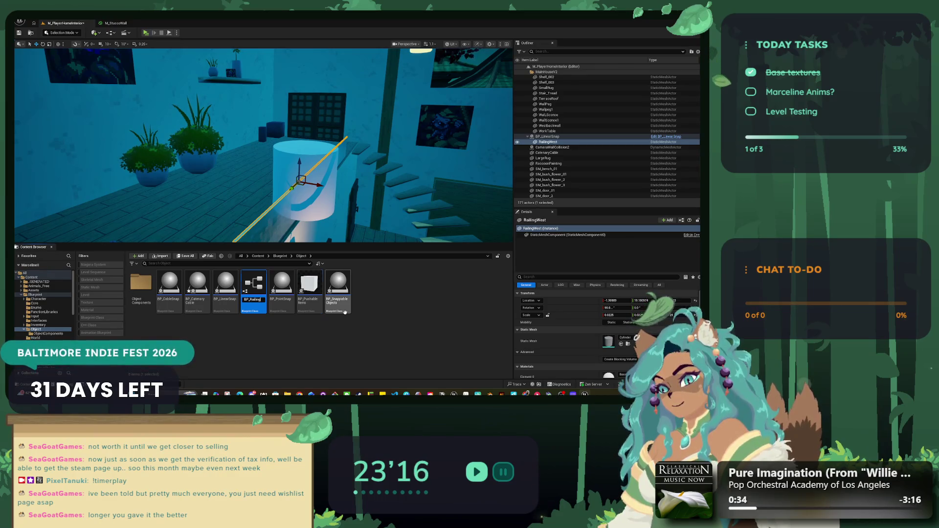
pyautogui.press('Return')
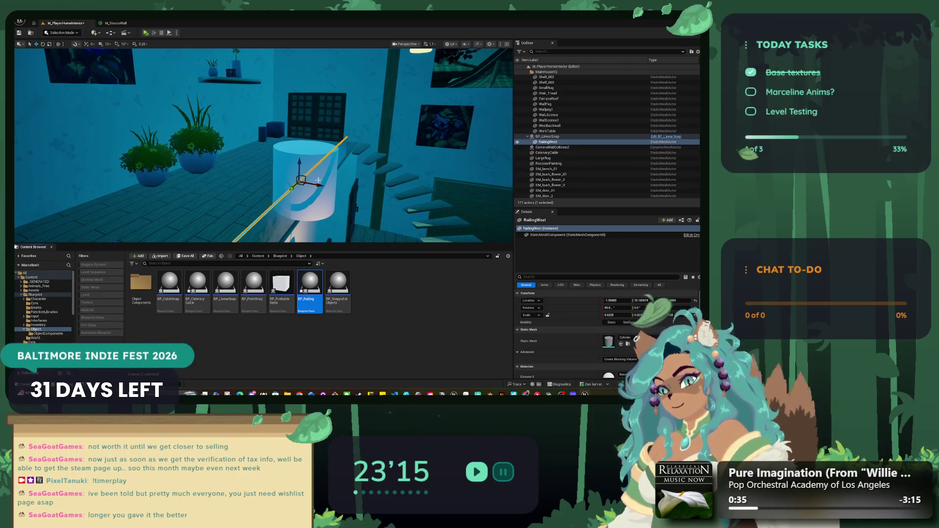
# Open RailingWest's Cylinder mesh in the mesh editor, then close it and return to the level editor.
pyautogui.rightClick(557, 144)
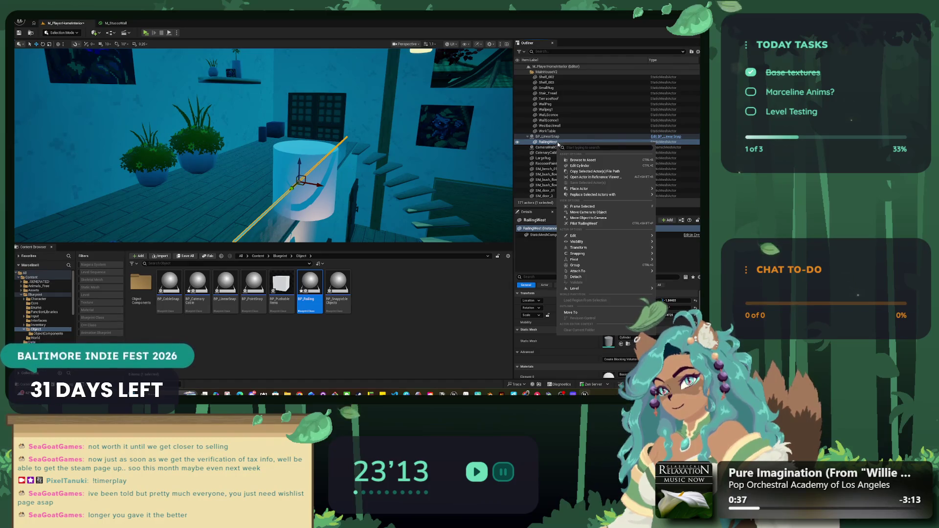
pyautogui.click(582, 168)
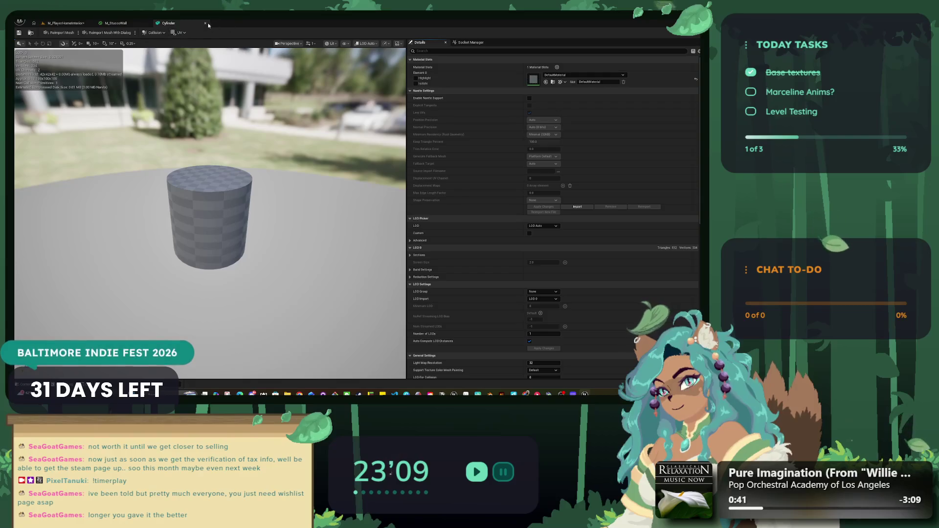
pyautogui.click(206, 23)
pyautogui.click(65, 23)
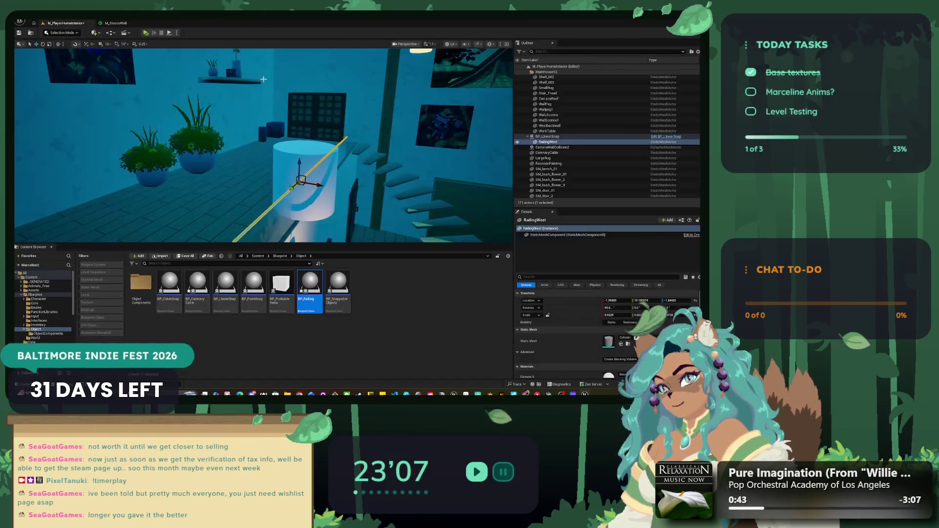
# Browse to RailingWest's Cylinder mesh asset in the engine BasicShapes folder and bring up its actions.
pyautogui.rightClick(565, 142)
pyautogui.moveTo(616, 251)
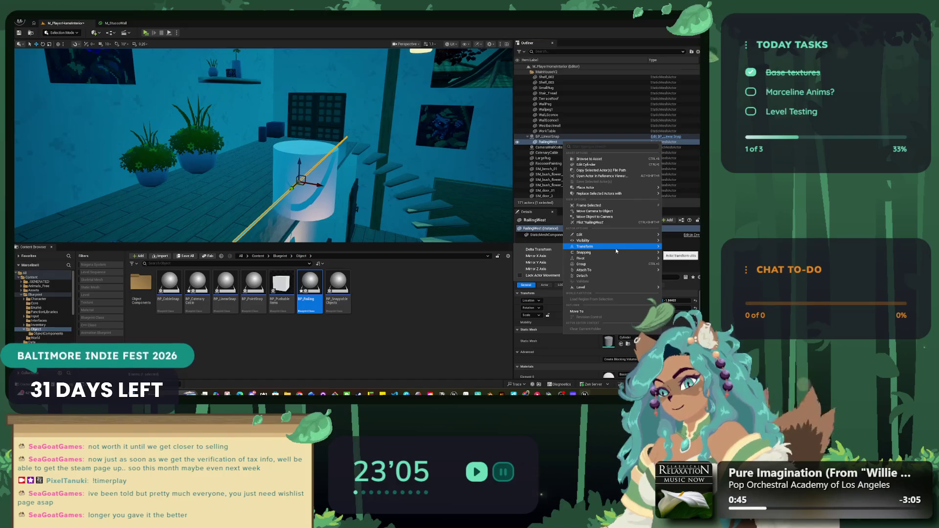
pyautogui.moveTo(612, 272)
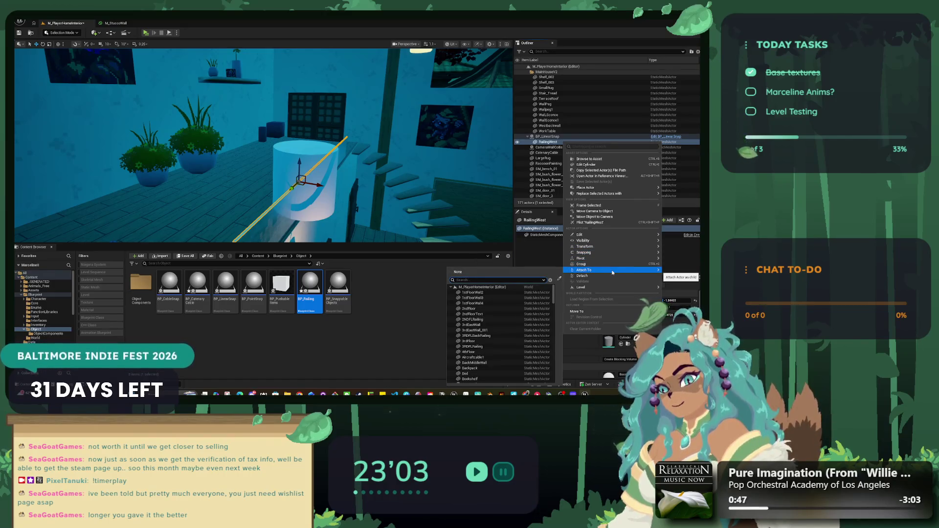
pyautogui.moveTo(601, 289)
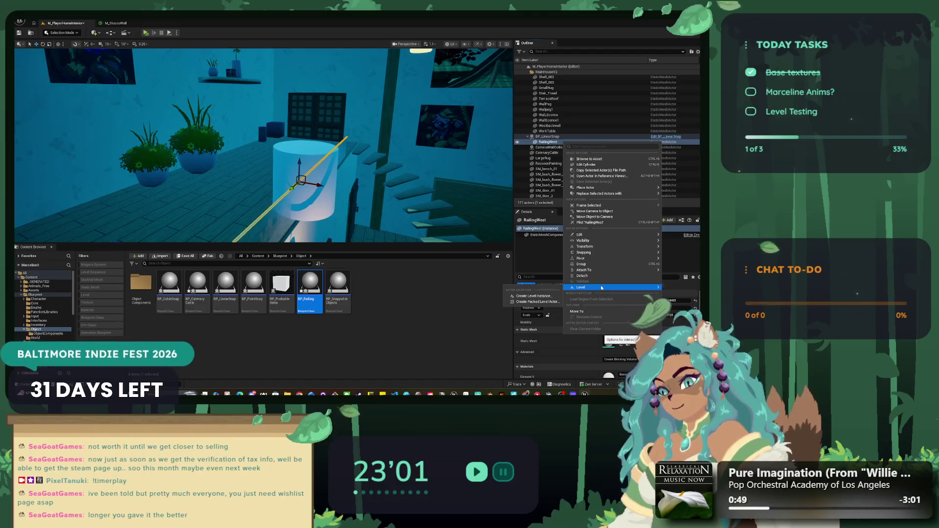
pyautogui.moveTo(587, 311)
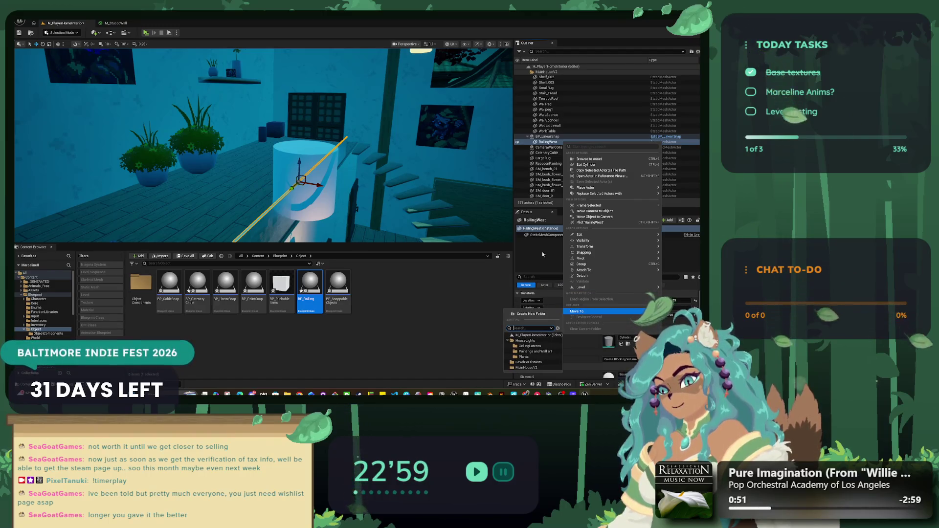
pyautogui.moveTo(604, 195)
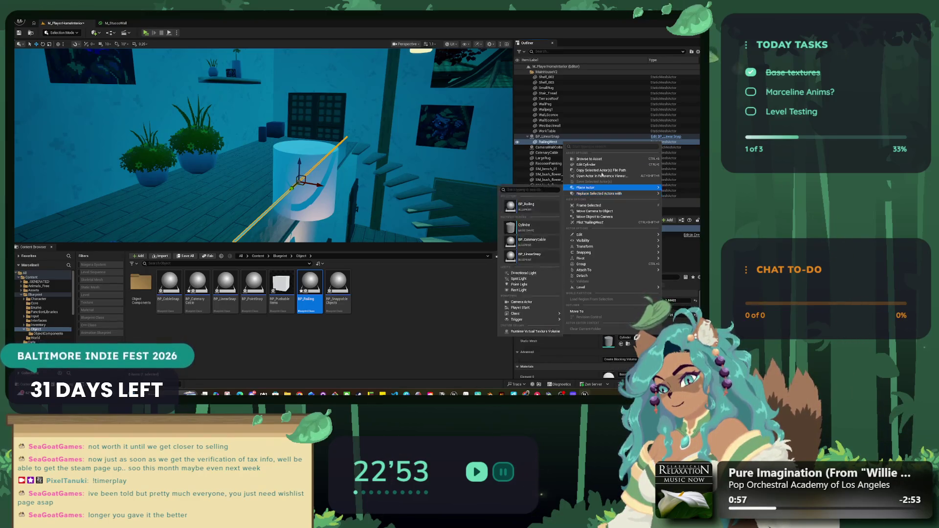
pyautogui.click(589, 159)
pyautogui.rightClick(286, 297)
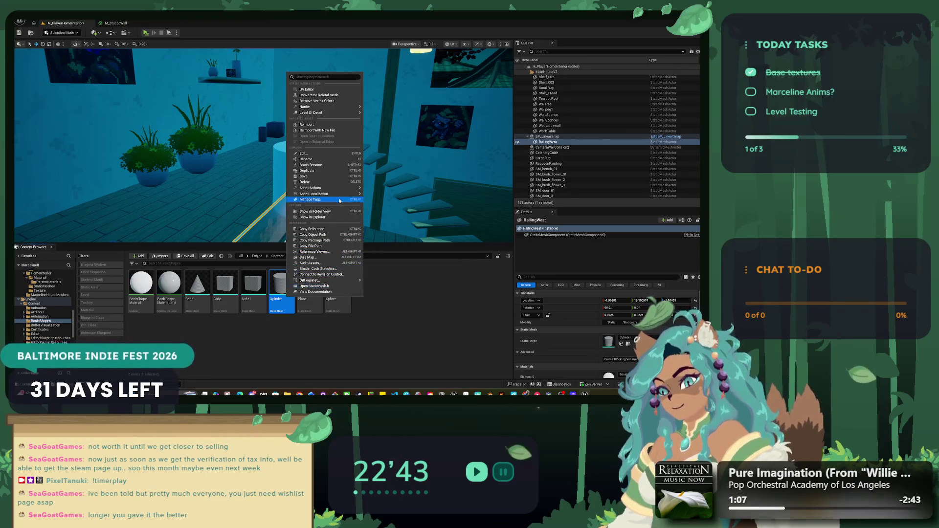
# Dismiss the Cylinder asset's actions and select BP_LinearSnap in the Outliner to show its StaticMesh and Cylinder1 components.
pyautogui.moveTo(337, 191)
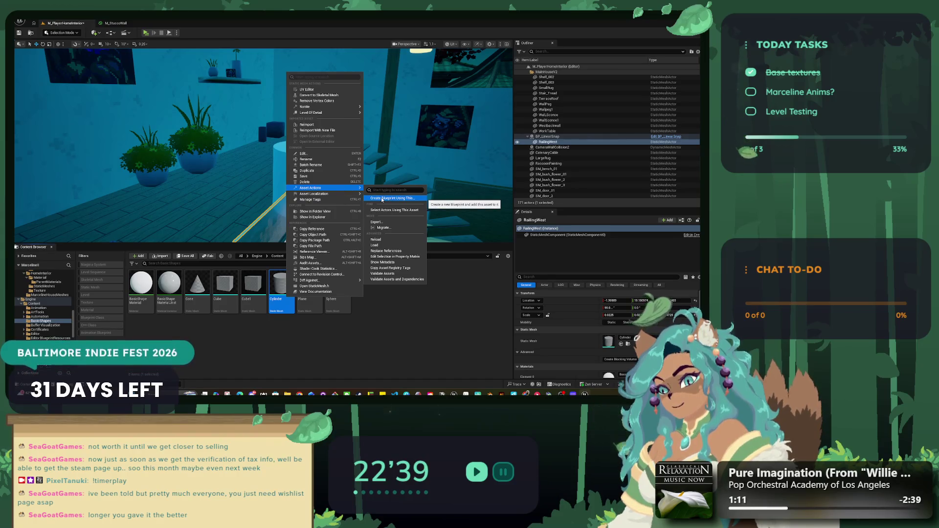
pyautogui.press('Escape')
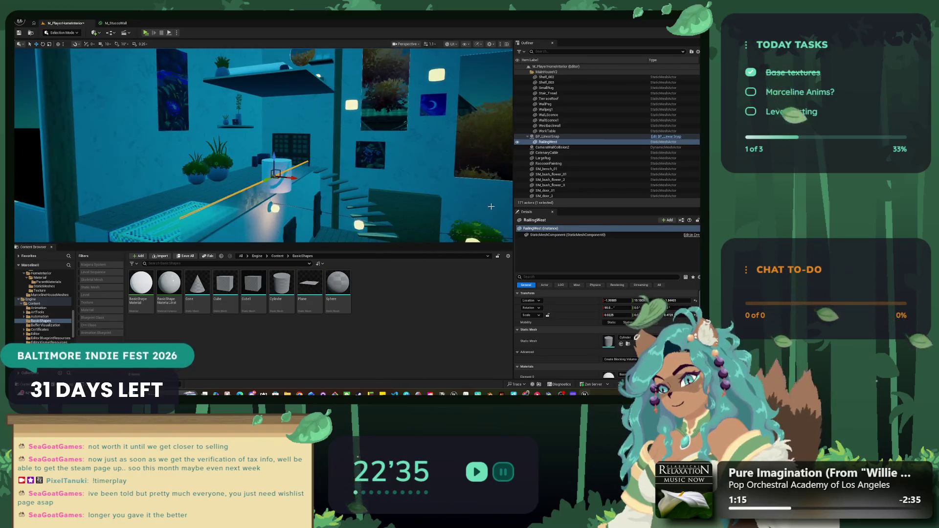
pyautogui.click(543, 137)
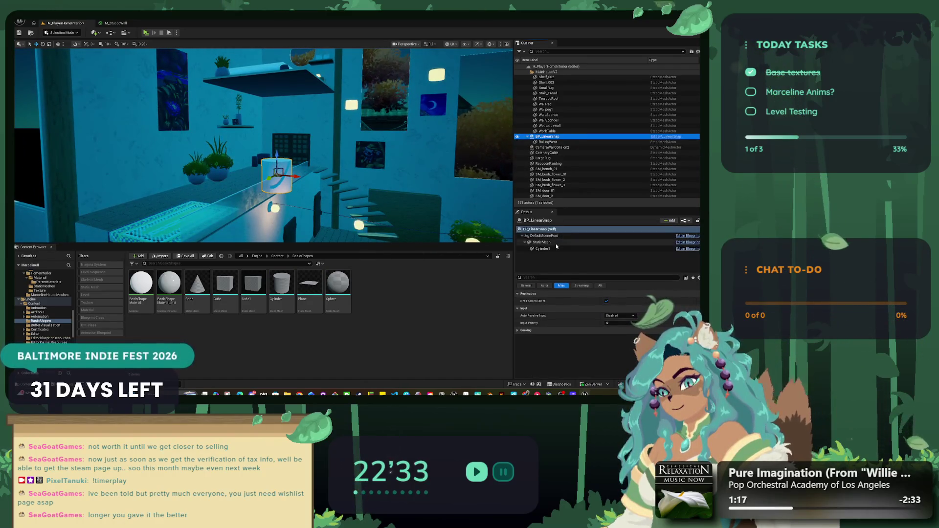
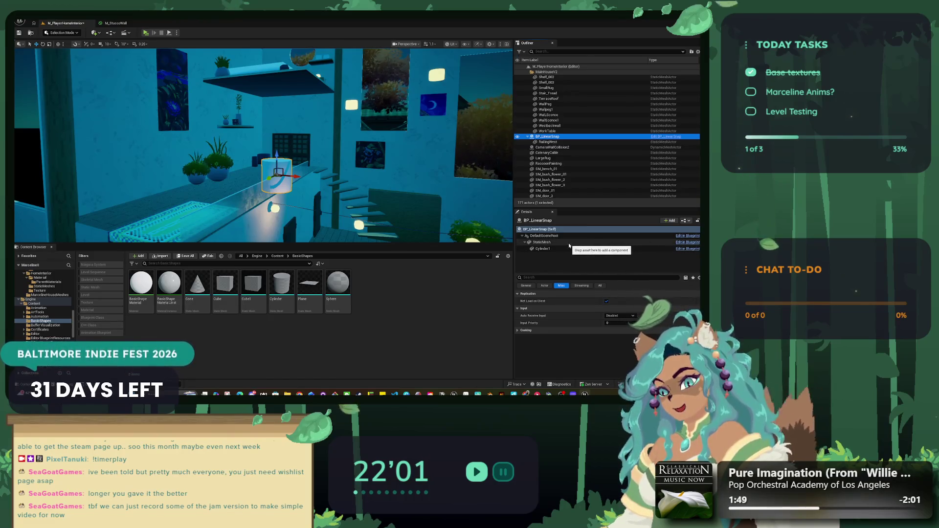
# Run and stop a quick play-test of the home level, then enlarge the viewport.
pyautogui.click(146, 34)
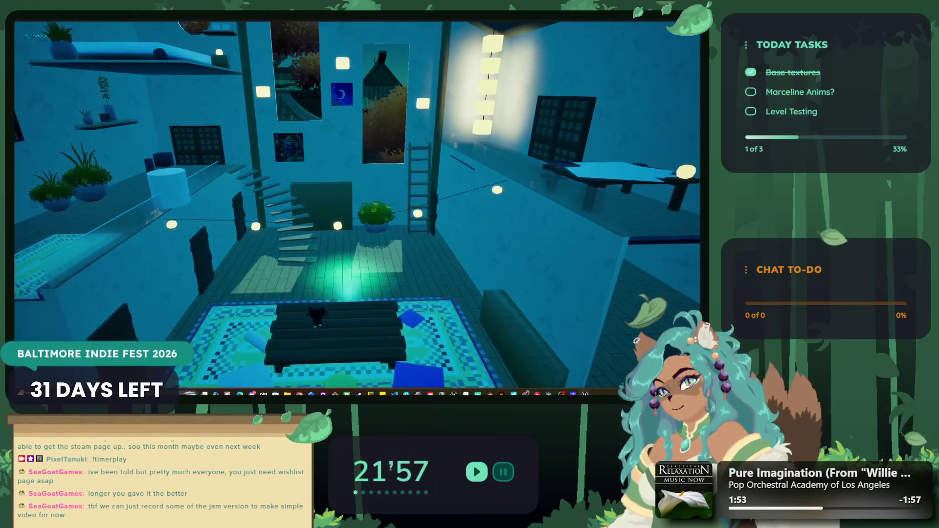
pyautogui.press('Escape')
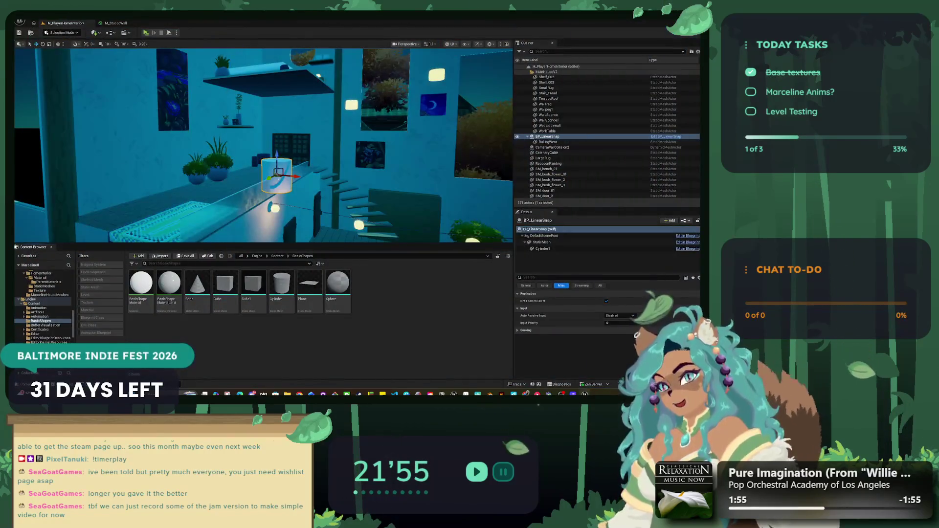
pyautogui.moveTo(318, 244); pyautogui.dragTo(318, 321)
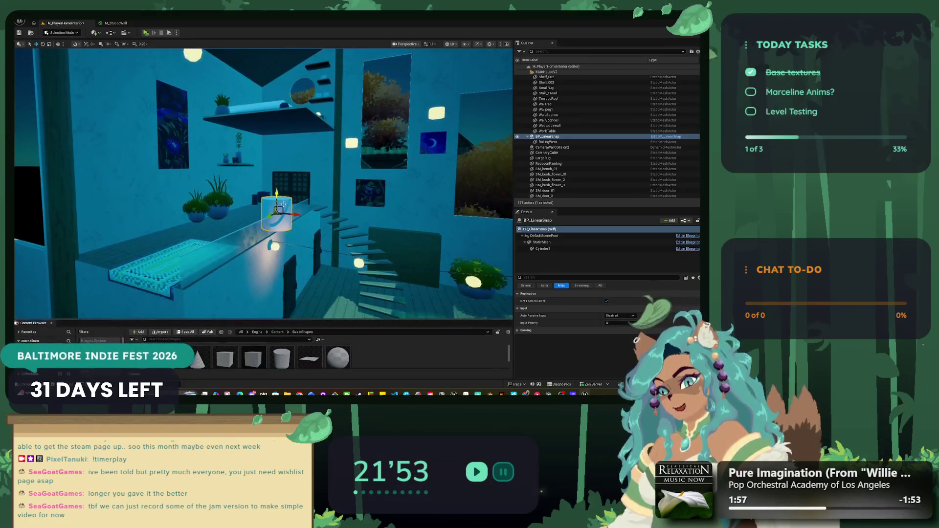
# Bring up the Favorite Levels list from the main menu.
pyautogui.moveTo(264, 186)
pyautogui.mouseDown()
pyautogui.moveTo(264, 206)
pyautogui.moveTo(255, 195)
pyautogui.moveTo(269, 176)
pyautogui.moveTo(264, 182)
pyautogui.mouseUp()
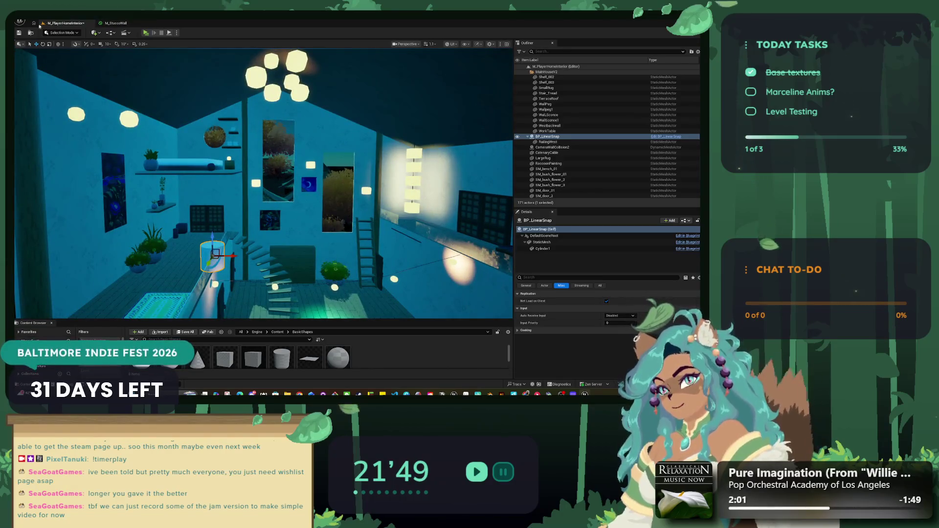
pyautogui.click(19, 22)
pyautogui.moveTo(75, 47)
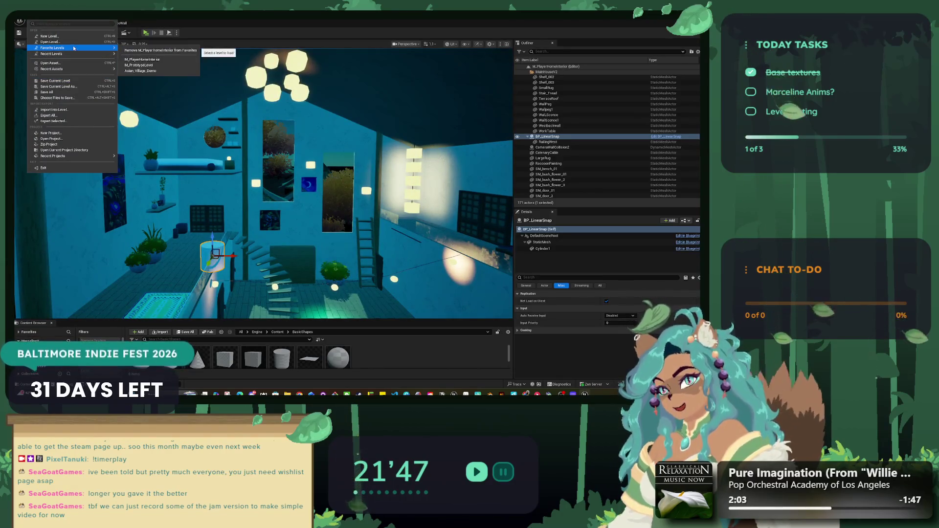
# Open M_PrototypeLevel and inspect BP_LinearSnap's Cylinder component settings.
pyautogui.click(156, 65)
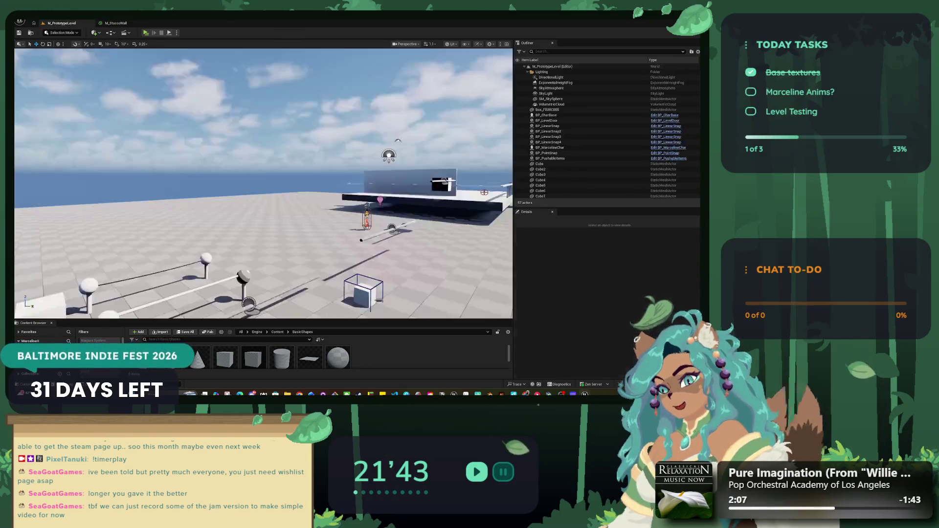
pyautogui.press('w')
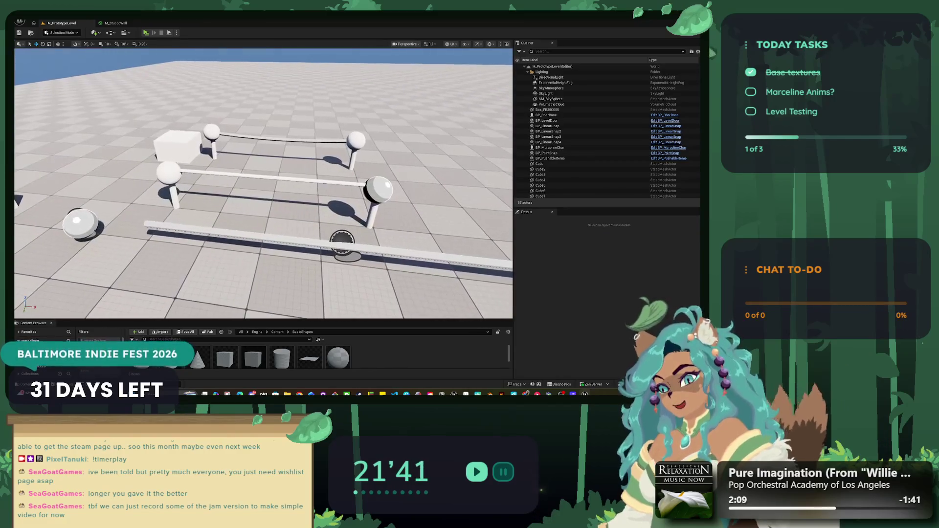
pyautogui.click(292, 241)
pyautogui.click(542, 249)
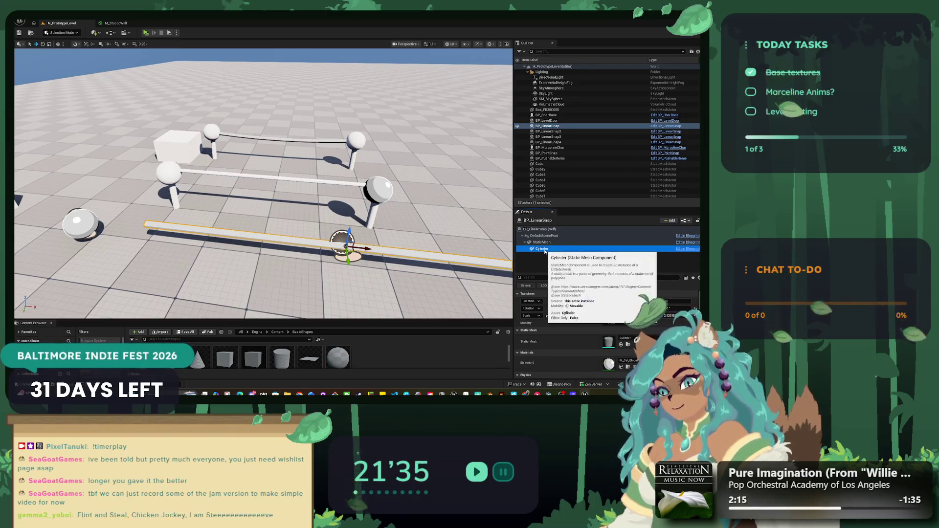
pyautogui.click(612, 315)
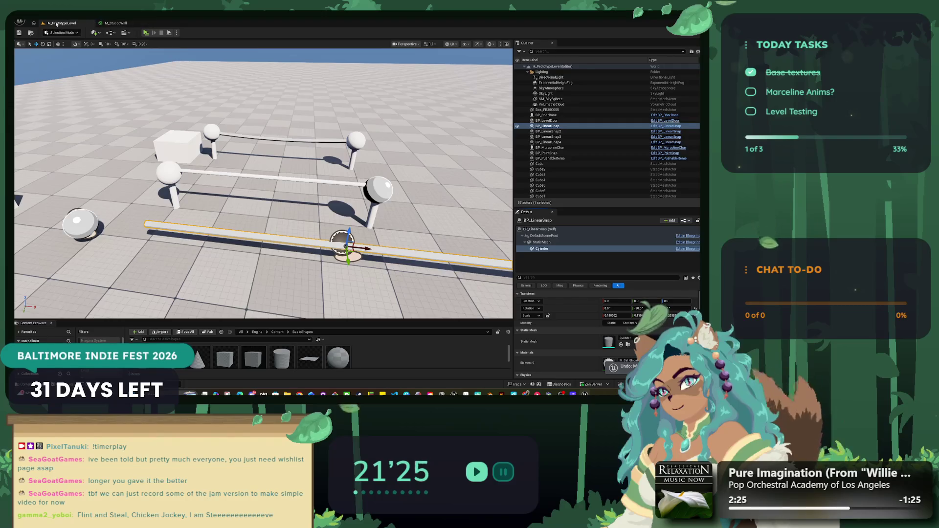
# Reopen M_PlayerHomeInterior from the Favorite Levels list.
pyautogui.click(19, 22)
pyautogui.moveTo(73, 48)
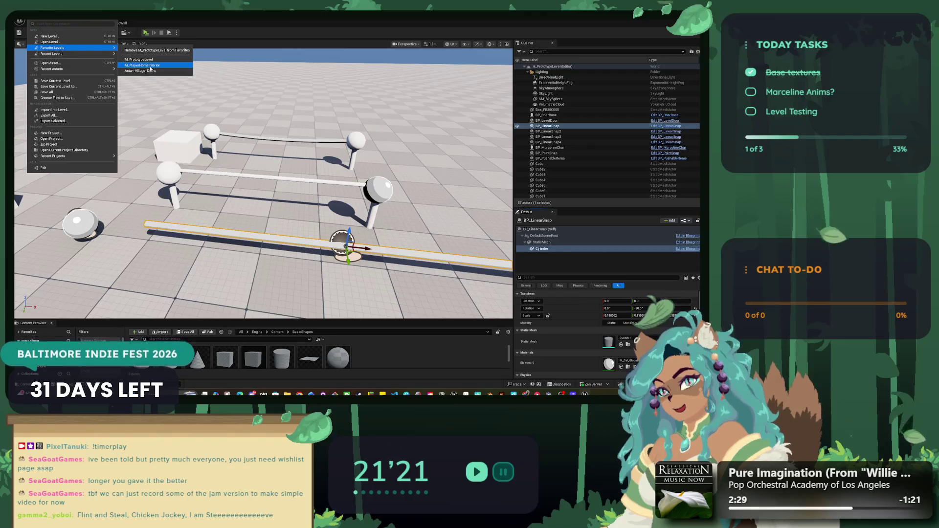
pyautogui.click(149, 66)
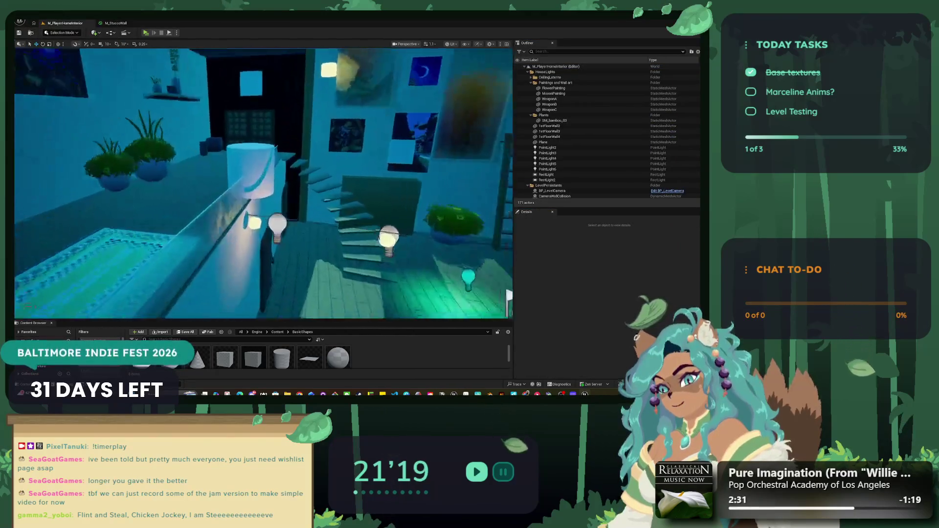
# Select BP_LinearSnap by the stairs and bring up Cylinder1's Transform settings.
pyautogui.click(254, 186)
pyautogui.moveTo(506, 305); pyautogui.dragTo(425, 252)
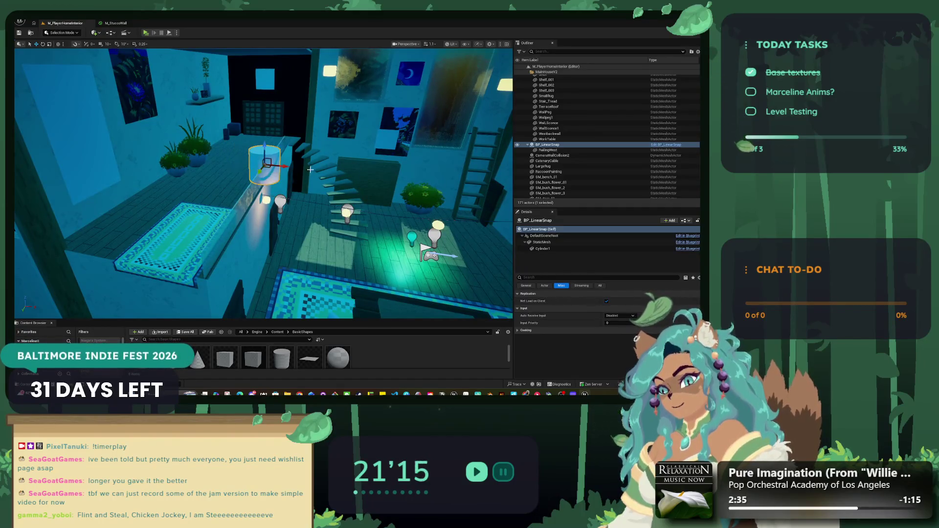
pyautogui.click(556, 248)
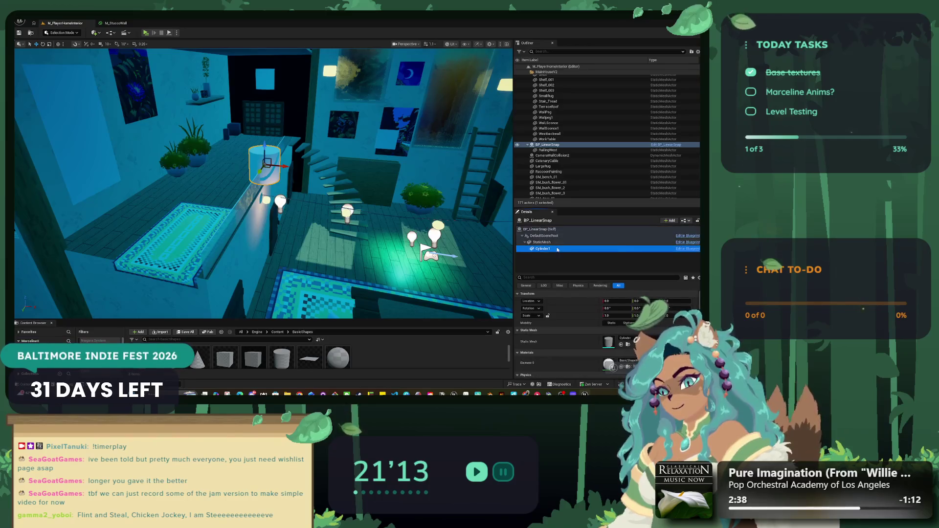
pyautogui.click(547, 150)
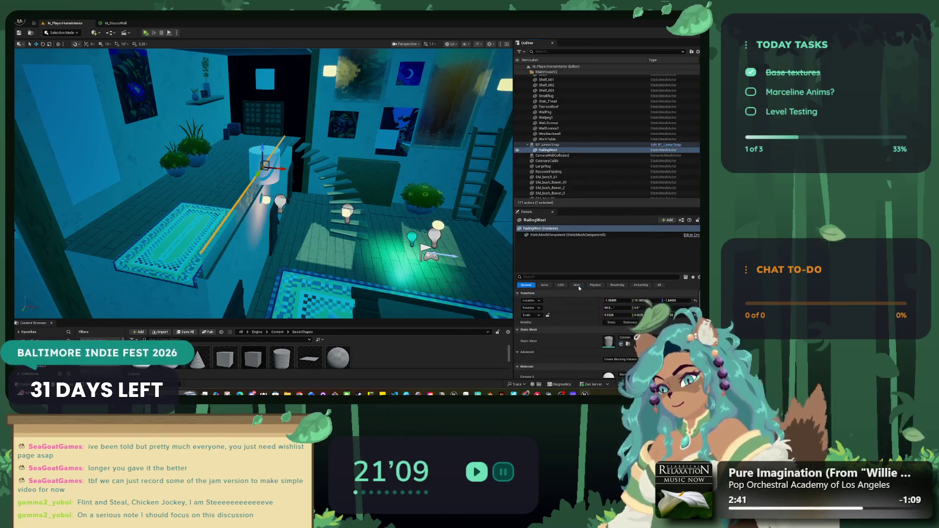
pyautogui.click(577, 286)
pyautogui.click(547, 145)
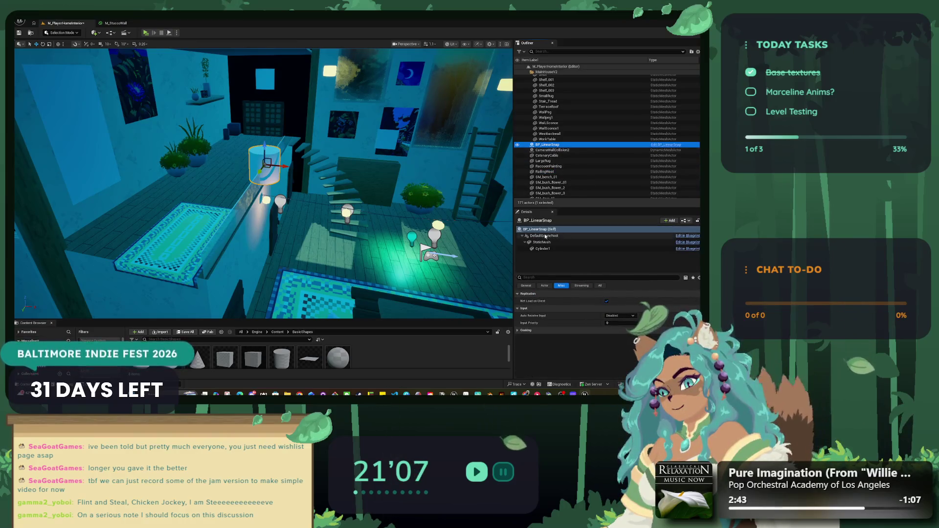
pyautogui.click(543, 249)
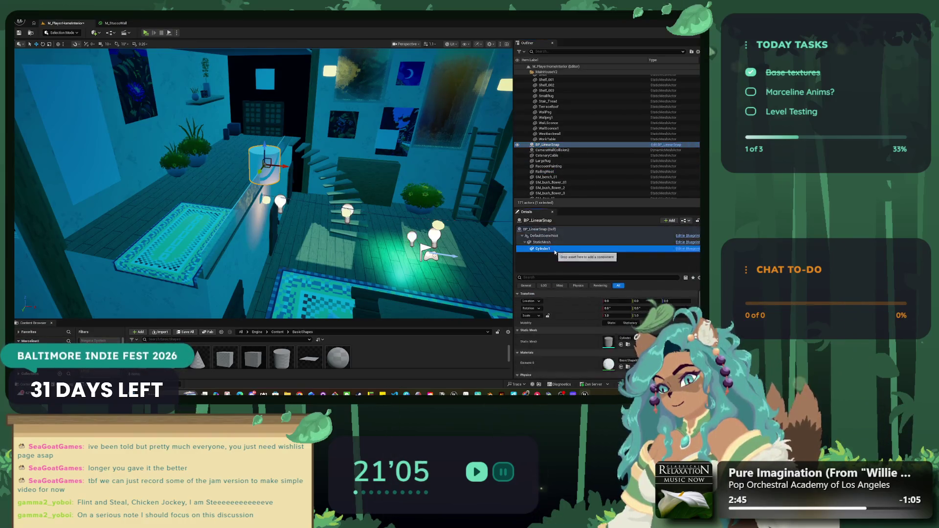
pyautogui.scroll(-2, 612, 326)
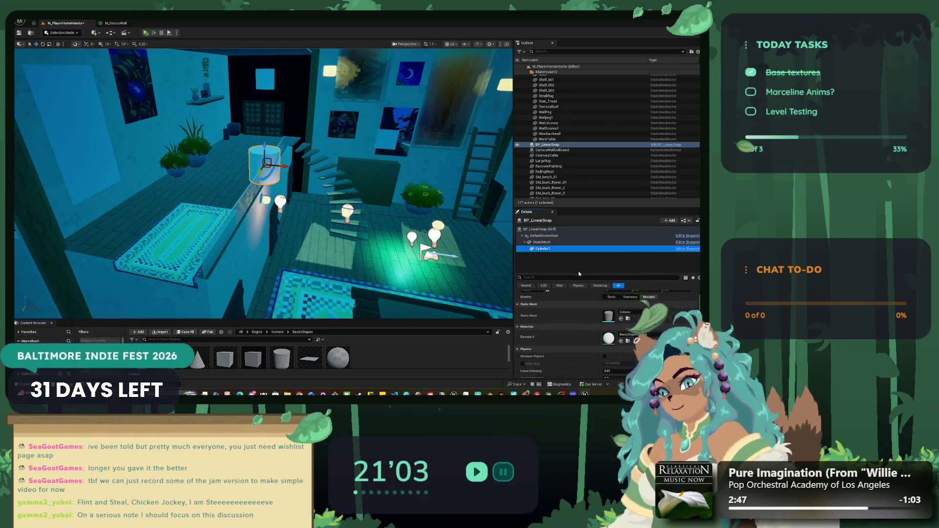
pyautogui.moveTo(578, 273); pyautogui.dragTo(578, 243)
# Undo the stray Y scale edit, shrink Cylinder1's scale to about 0.22, then check RailingWest.
pyautogui.click(635, 294)
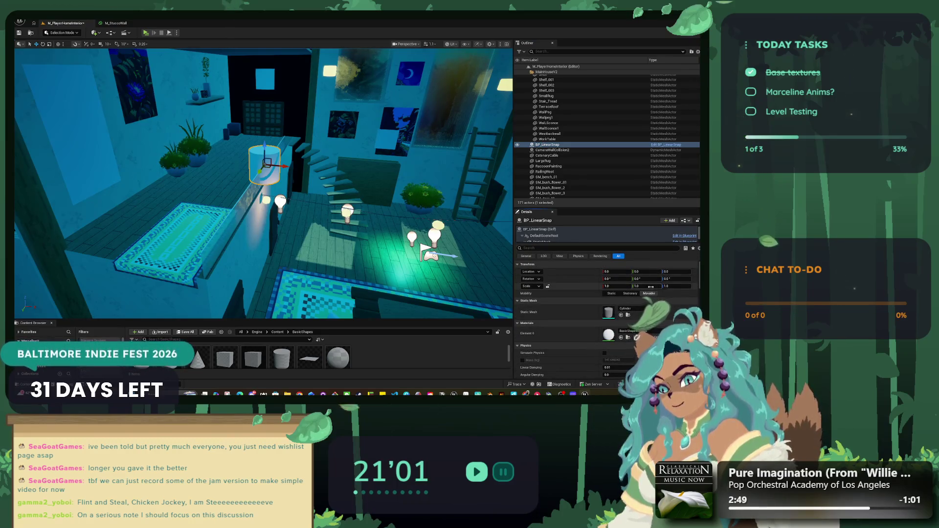
pyautogui.hotkey('ctrl', 'z')
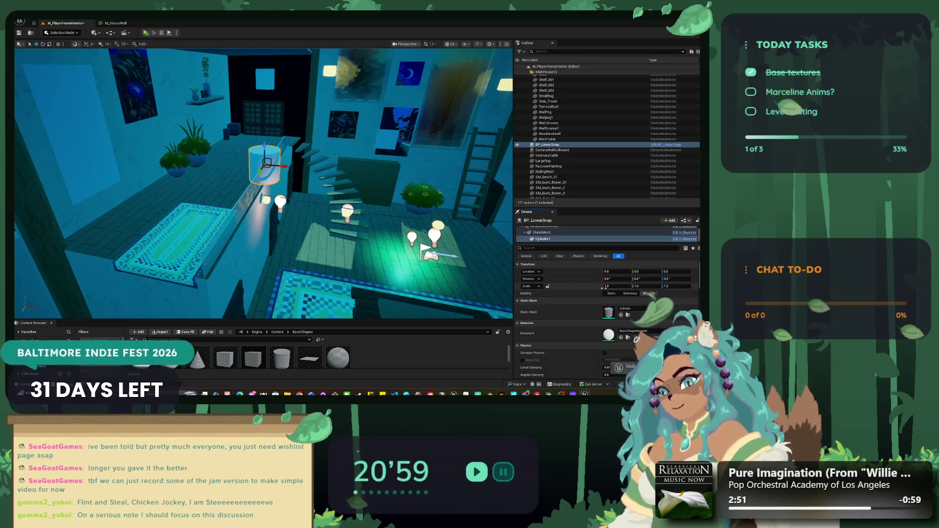
pyautogui.moveTo(619, 286); pyautogui.dragTo(589, 285)
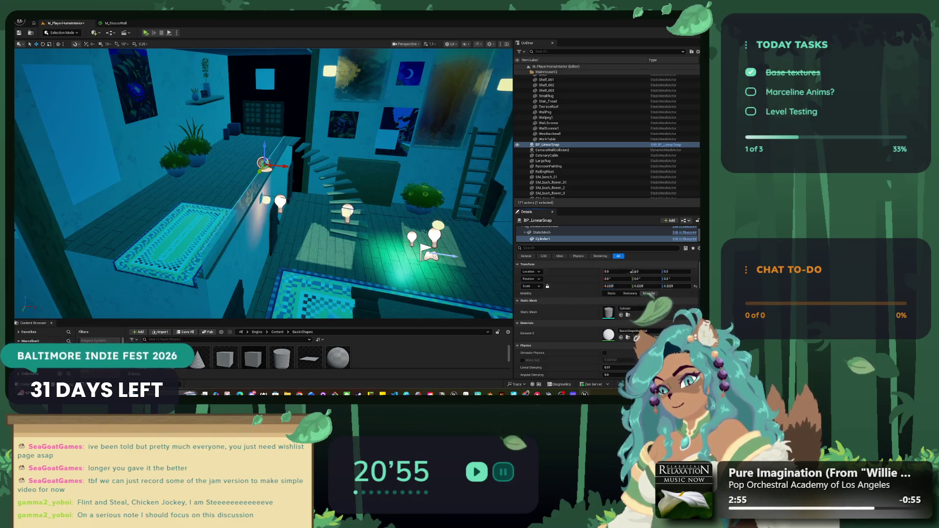
pyautogui.click(666, 272)
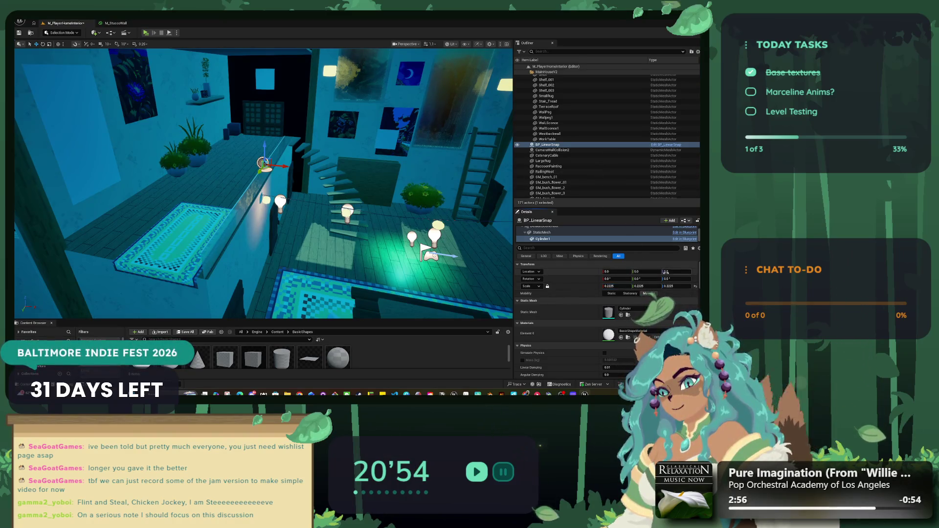
pyautogui.click(563, 172)
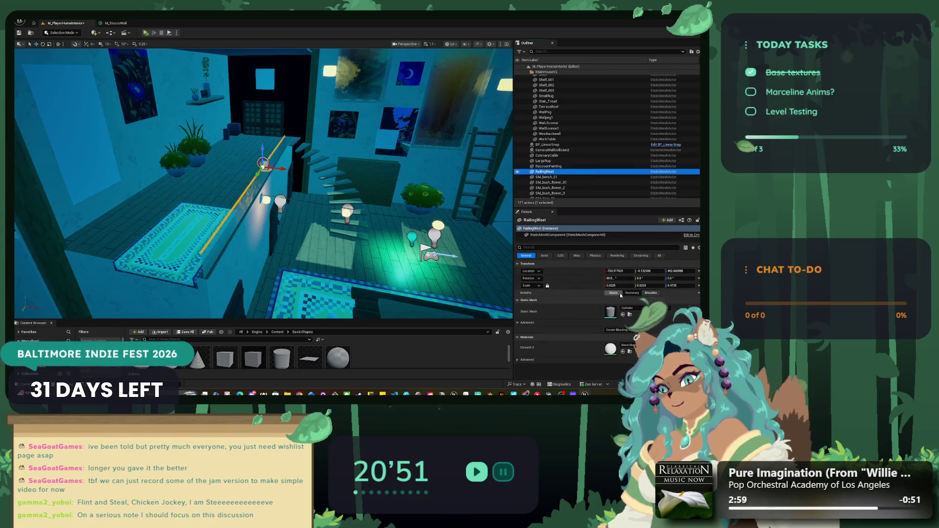
pyautogui.hotkey('ctrl', 'v')
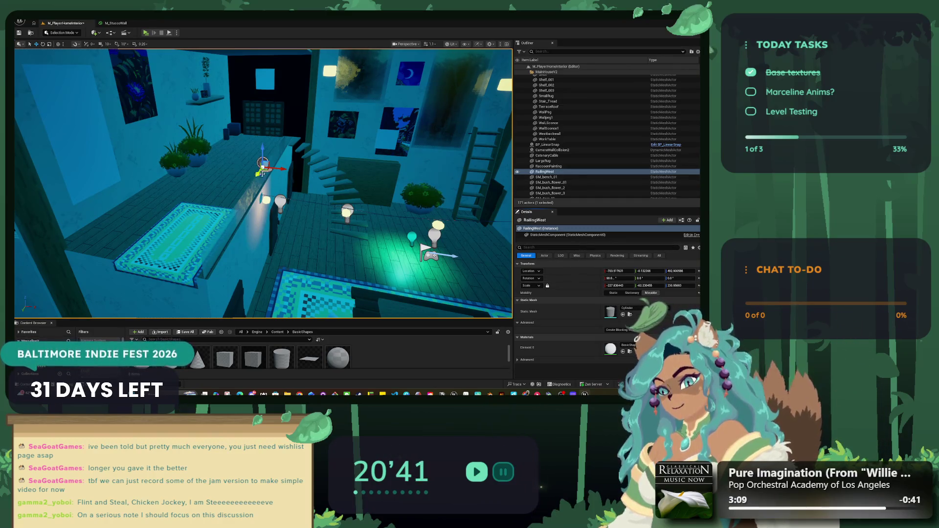
pyautogui.click(570, 144)
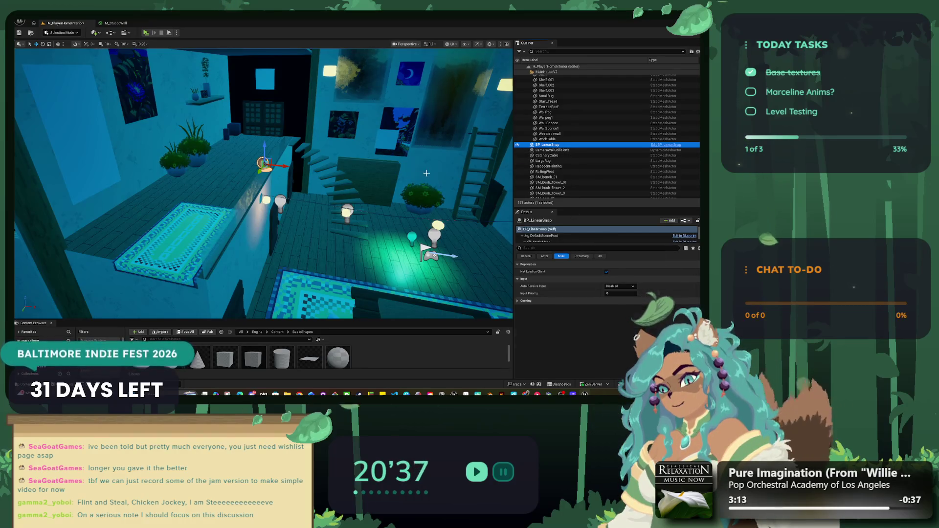
# Undo the last selection change and compare Cylinder1's rotation with CatenaryCable and RailingWest.
pyautogui.hotkey('ctrl', 'z')
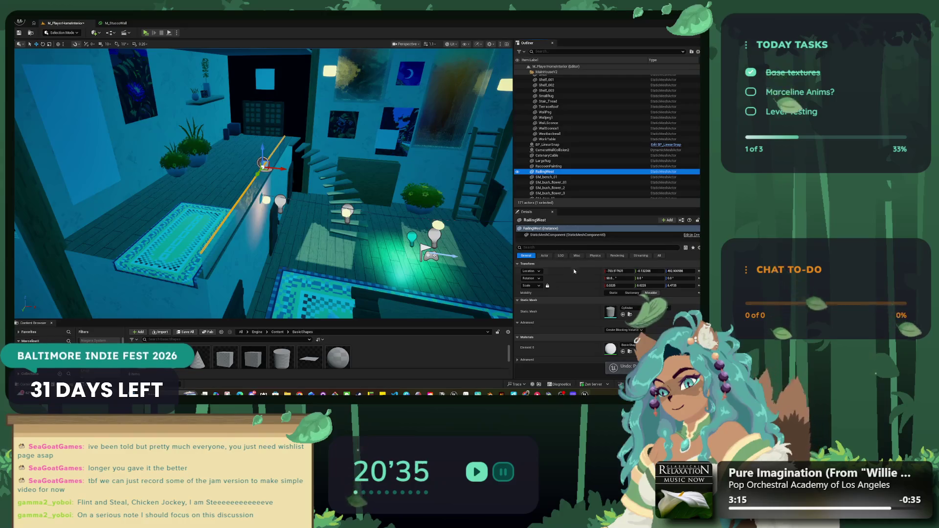
pyautogui.click(577, 280)
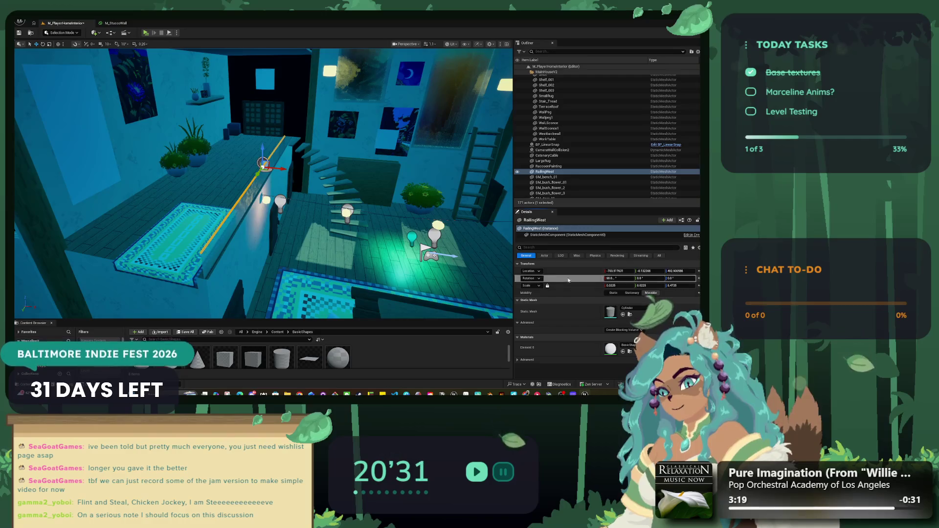
pyautogui.click(558, 145)
pyautogui.scroll(-1, 545, 239)
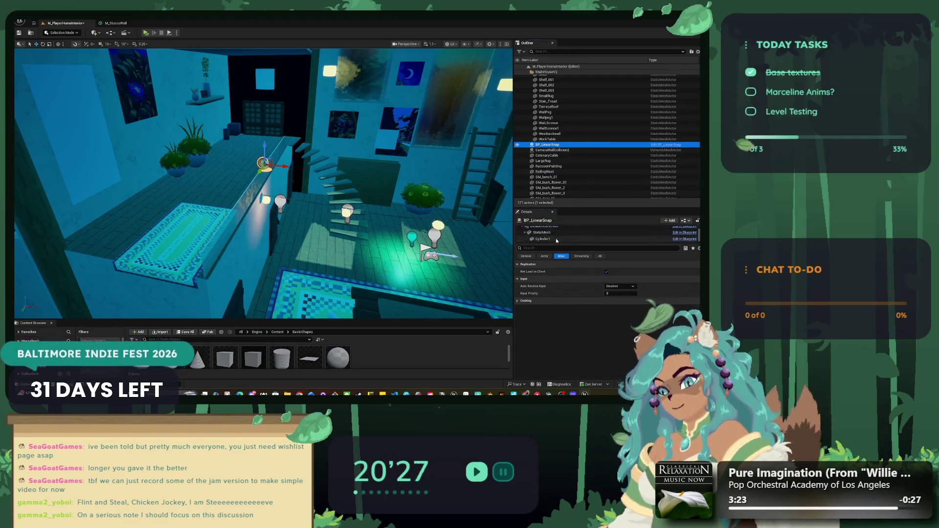
pyautogui.click(543, 239)
pyautogui.click(572, 278)
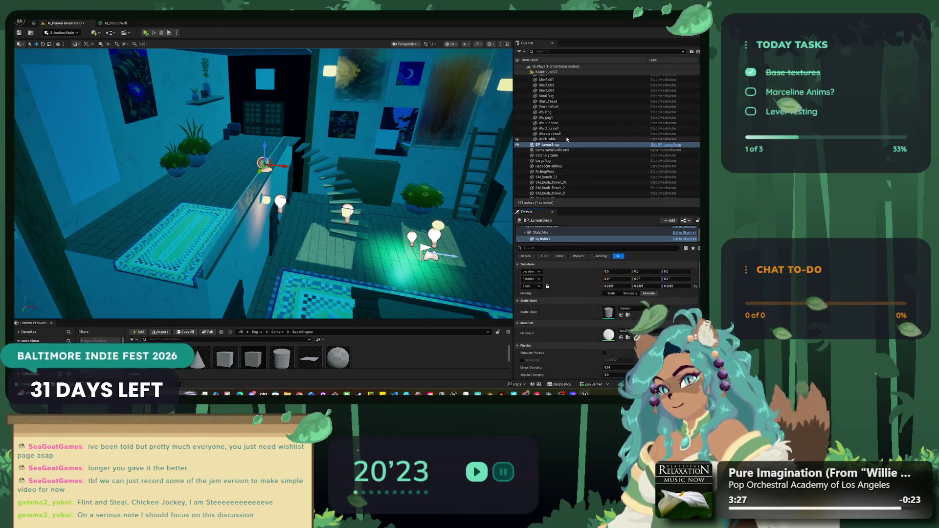
pyautogui.click(560, 155)
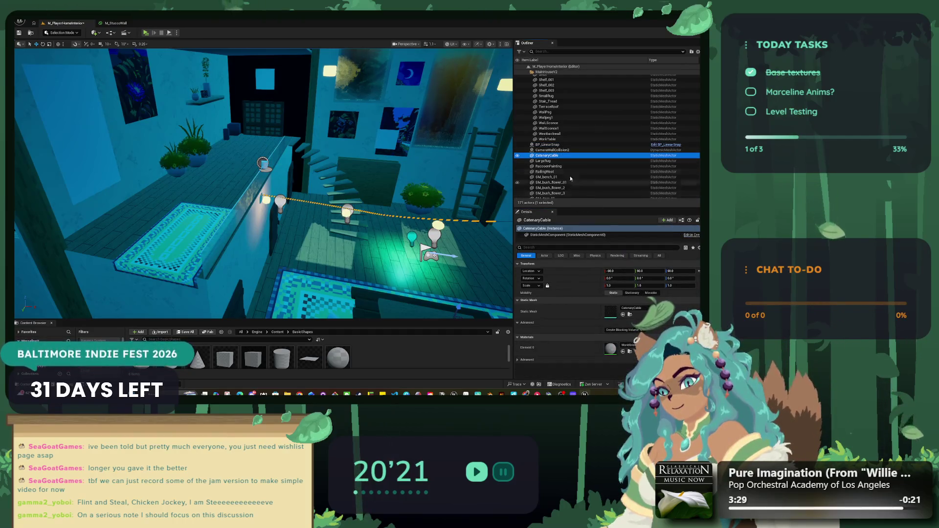
pyautogui.click(562, 172)
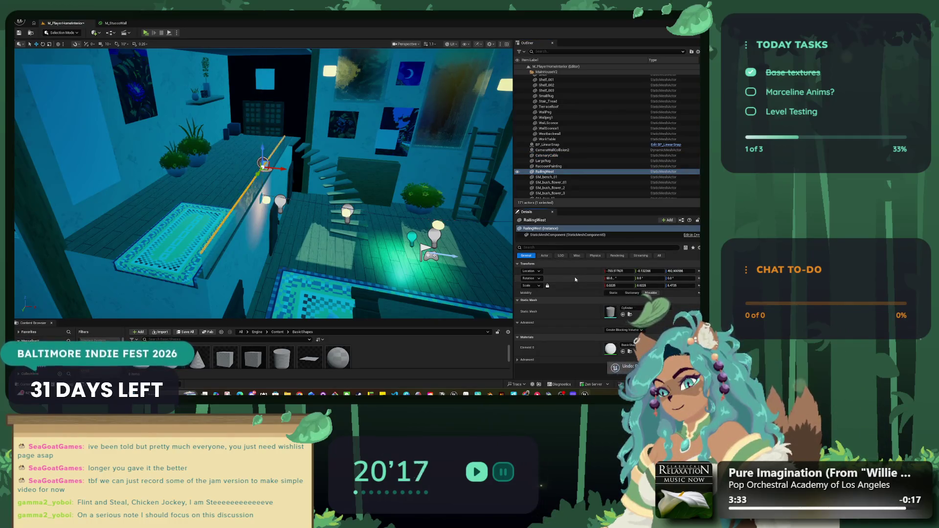
# Set BP_LinearSnap's Cylinder1 X rotation to 90°.
pyautogui.click(566, 145)
pyautogui.scroll(-1, 587, 236)
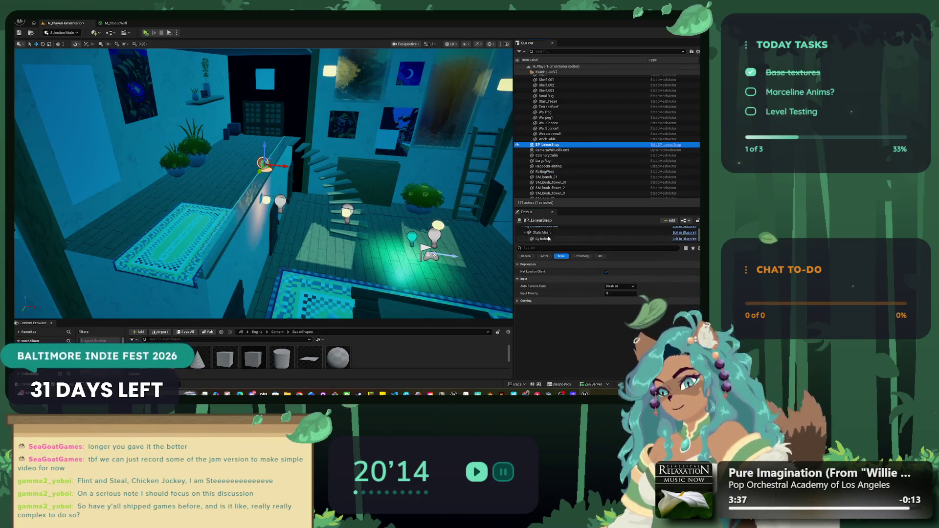
pyautogui.click(543, 238)
pyautogui.click(614, 278)
pyautogui.write('90')
pyautogui.press('Return')
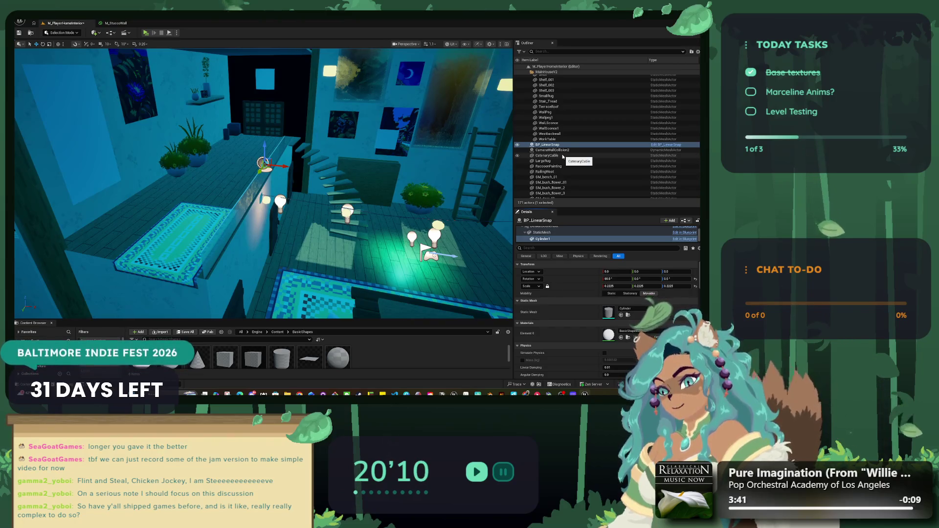
# Recheck RailingWest and Cylinder1, then bring up CatenaryCable's properties.
pyautogui.click(542, 172)
pyautogui.click(570, 271)
pyautogui.click(547, 145)
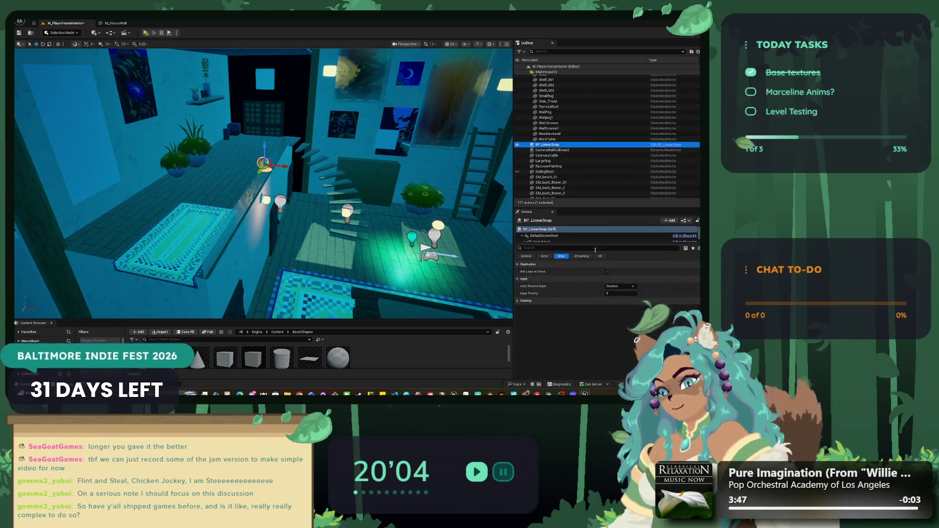
pyautogui.scroll(-1, 538, 237)
pyautogui.click(562, 239)
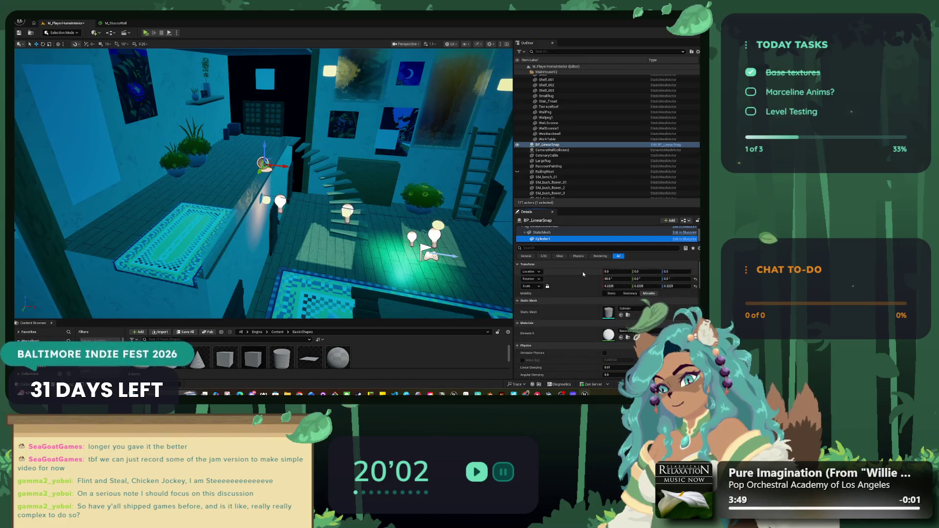
pyautogui.click(566, 155)
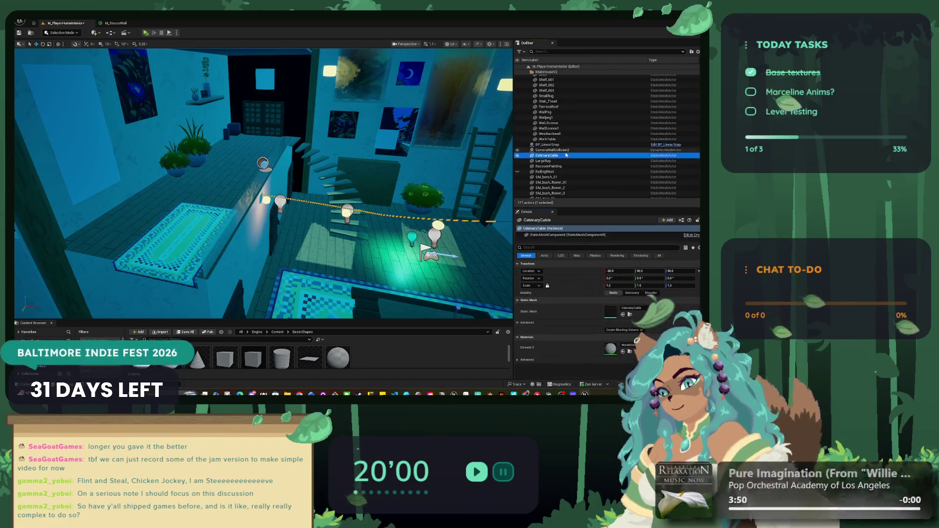
# Check the LargeRug and west railing, undo the last change, and reselect Cylinder1.
pyautogui.press('Down')
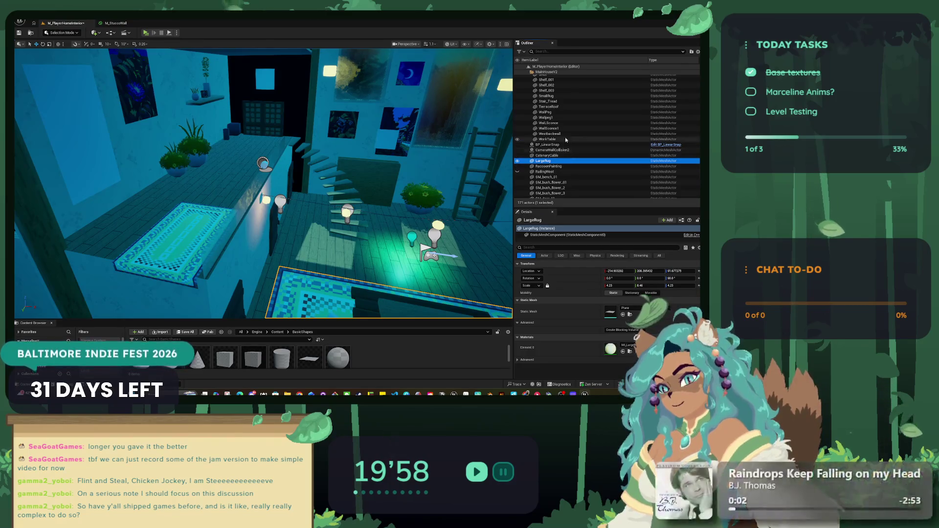
pyautogui.click(561, 171)
pyautogui.click(577, 269)
pyautogui.hotkey('ctrl', 'z')
pyautogui.hotkey('ctrl', 'z')
pyautogui.hotkey('ctrl', 'z')
pyautogui.hotkey('ctrl', 'z')
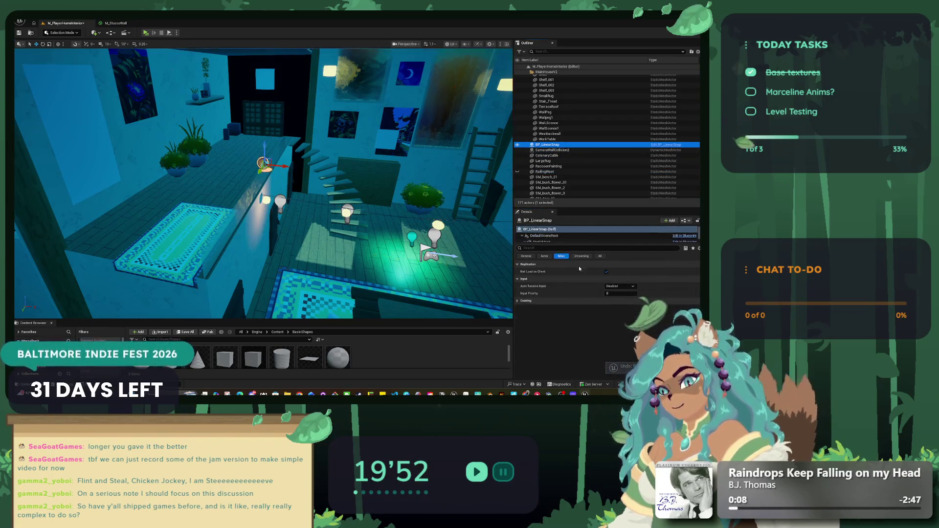
pyautogui.scroll(-1, 536, 239)
pyautogui.click(537, 239)
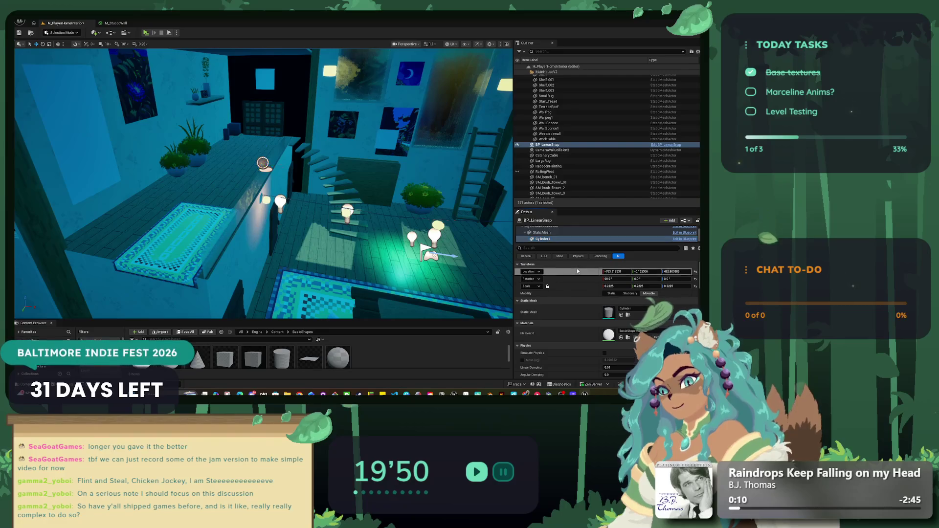
# Redo twice and undo once to compare states, then reselect Cylinder1 and BP_LinearSnap.
pyautogui.hotkey('ctrl', 'y')
pyautogui.hotkey('ctrl', 'y')
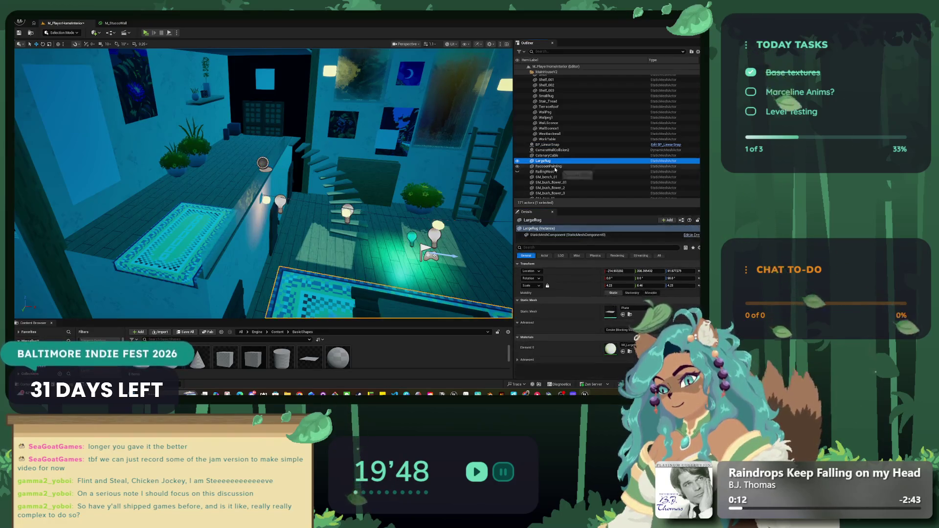
pyautogui.hotkey('ctrl', 'y')
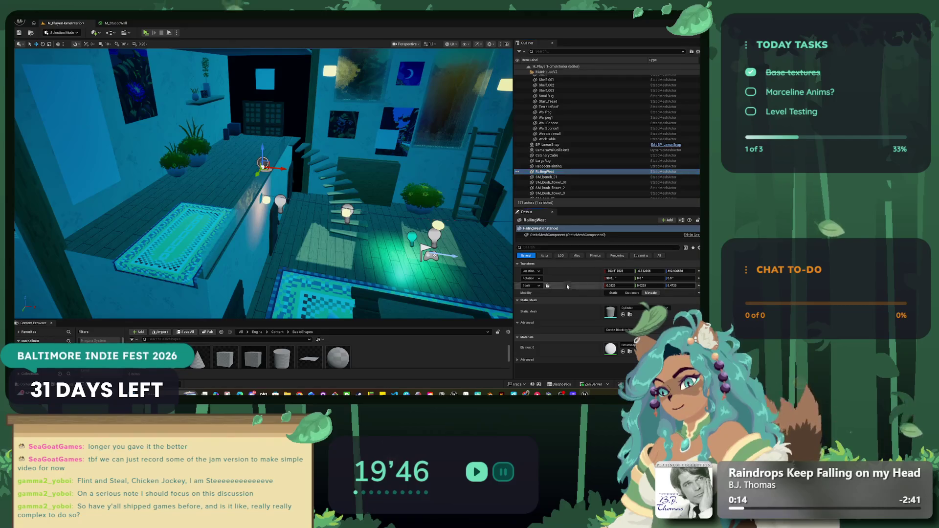
pyautogui.hotkey('ctrl', 'z')
pyautogui.hotkey('ctrl', 'z')
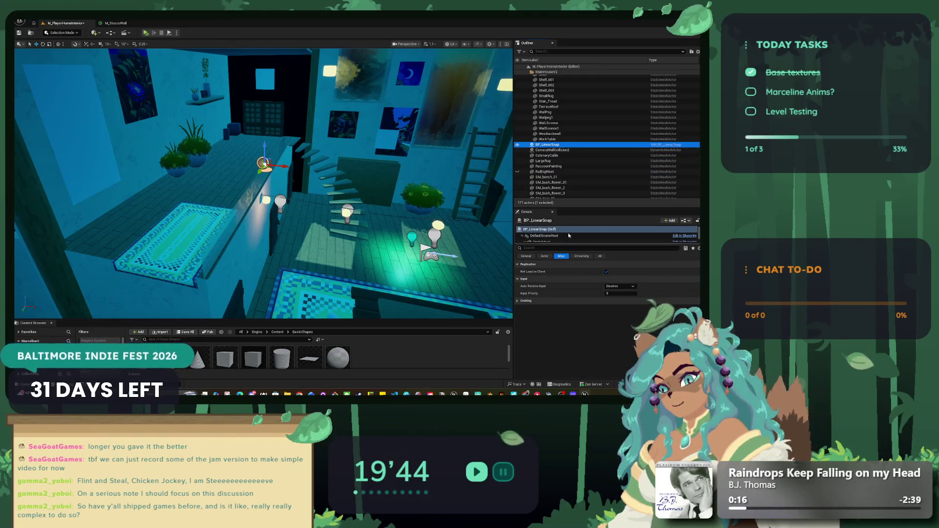
pyautogui.scroll(-1, 552, 238)
pyautogui.click(553, 239)
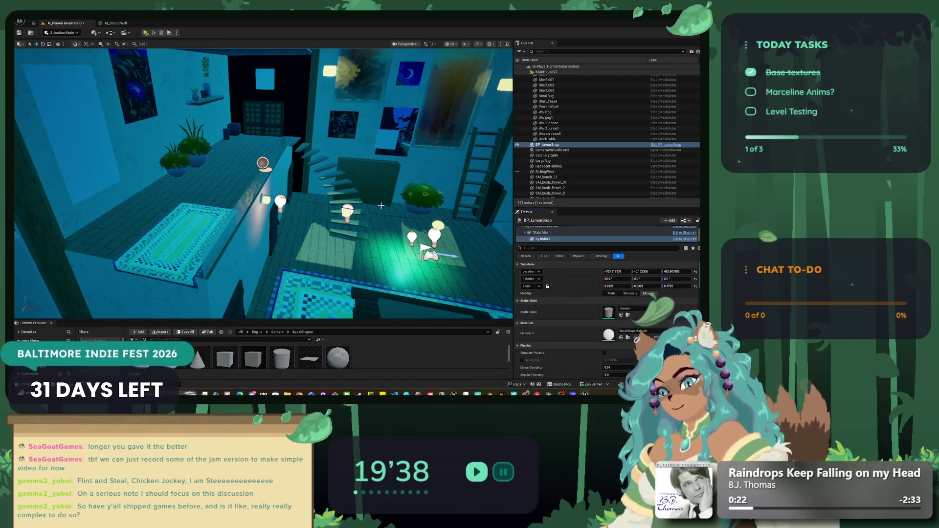
pyautogui.click(518, 171)
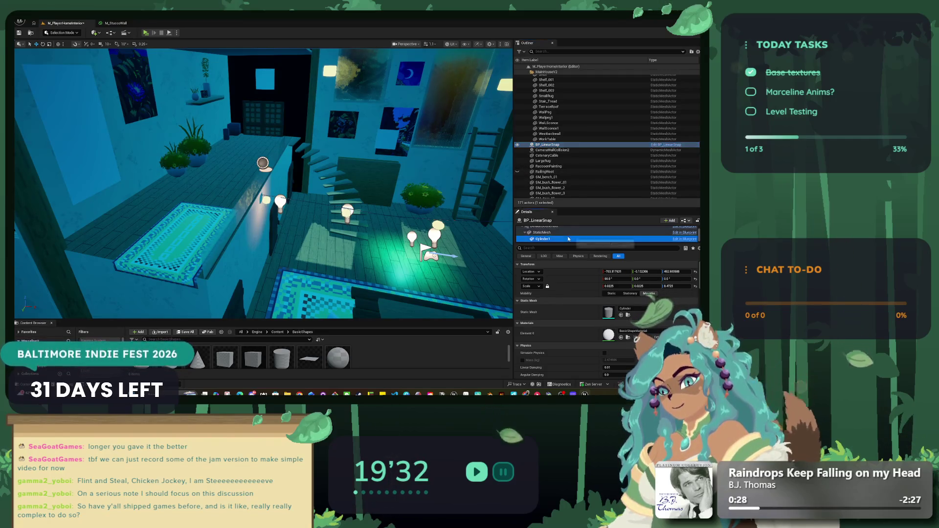
# Frame the cylinder and drag it closer to the railing.
pyautogui.press('f')
pyautogui.moveTo(487, 231)
pyautogui.mouseDown()
pyautogui.moveTo(294, 162)
pyautogui.moveTo(172, 105)
pyautogui.mouseUp()
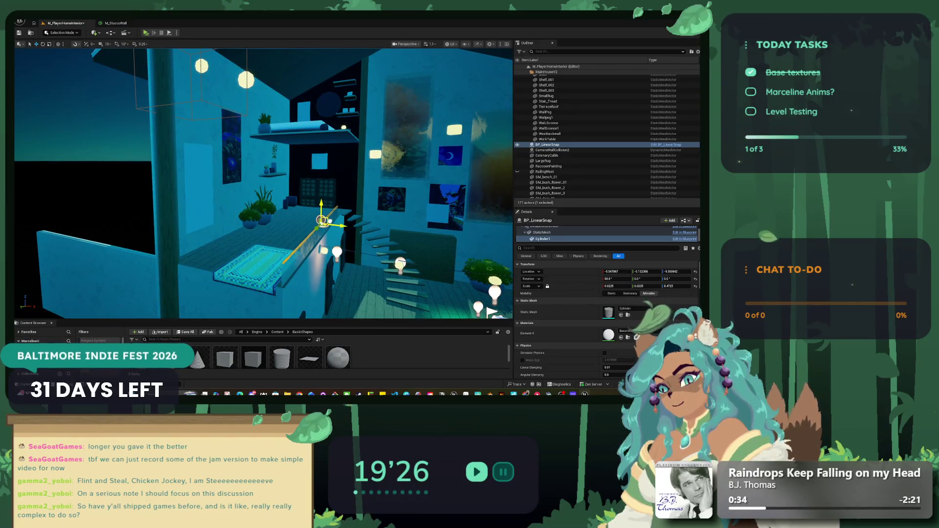
pyautogui.moveTo(322, 220)
pyautogui.mouseDown()
pyautogui.moveTo(300, 195)
pyautogui.moveTo(240, 198)
pyautogui.moveTo(337, 178)
pyautogui.mouseUp()
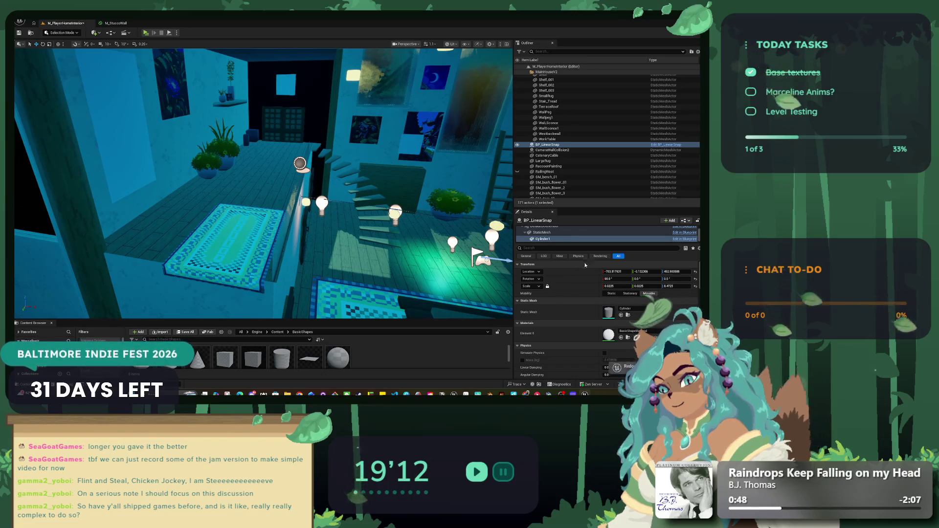
# Redo the thin-rod scale, reset Cylinder1's location to zero, and start a play test.
pyautogui.hotkey('ctrl', 'y')
pyautogui.click(695, 272)
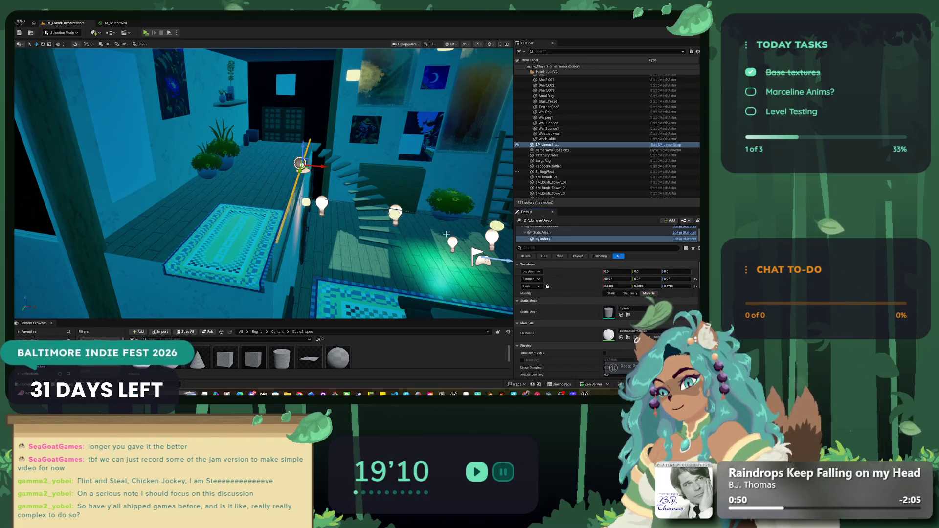
pyautogui.press('f')
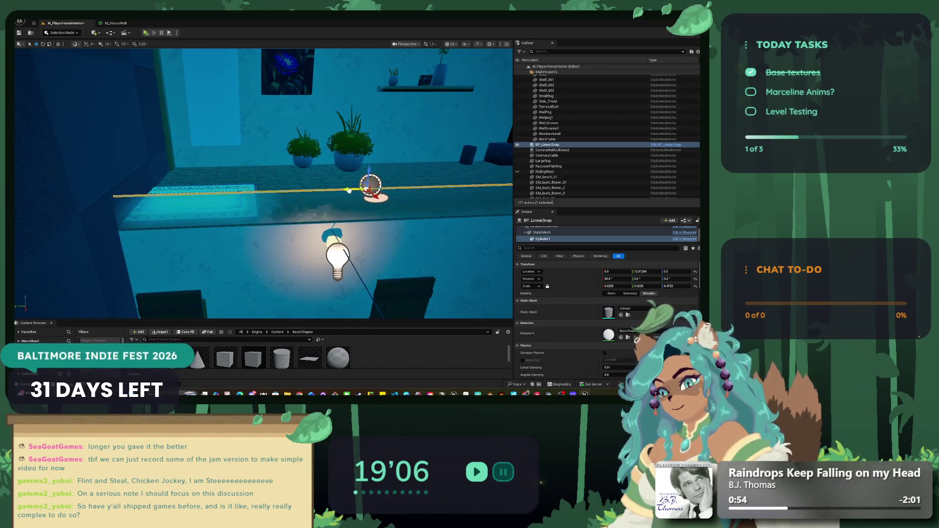
pyautogui.moveTo(354, 203); pyautogui.dragTo(475, 204)
pyautogui.moveTo(390, 176)
pyautogui.mouseDown()
pyautogui.moveTo(343, 177)
pyautogui.moveTo(390, 176)
pyautogui.moveTo(395, 216)
pyautogui.mouseUp()
pyautogui.hotkey('alt', 'p')
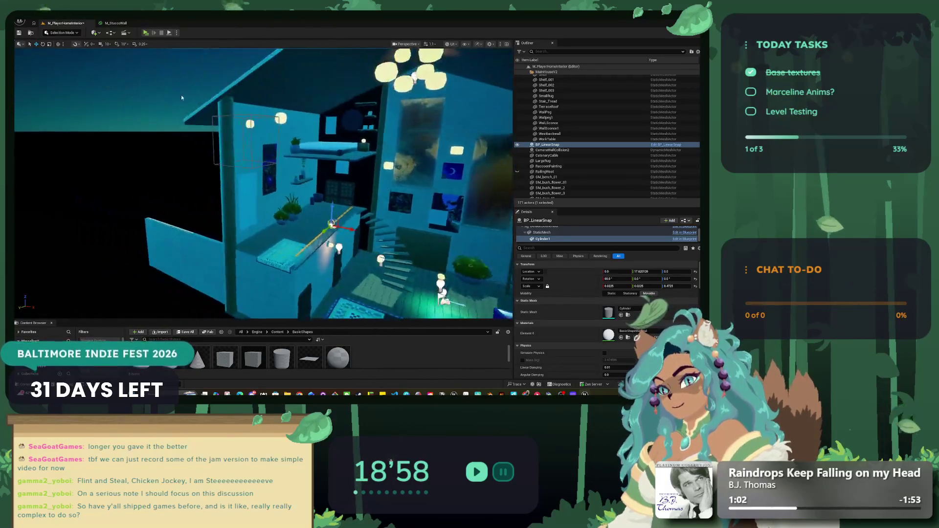
pyautogui.press('F11')
pyautogui.press('w')
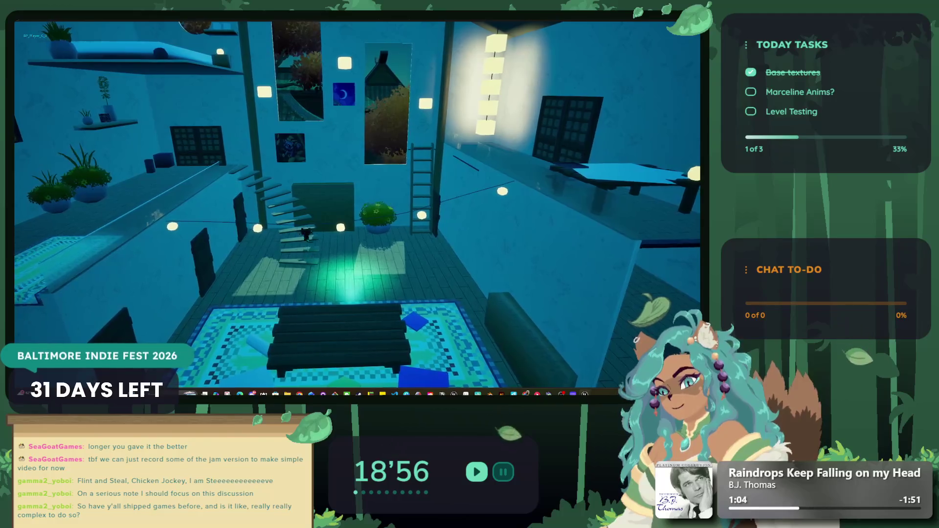
pyautogui.press('a')
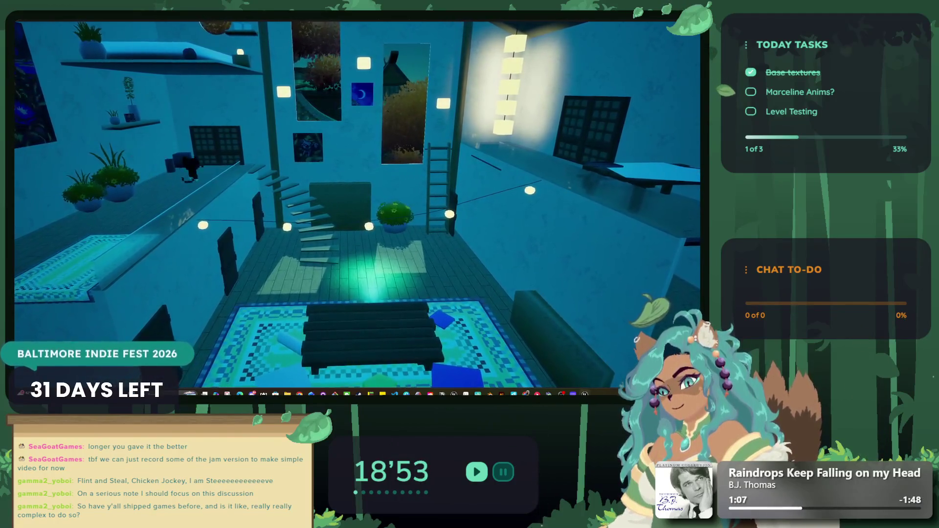
pyautogui.press('d')
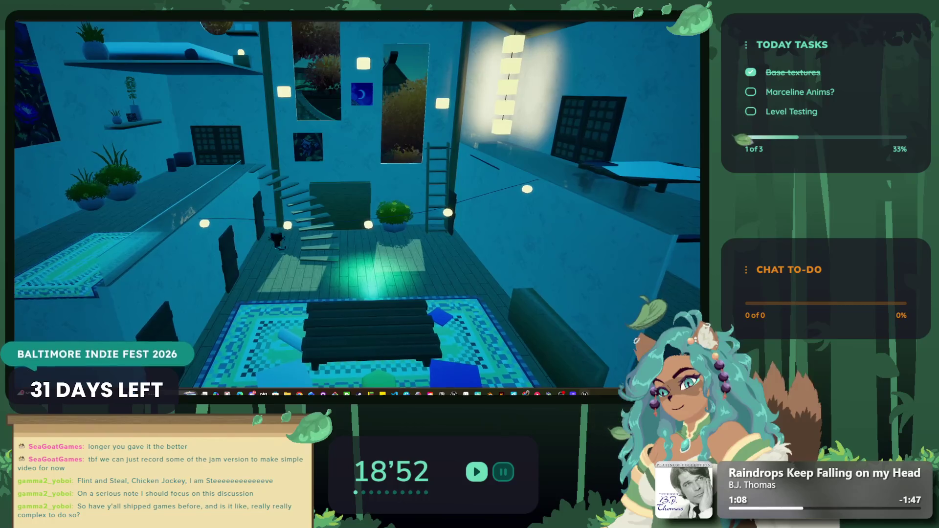
pyautogui.press('a')
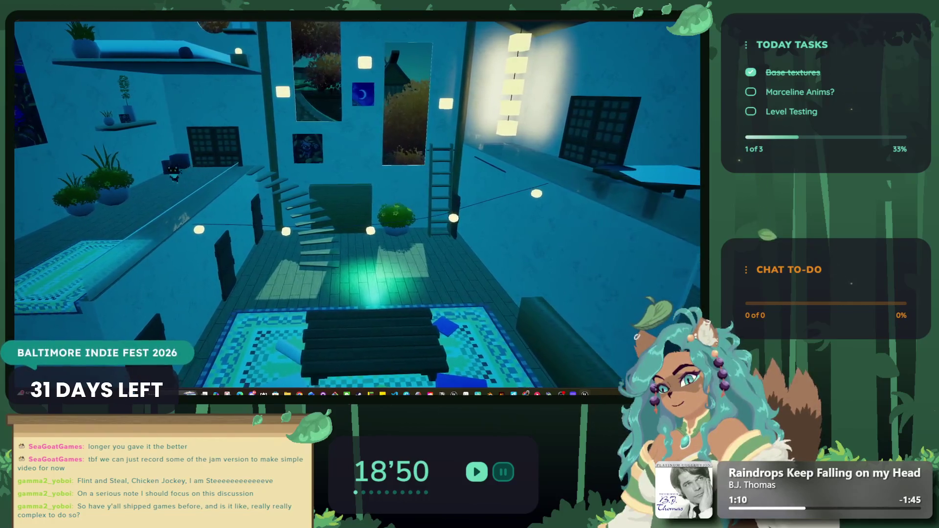
pyautogui.press('Escape')
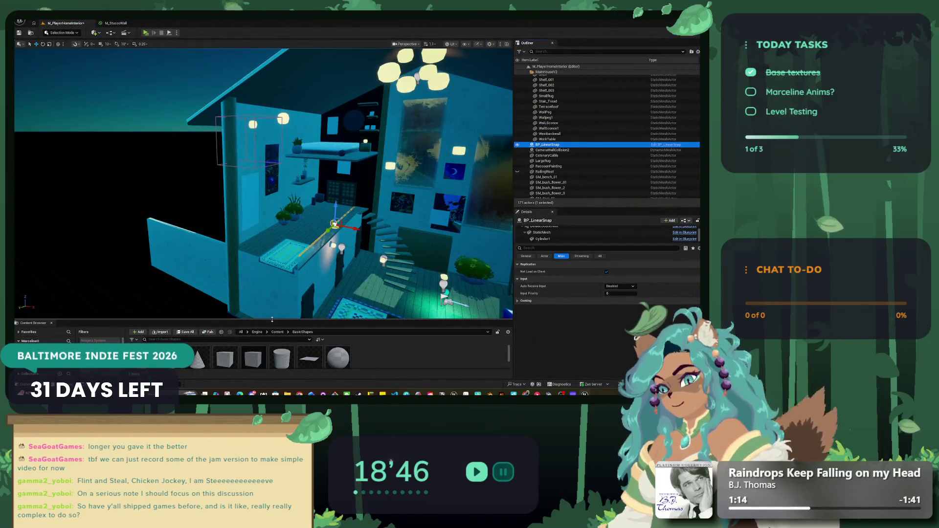
# Select BP_LinearSnap's Cylinder1 component and bring its Transform properties into view.
pyautogui.moveTo(272, 319); pyautogui.dragTo(271, 281)
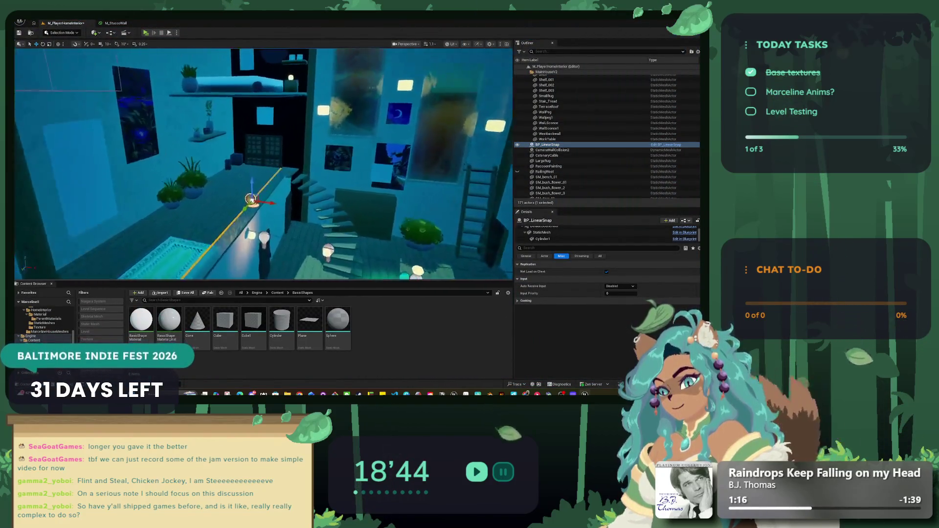
pyautogui.click(543, 145)
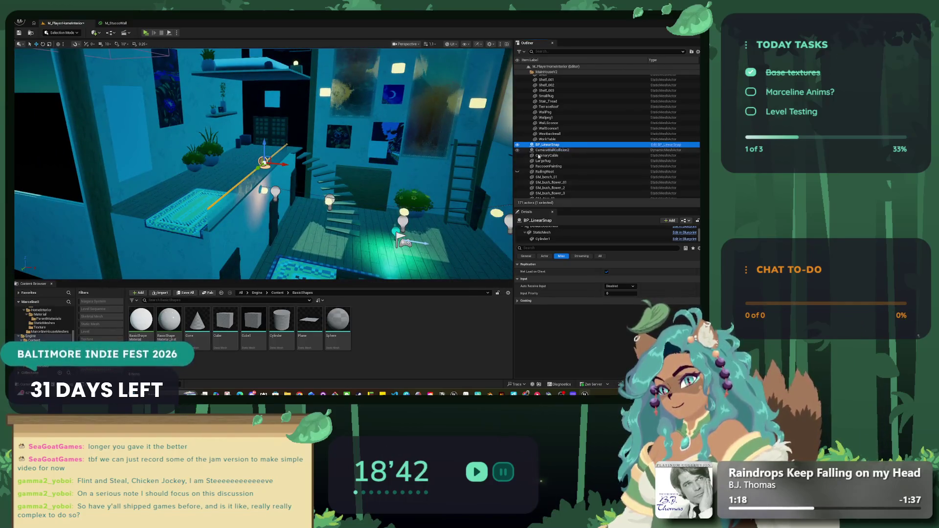
pyautogui.moveTo(557, 243); pyautogui.dragTo(557, 283)
pyautogui.click(543, 249)
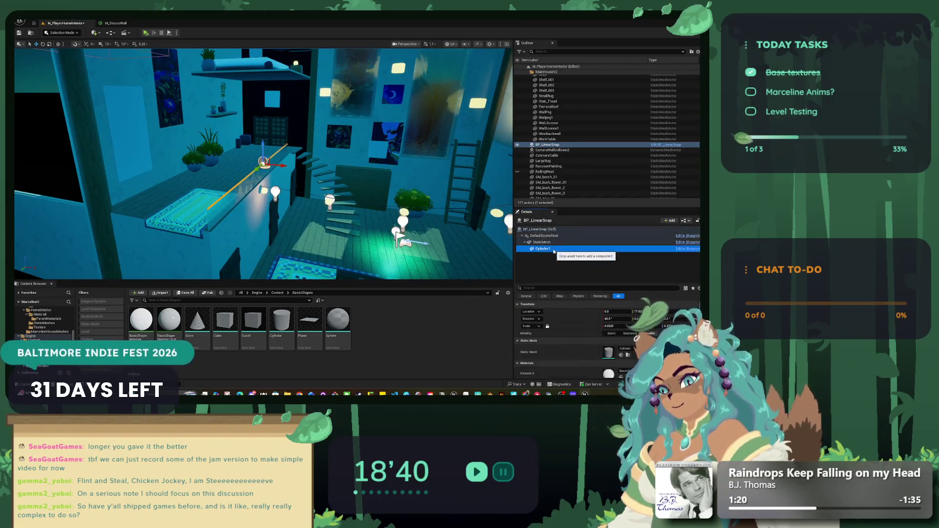
pyautogui.scroll(-4, 582, 324)
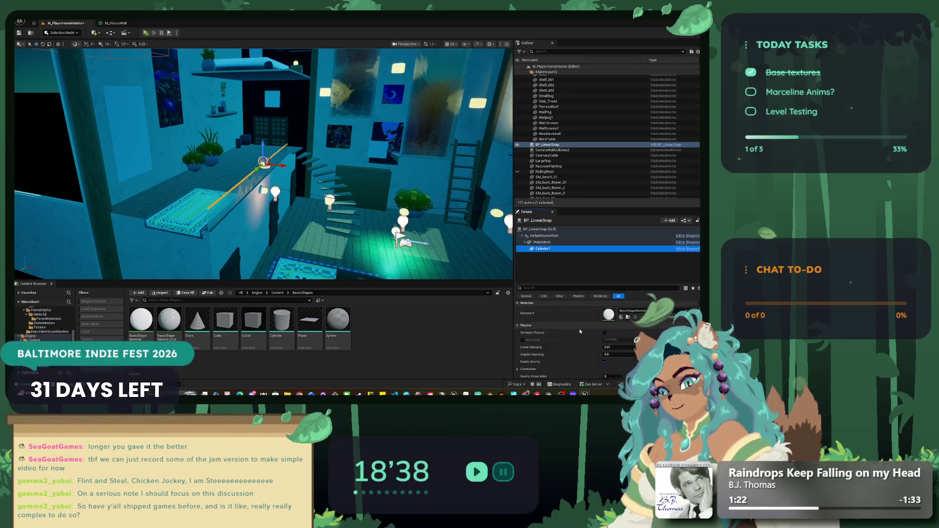
pyautogui.scroll(2, 580, 331)
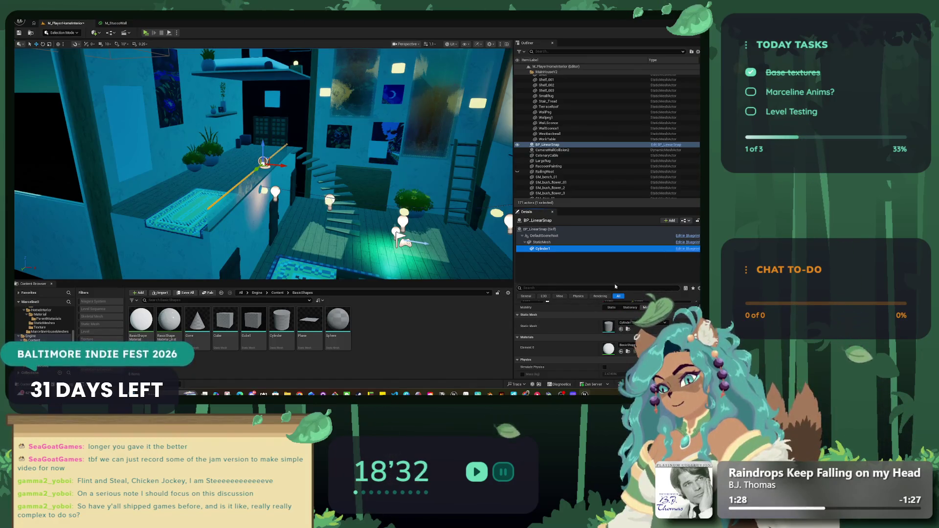
pyautogui.moveTo(615, 283); pyautogui.dragTo(615, 255)
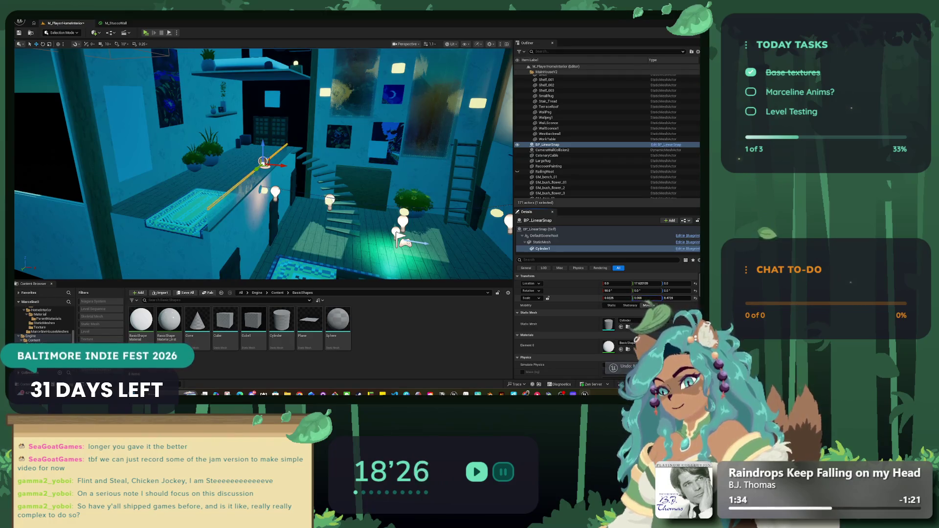
# Set Cylinder1's X scale to 0.1325 and start a play-in-editor test with Alt+P.
pyautogui.click(612, 298)
pyautogui.write('0.1325')
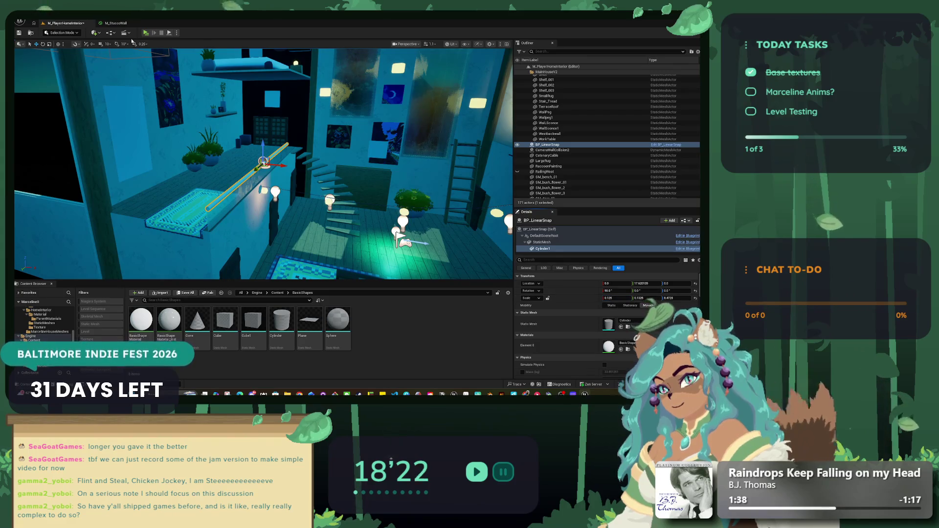
pyautogui.hotkey('alt', 'p')
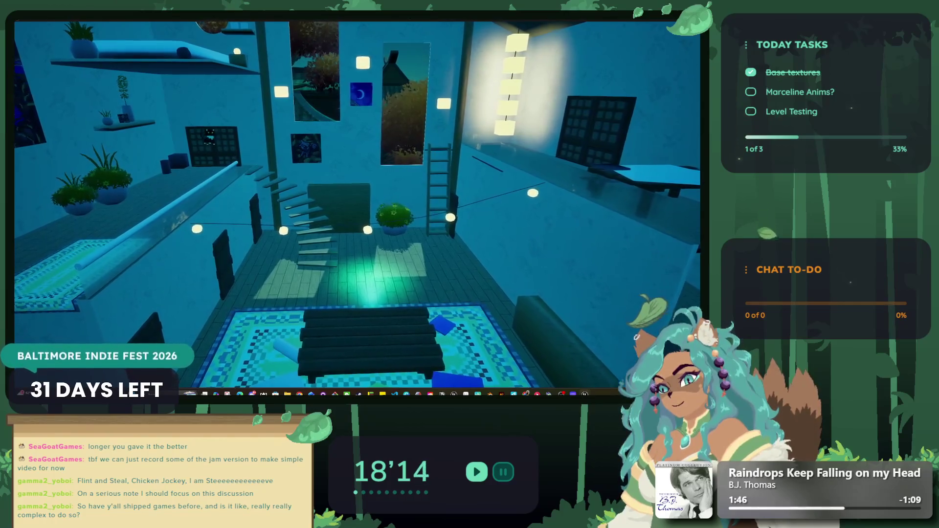
# Stop the play test and load M_PrototypeLevel from Recent Assets, answering the save prompt.
pyautogui.press('Escape')
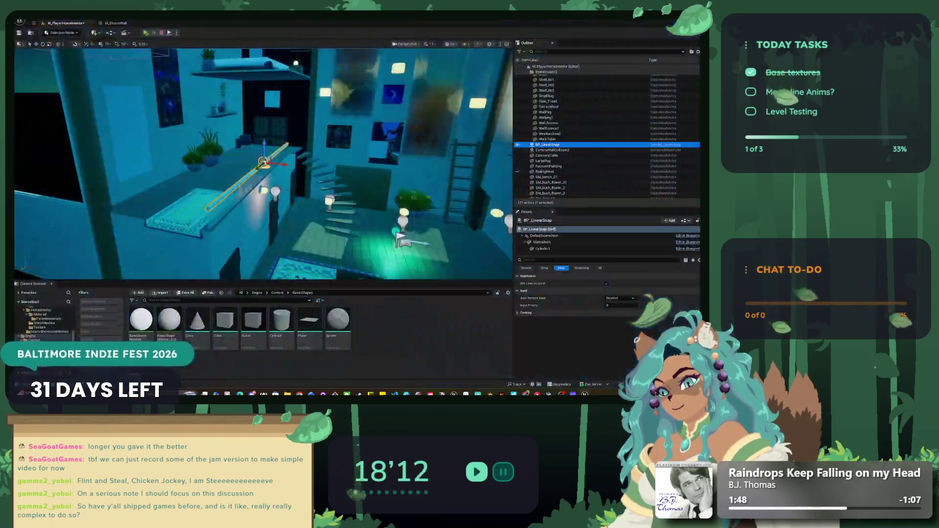
pyautogui.click(40, 22)
pyautogui.moveTo(62, 69)
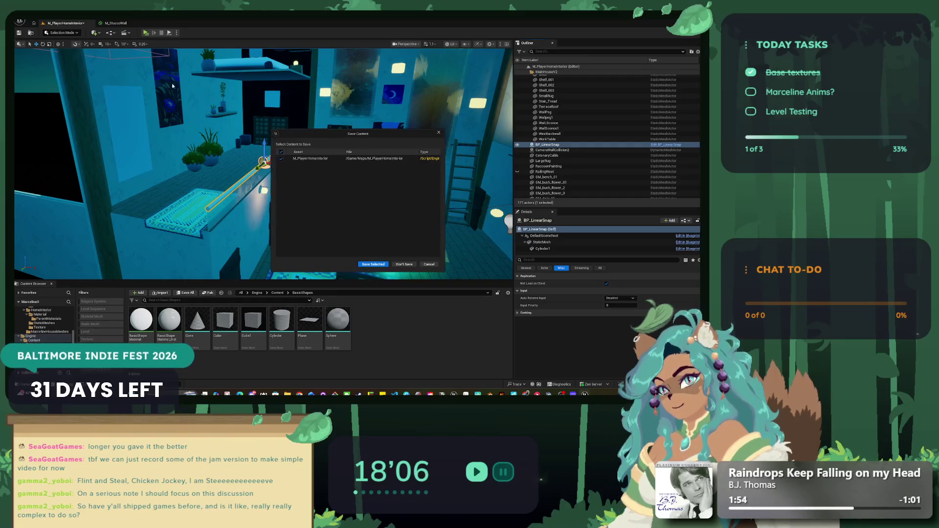
pyautogui.click(369, 265)
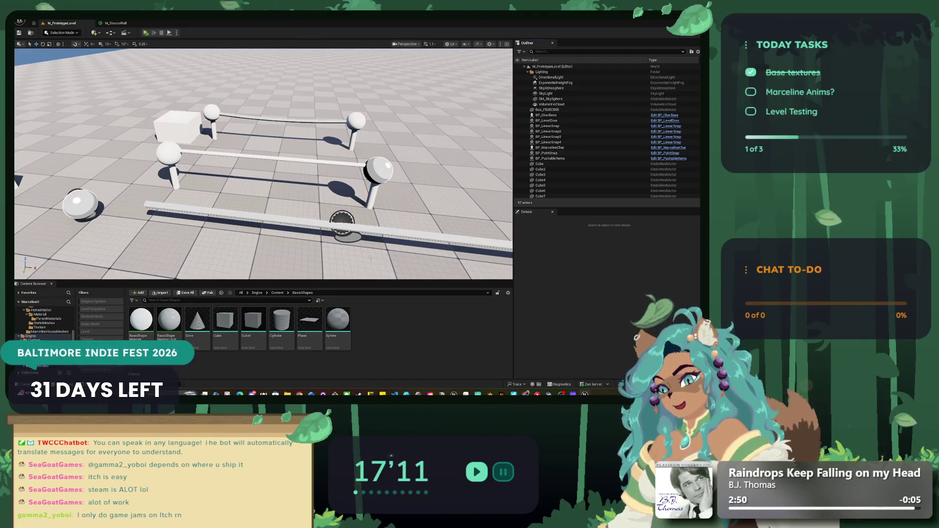
# Frame the BP_LinearSnap rail and inspect its Cylinder, StaticMesh and root components.
pyautogui.click(173, 208)
pyautogui.press('f')
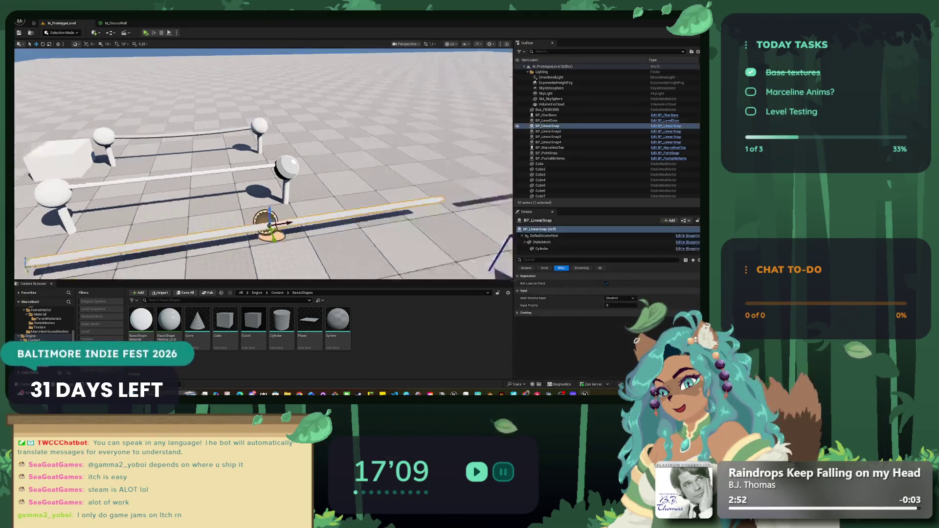
pyautogui.moveTo(264, 162); pyautogui.dragTo(362, 162)
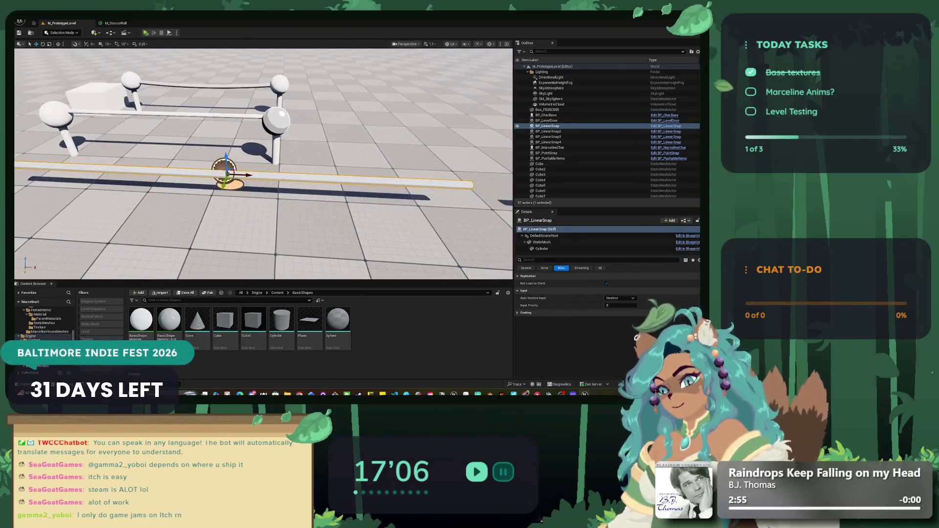
pyautogui.click(562, 249)
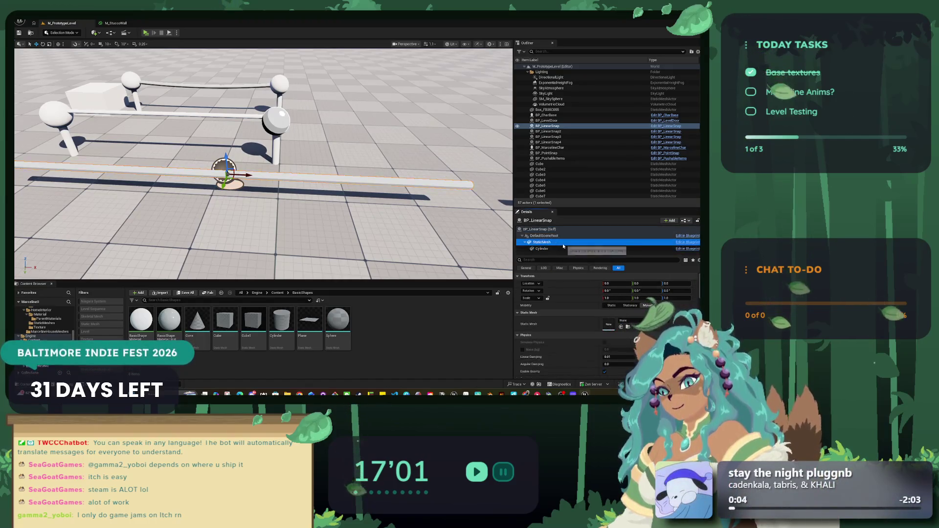
pyautogui.click(563, 243)
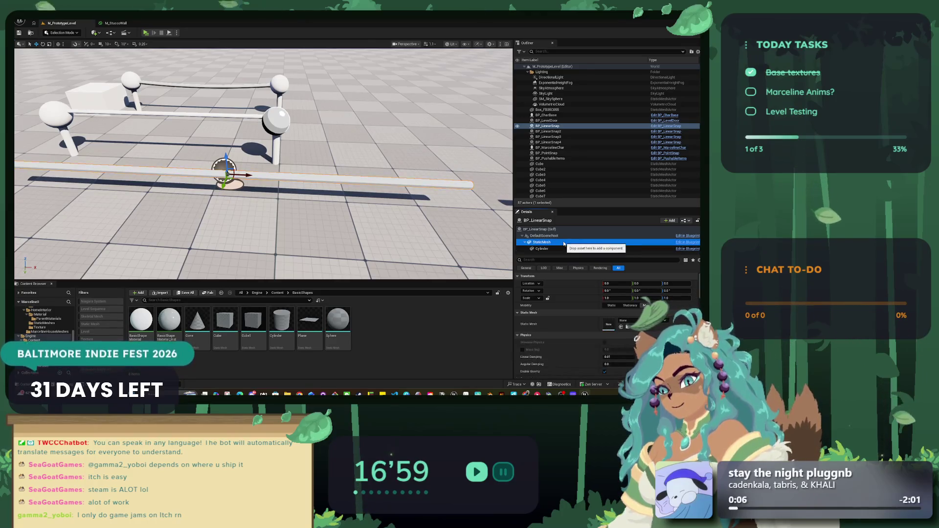
pyautogui.scroll(-5, 566, 298)
pyautogui.scroll(5, 567, 297)
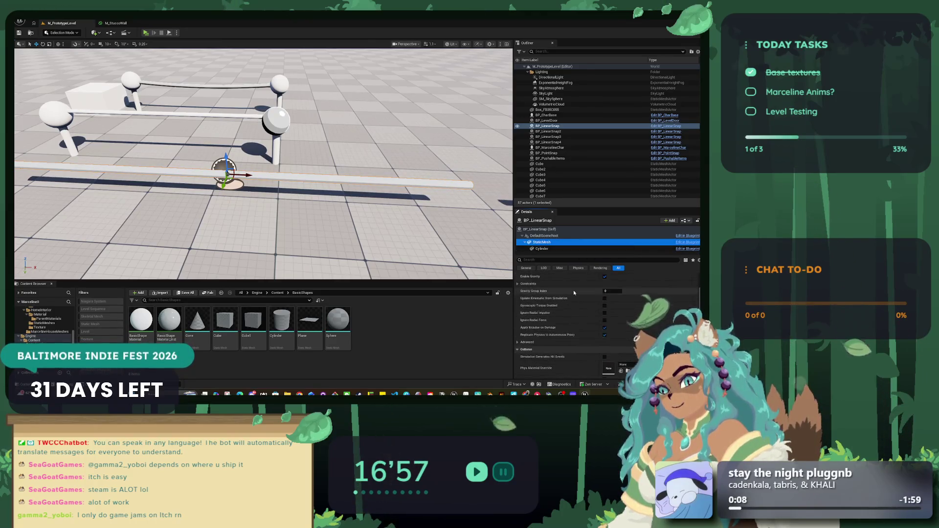
pyautogui.click(562, 235)
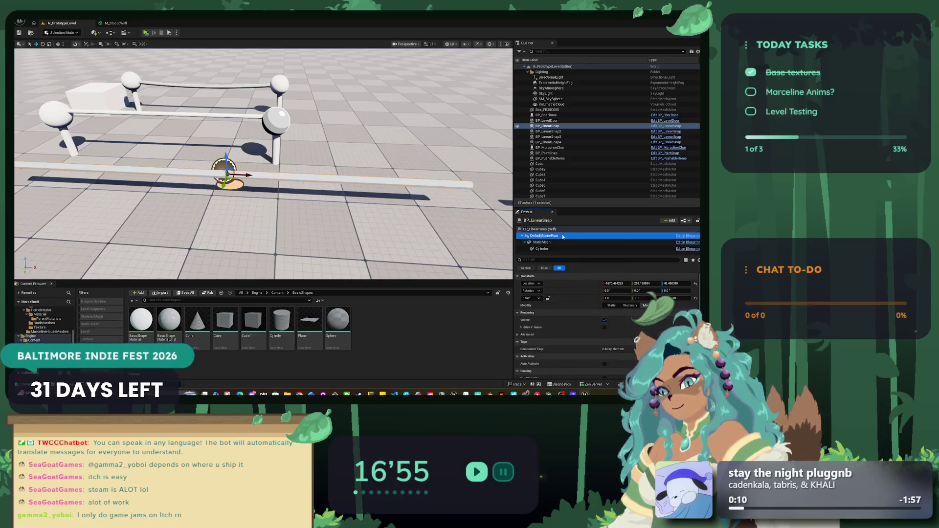
# Play-test the level, moving the cat along the rail, then stop.
pyautogui.click(145, 33)
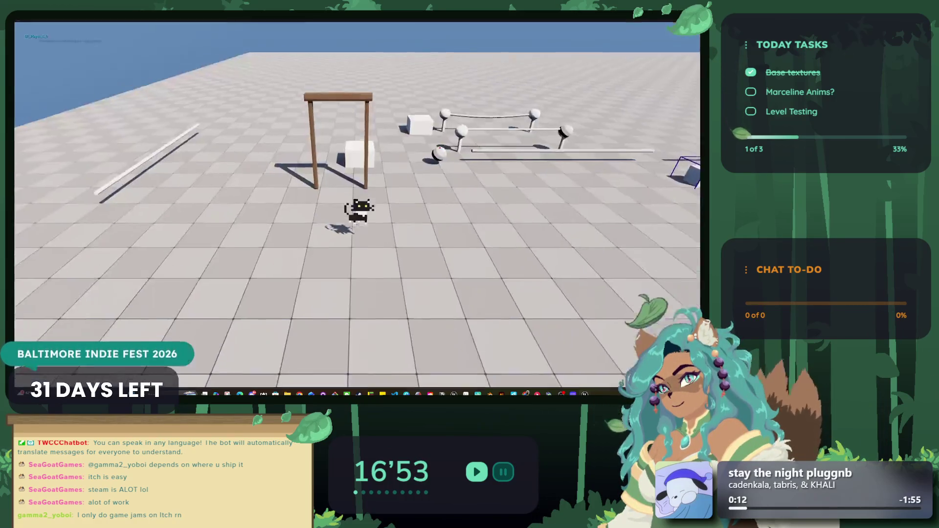
pyautogui.press('d')
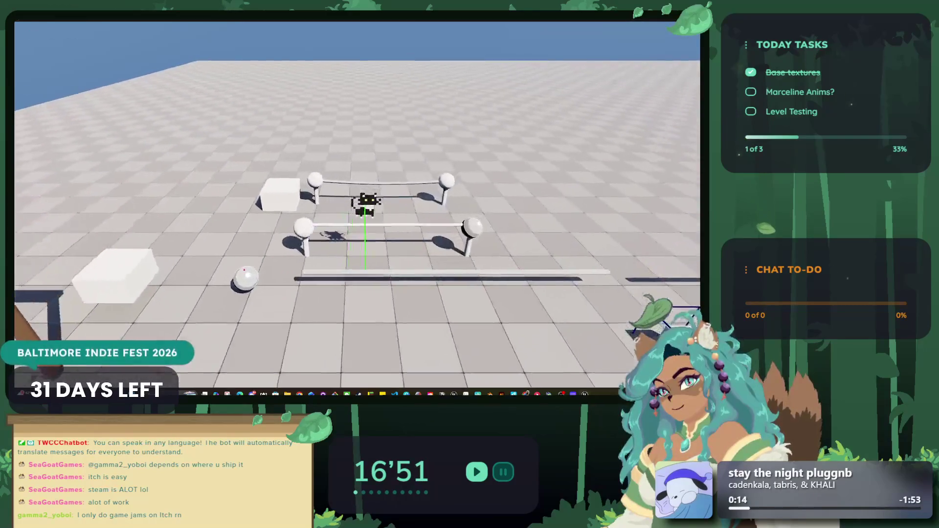
pyautogui.press('d')
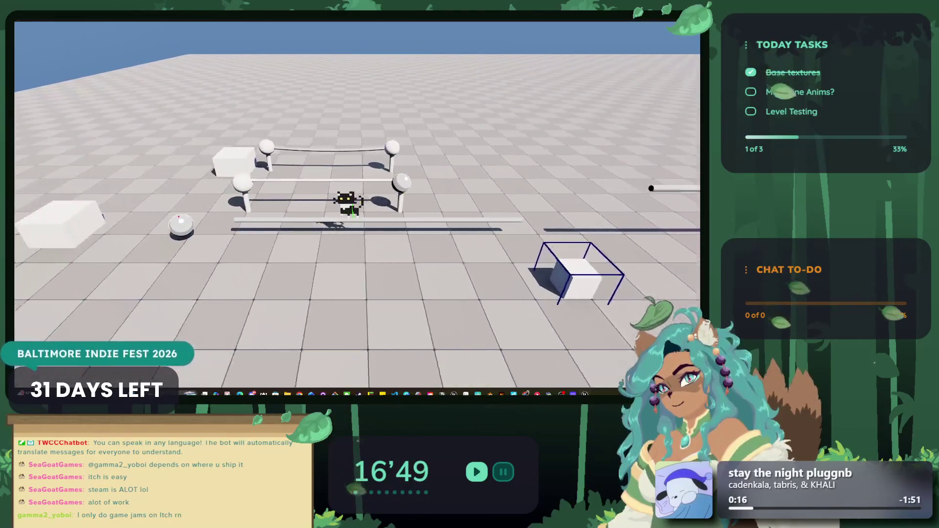
pyautogui.press('Escape')
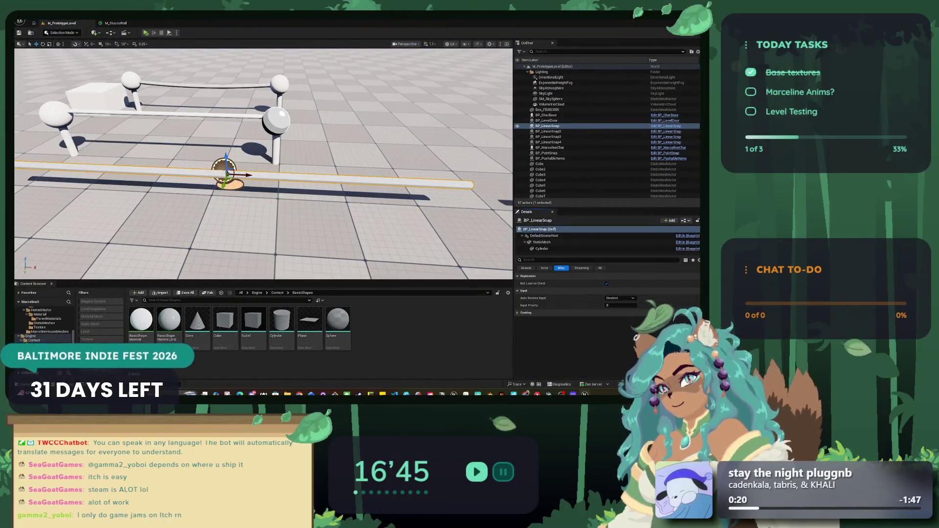
# Recheck the StaticMesh and Cylinder mesh and material, then select BP_LinearSnap.
pyautogui.click(542, 242)
pyautogui.click(550, 249)
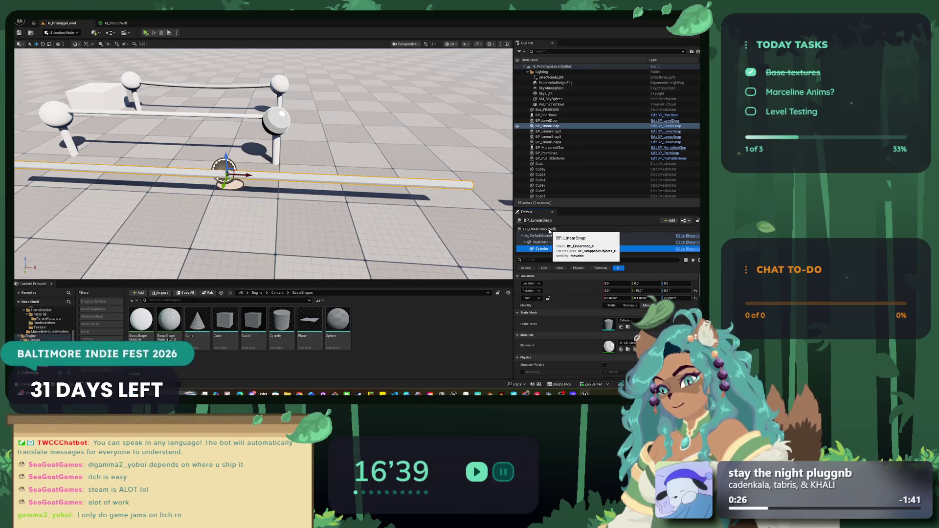
pyautogui.scroll(-3, 572, 309)
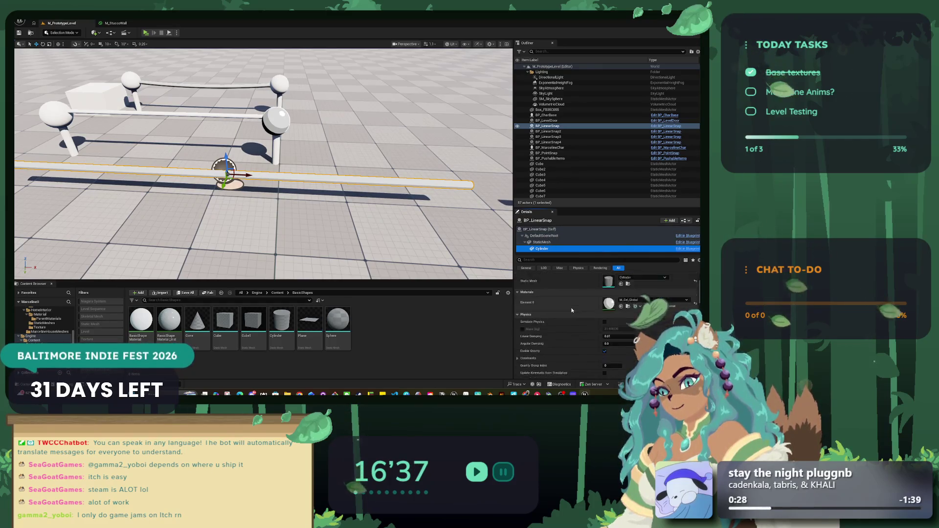
pyautogui.click(547, 126)
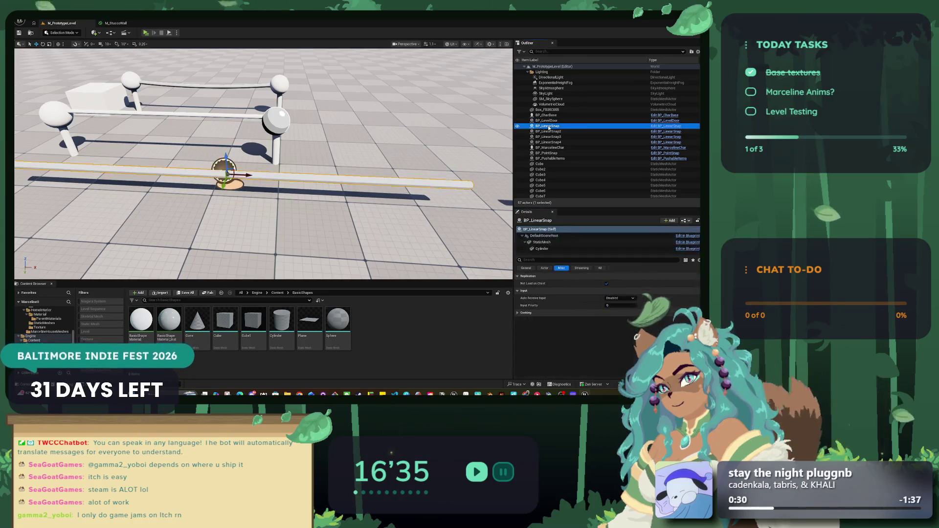
# Browse the actor actions for BP_LinearSnap and BP_LinearSnap4, dismissing them unchosen.
pyautogui.rightClick(548, 127)
pyautogui.click(548, 142)
pyautogui.doubleClick(548, 142)
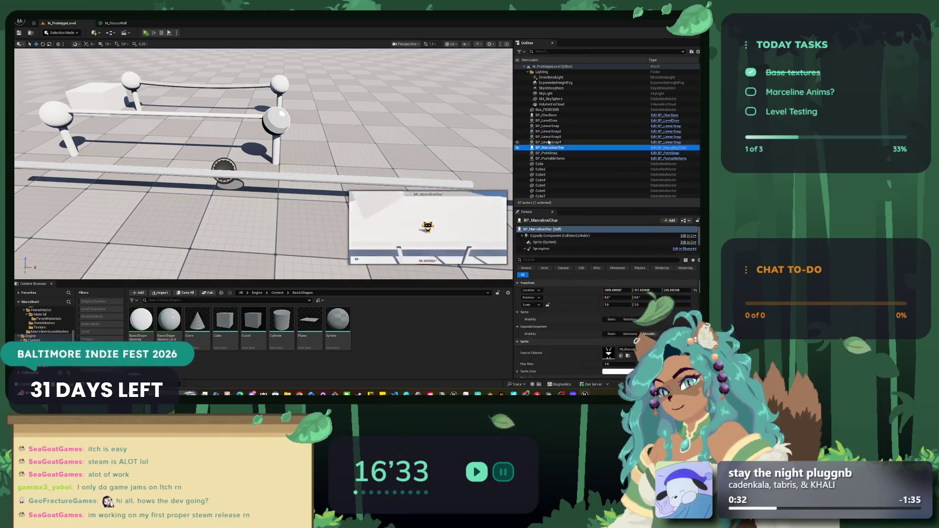
pyautogui.scroll(-5, 263, 164)
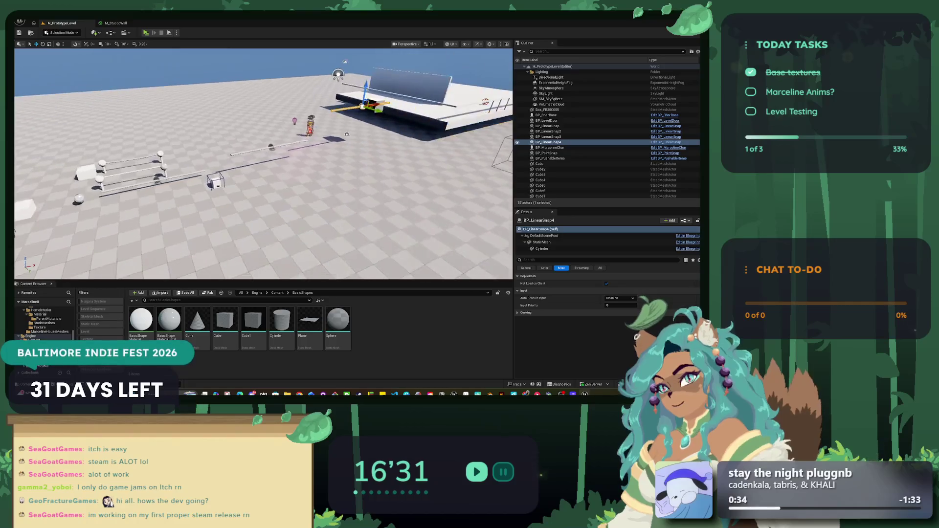
pyautogui.rightClick(560, 142)
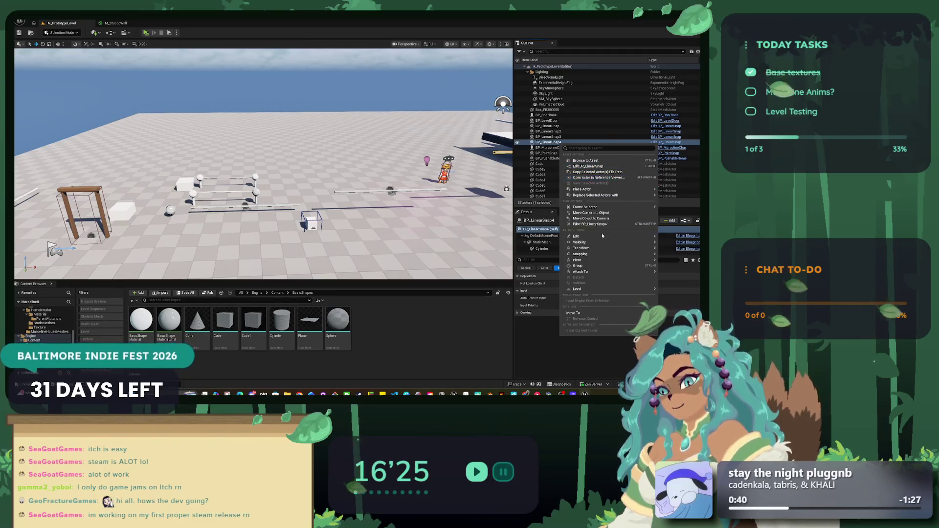
pyautogui.moveTo(601, 272)
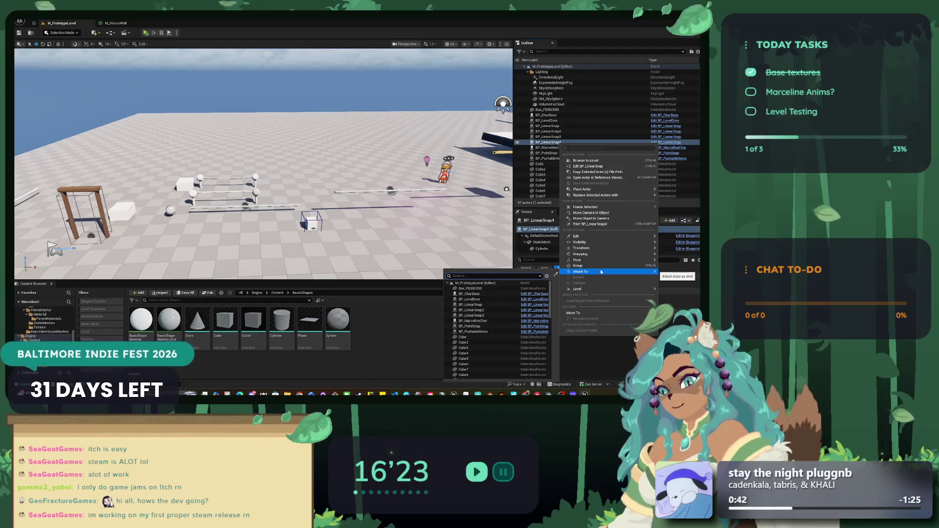
pyautogui.moveTo(589, 313)
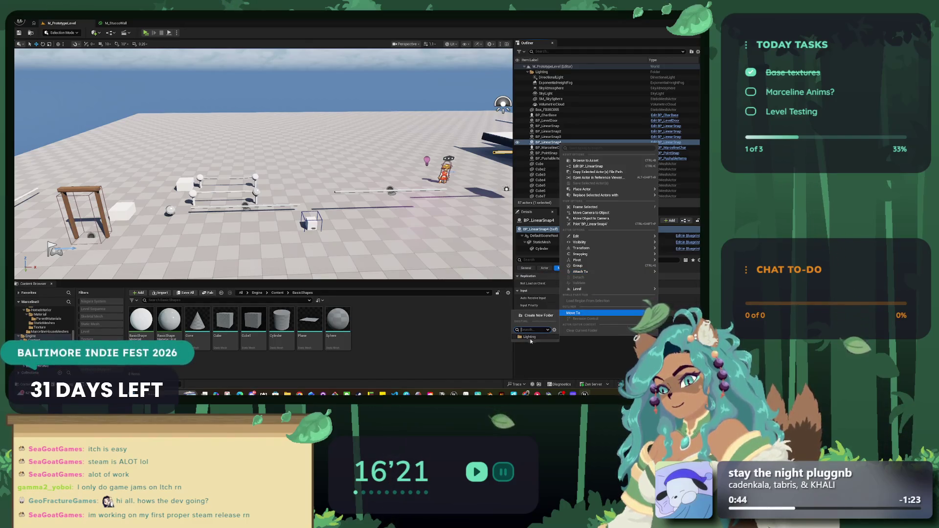
pyautogui.click(425, 332)
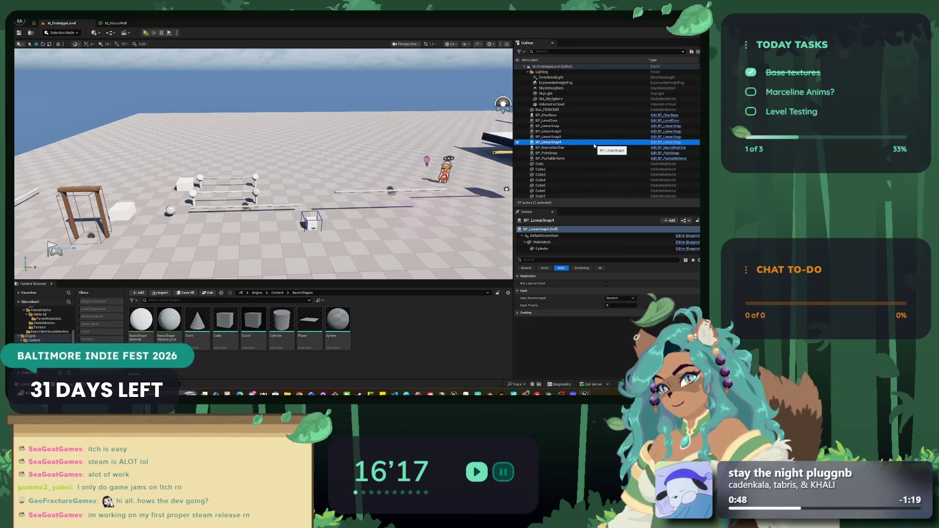
# Open the BP_LinearSnap Blueprint to review its ClosestPoint graph, then return to the level.
pyautogui.click(660, 141)
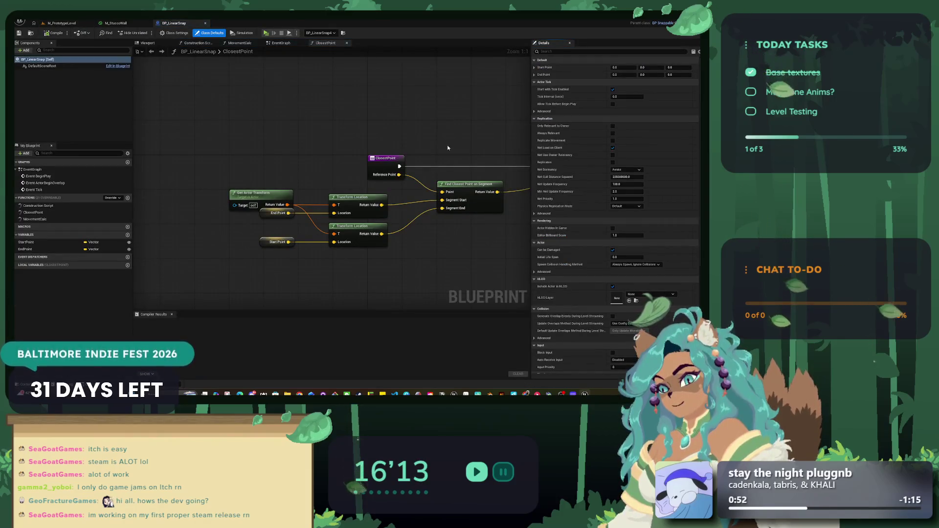
pyautogui.scroll(2, 301, 156)
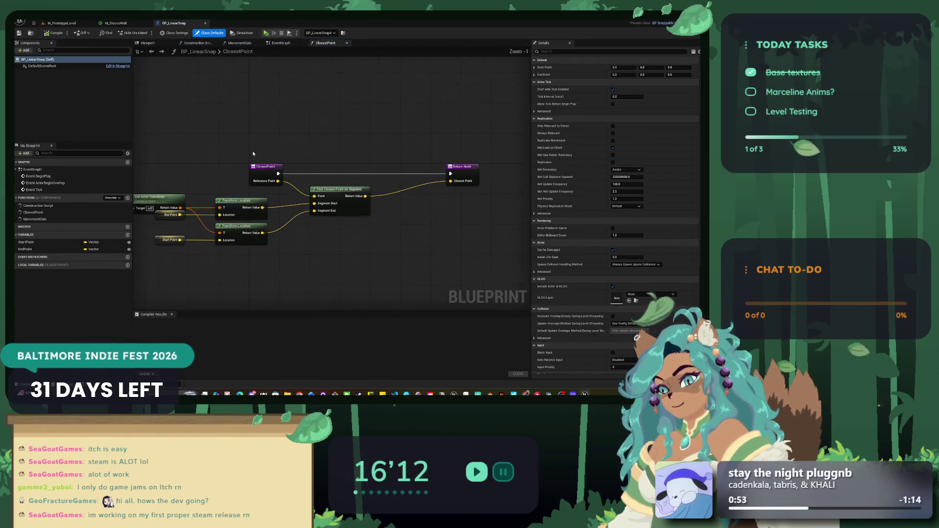
pyautogui.click(205, 23)
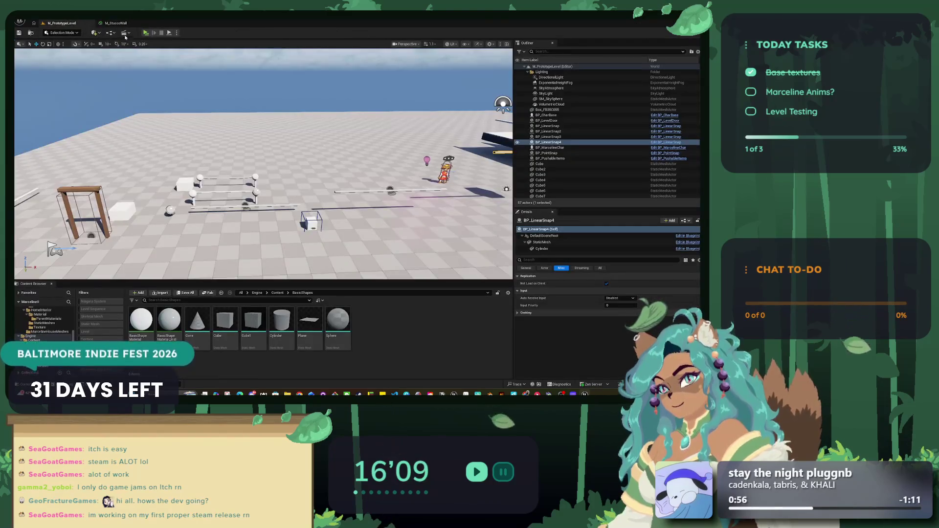
# Reselect the original BP_LinearSnap rail and bring up the Favorite Levels list.
pyautogui.click(35, 22)
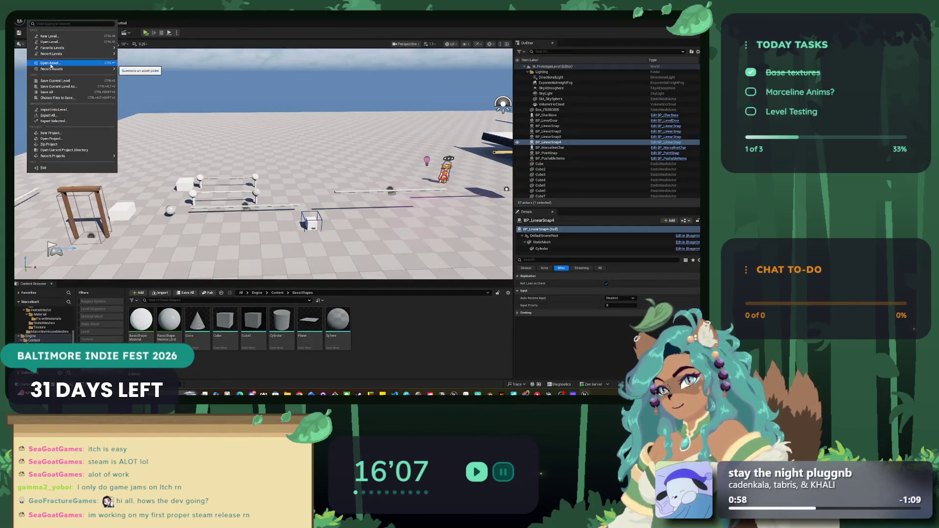
pyautogui.moveTo(57, 49)
pyautogui.press('Escape')
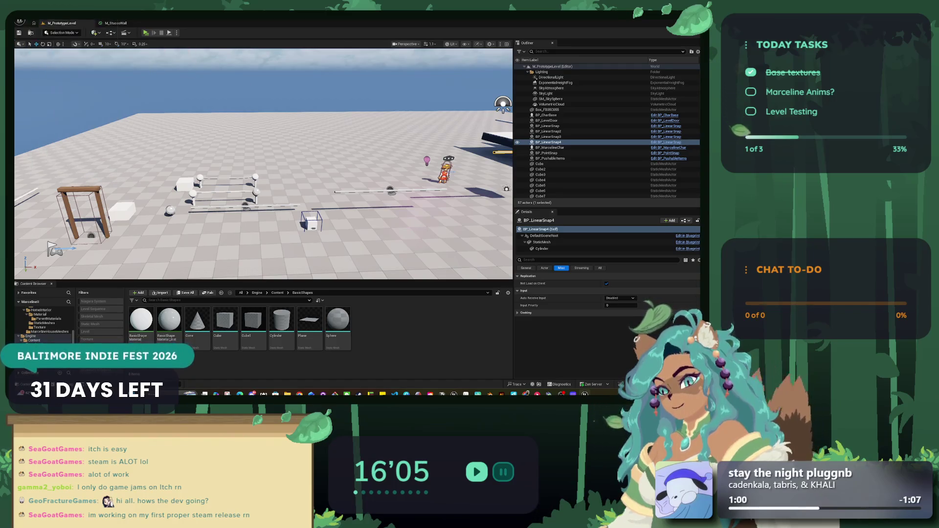
pyautogui.click(247, 206)
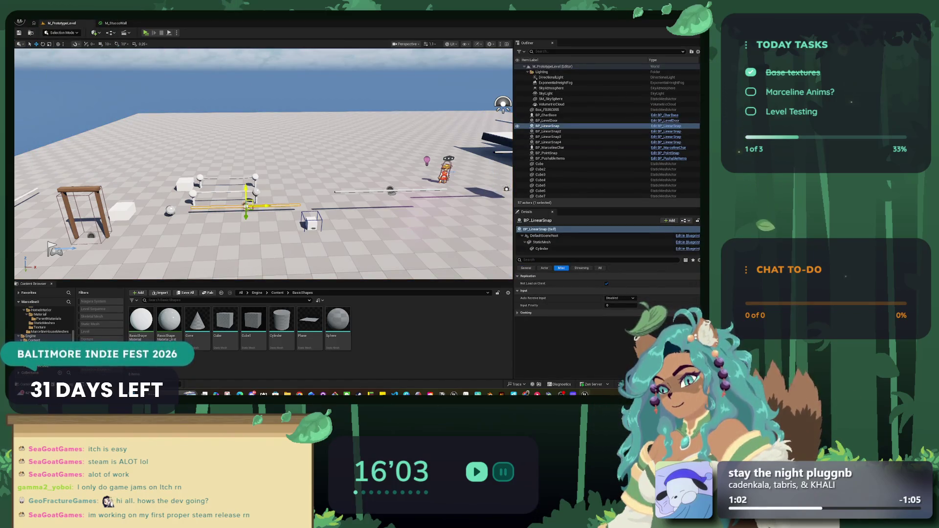
pyautogui.click(28, 23)
# Open M_PlayerHomeInterior from Favorite Levels and paste a copy of the snap rail.
pyautogui.moveTo(68, 47)
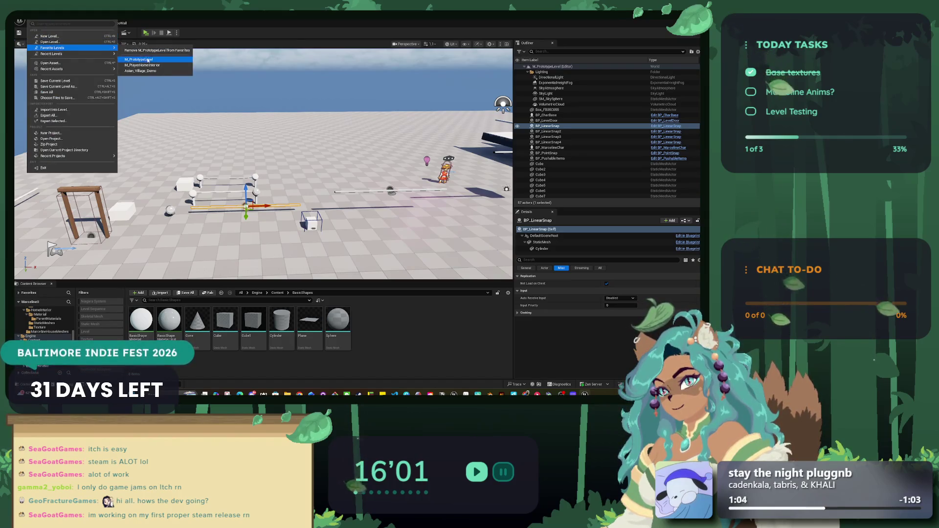
pyautogui.click(147, 65)
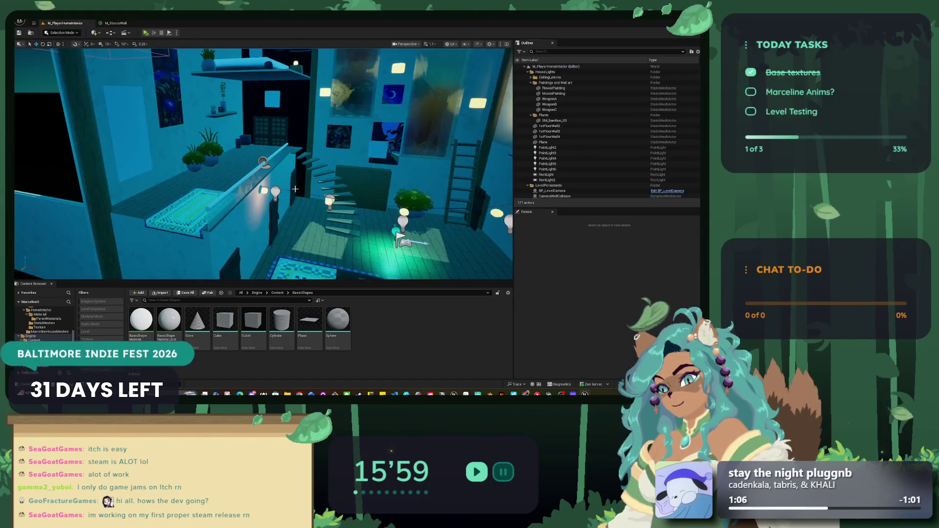
pyautogui.hotkey('ctrl', 'v')
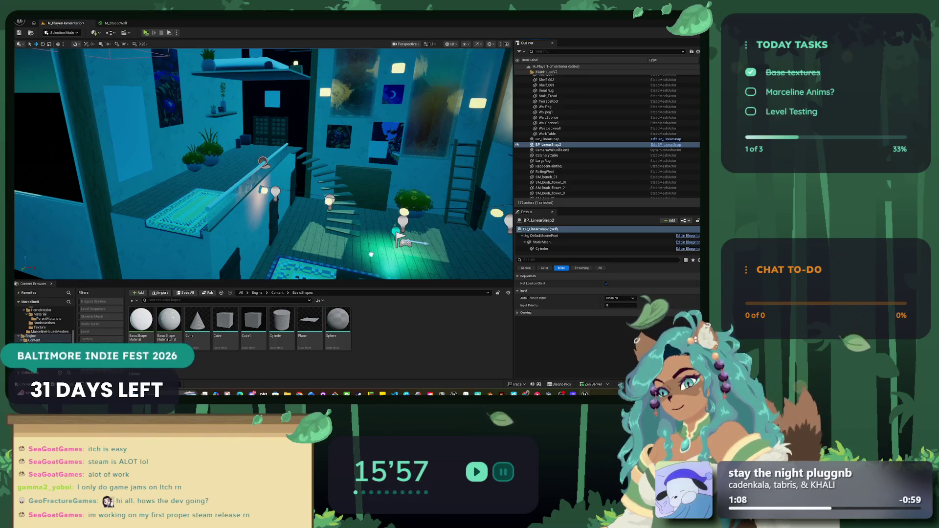
# Lower the pasted BP_LinearSnap2 rail to stair-railing height and start a play test.
pyautogui.press('f')
pyautogui.moveTo(326, 226); pyautogui.dragTo(318, 196)
pyautogui.moveTo(329, 93)
pyautogui.mouseDown()
pyautogui.moveTo(318, 196)
pyautogui.moveTo(334, 154)
pyautogui.moveTo(330, 202)
pyautogui.mouseUp()
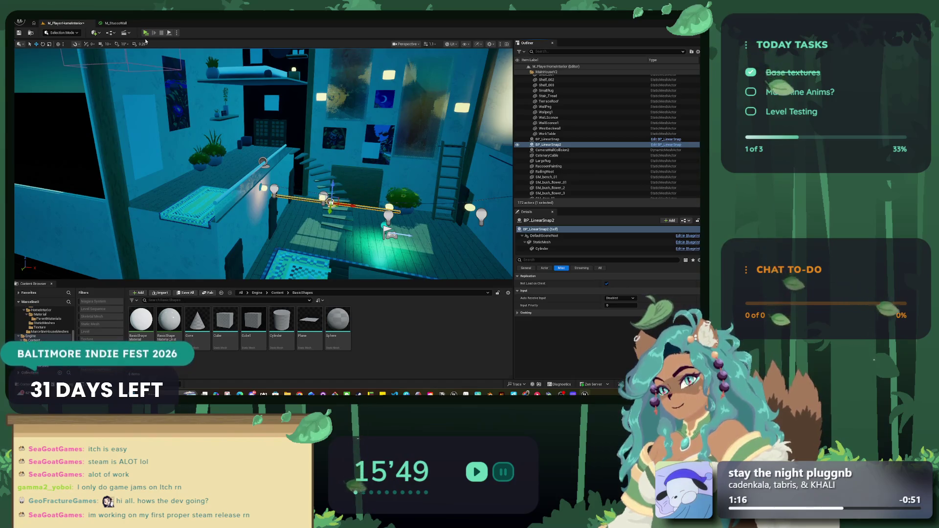
pyautogui.hotkey('alt', 'p')
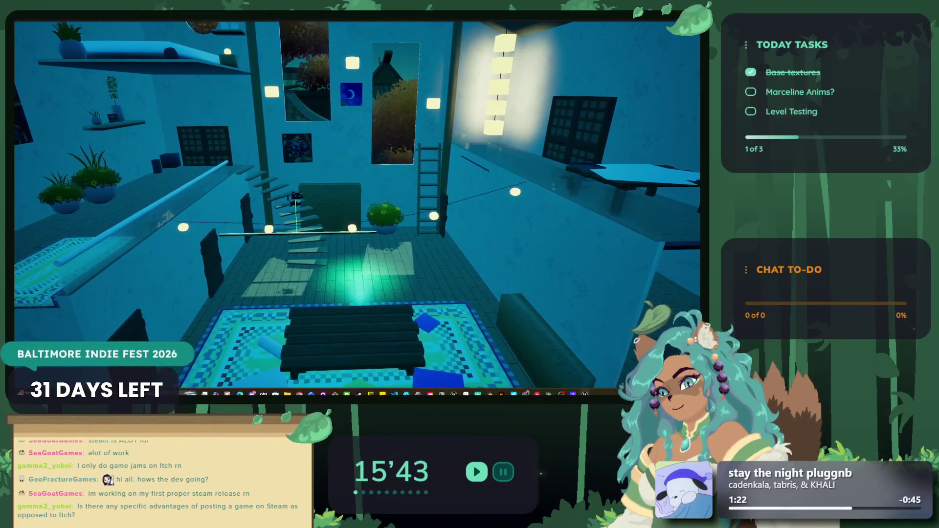
# Walk the cat down and back up the stairs to the top landing, jump, then stop the game.
pyautogui.press('s')
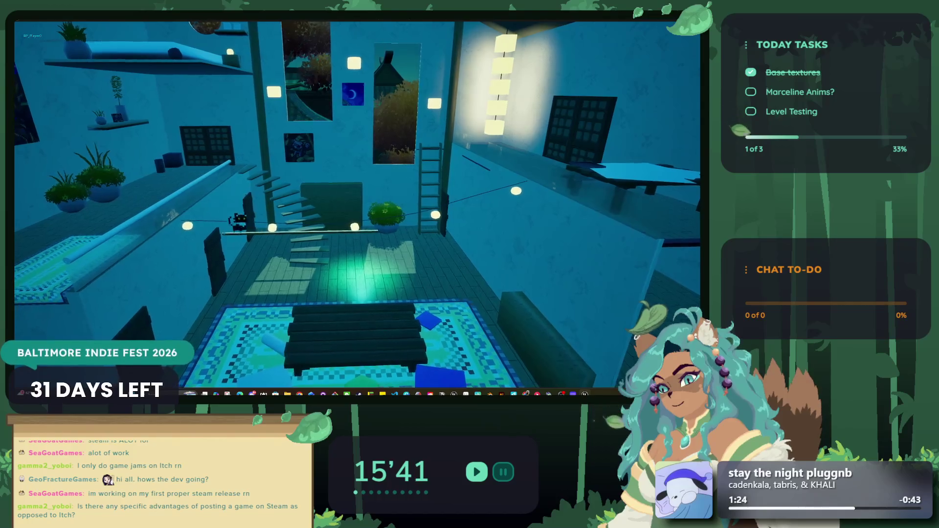
pyautogui.press('w')
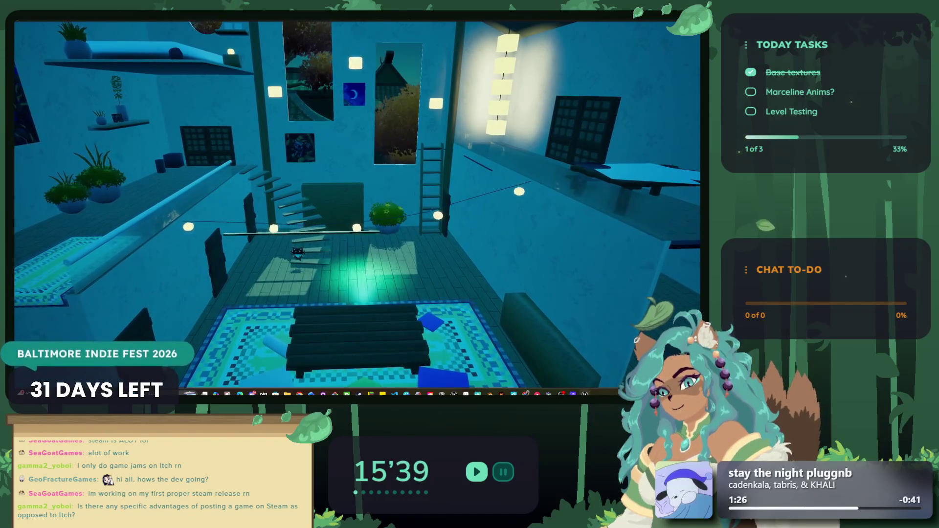
pyautogui.press('w')
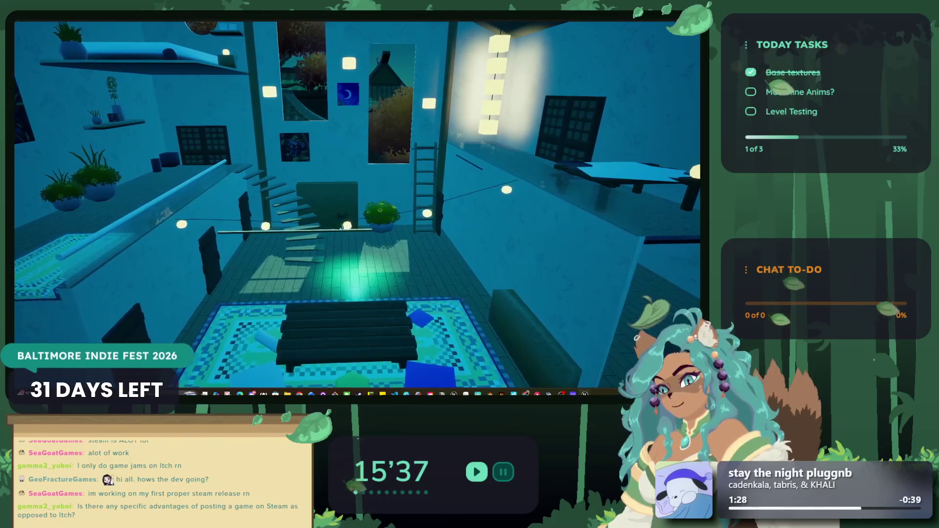
pyautogui.press('space')
pyautogui.press('a')
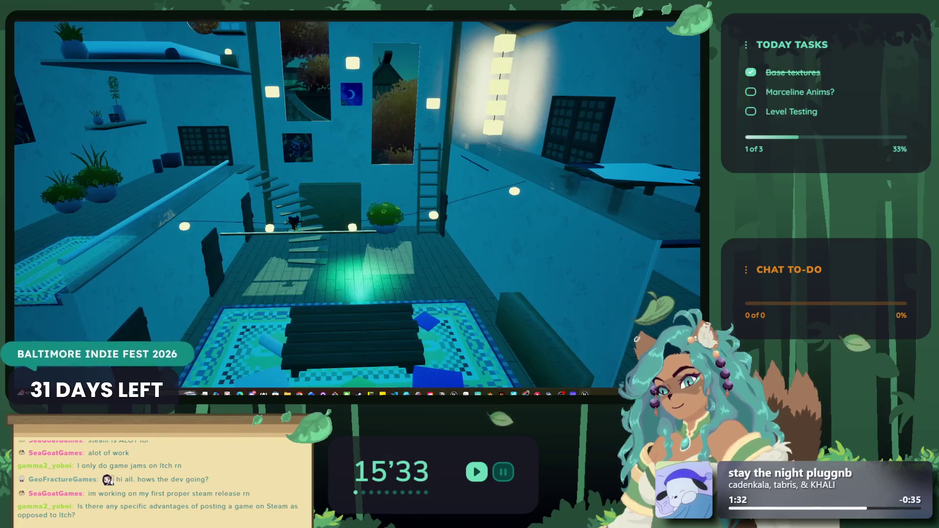
pyautogui.press('Escape')
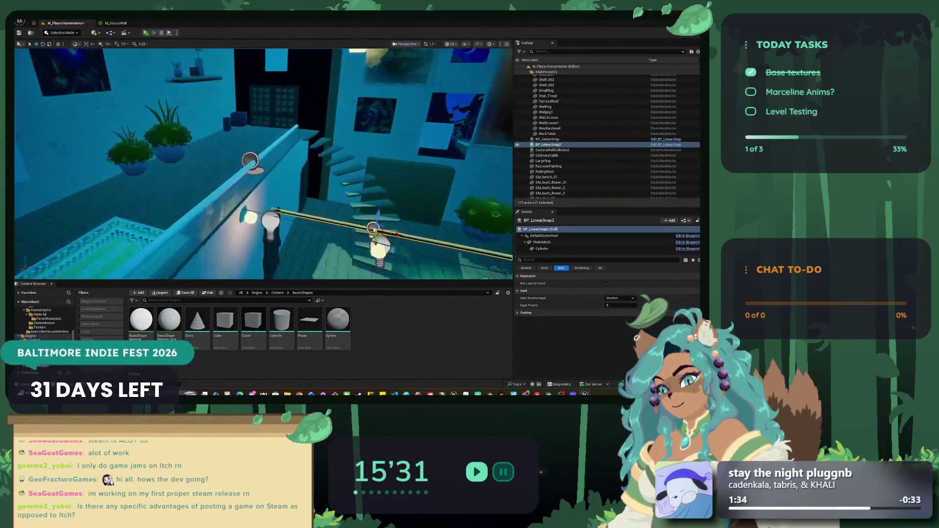
# Delete the upper BP_LinearSnap rail and raise BP_LinearSnap2 to the upper level.
pyautogui.click(264, 154)
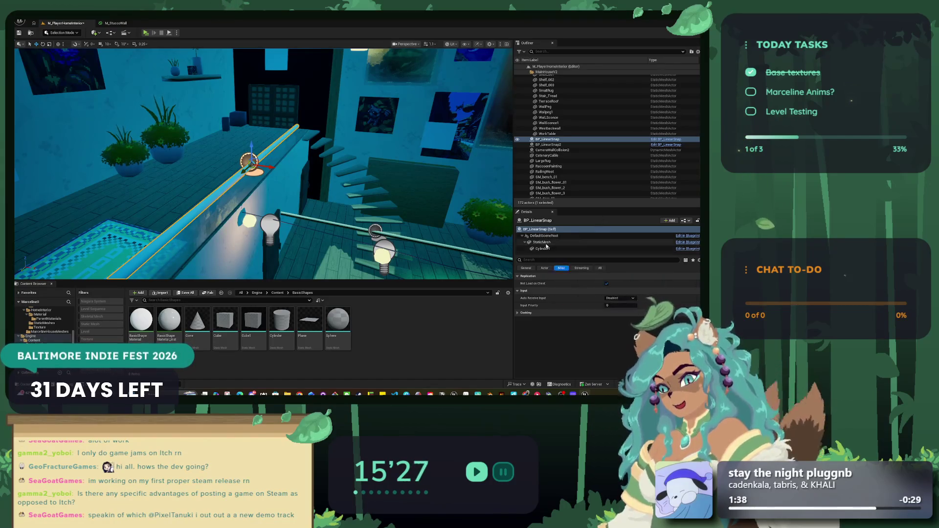
pyautogui.press('Delete')
pyautogui.click(429, 234)
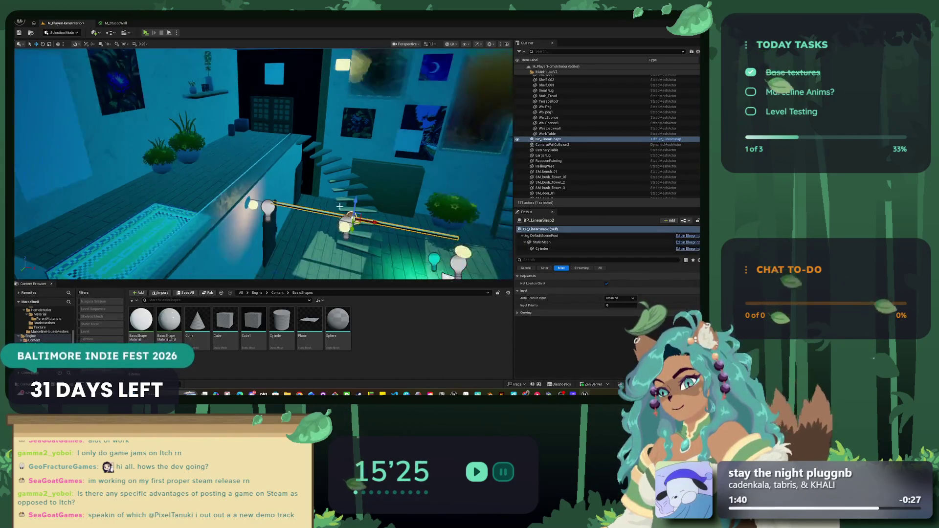
pyautogui.moveTo(338, 192); pyautogui.dragTo(344, 147)
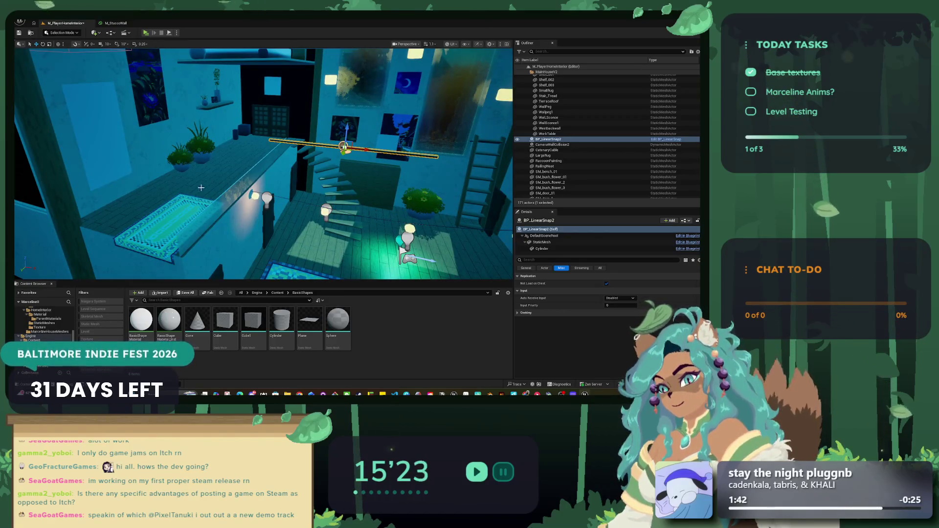
# Rotate BP_LinearSnap2 and set its Yaw to 90.
pyautogui.click(42, 44)
pyautogui.moveTo(376, 151); pyautogui.dragTo(353, 155)
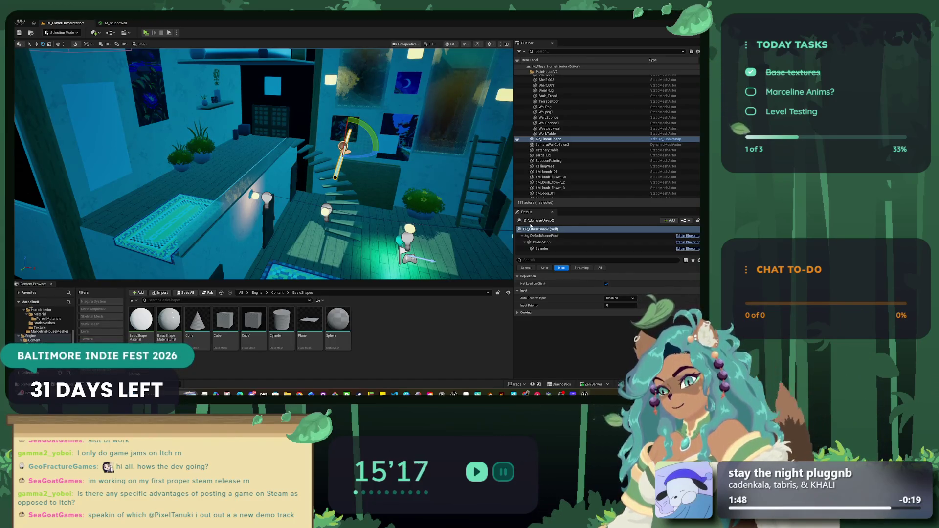
pyautogui.click(524, 268)
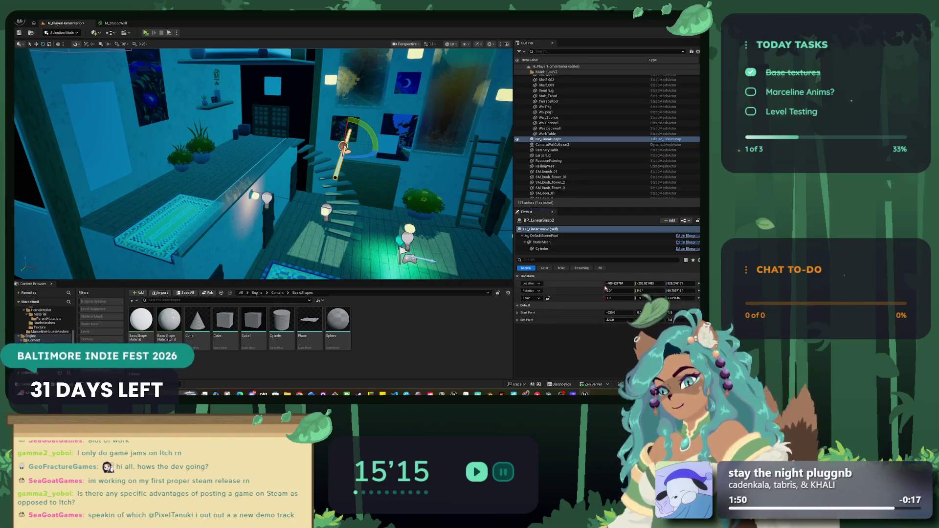
pyautogui.click(674, 291)
pyautogui.write('90')
pyautogui.press('Return')
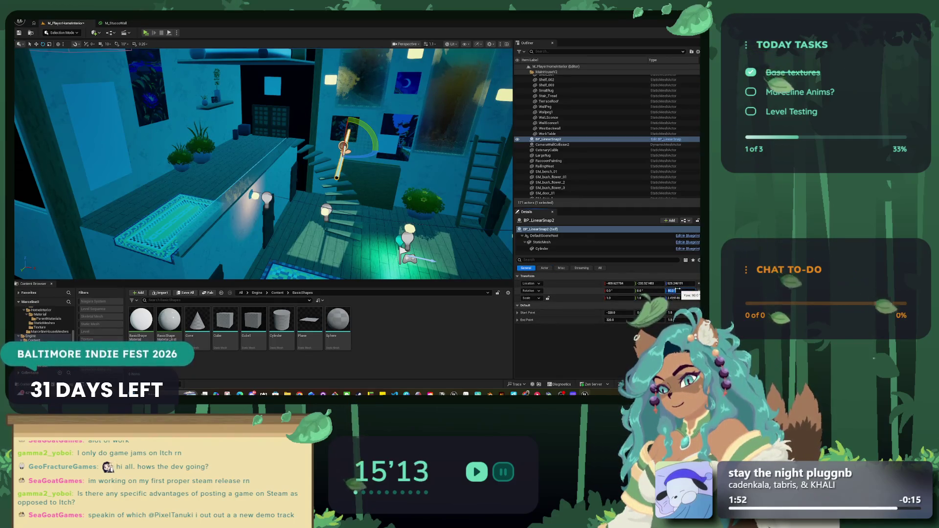
# Slide the rail left along the wall onto the upper ledge's west railing.
pyautogui.press('w')
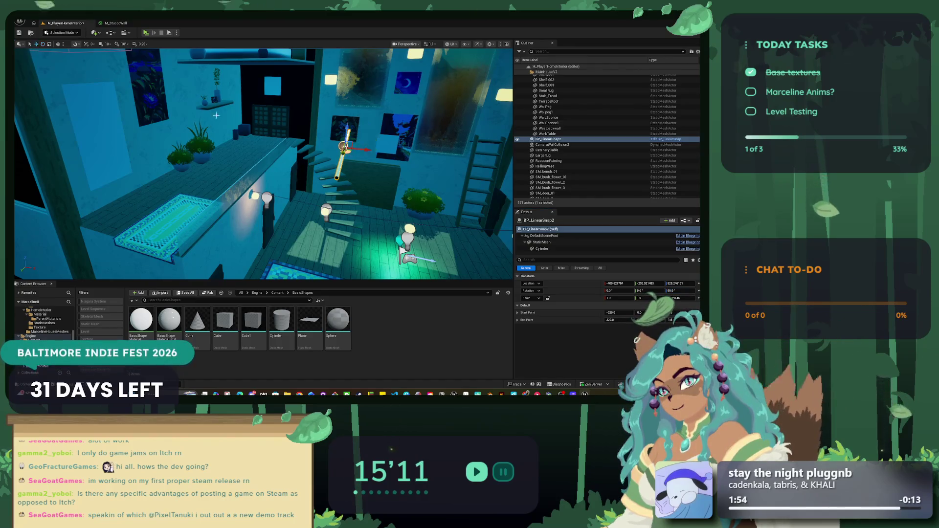
pyautogui.moveTo(353, 150)
pyautogui.mouseDown()
pyautogui.moveTo(259, 138)
pyautogui.moveTo(259, 159)
pyautogui.mouseUp()
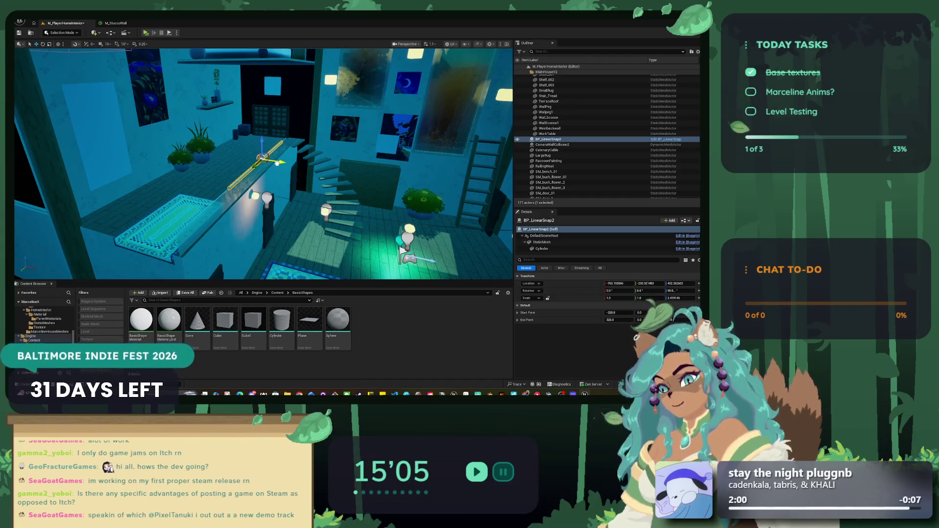
pyautogui.click(200, 214)
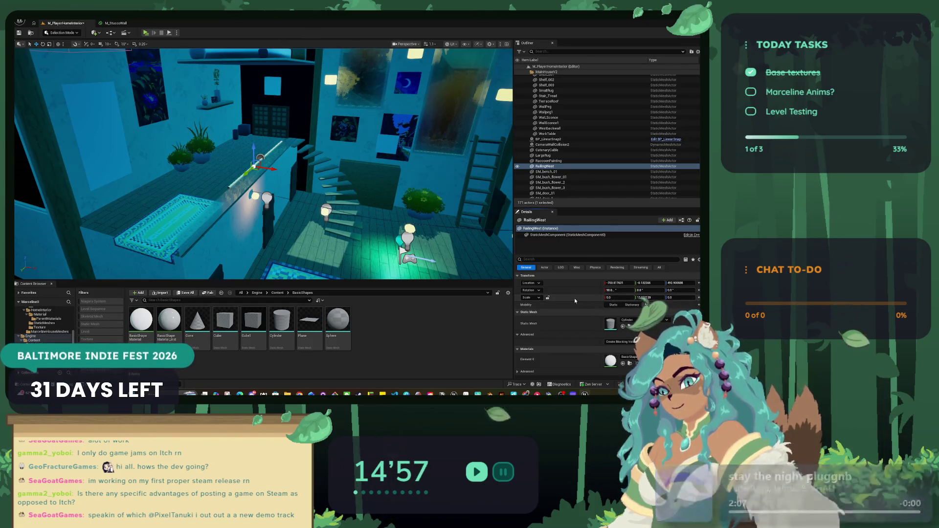
# Stretch BP_LinearSnap2 to about 3.5 Scale Z and move it diagonally along the upper railing.
pyautogui.click(568, 141)
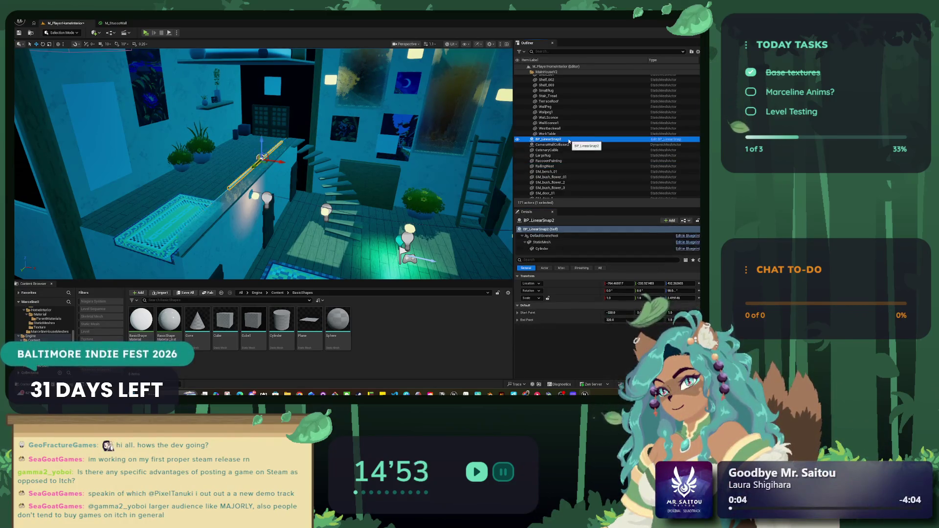
pyautogui.keyDown('shift'); pyautogui.click(579, 300); pyautogui.keyUp('shift')
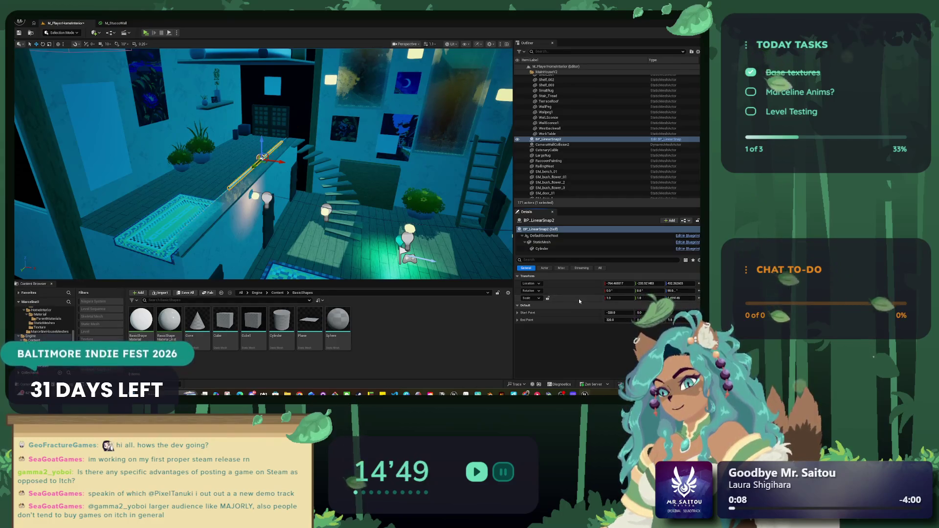
pyautogui.hotkey('ctrl', 'z')
pyautogui.moveTo(668, 298)
pyautogui.mouseDown()
pyautogui.moveTo(714, 299)
pyautogui.moveTo(665, 298)
pyautogui.mouseUp()
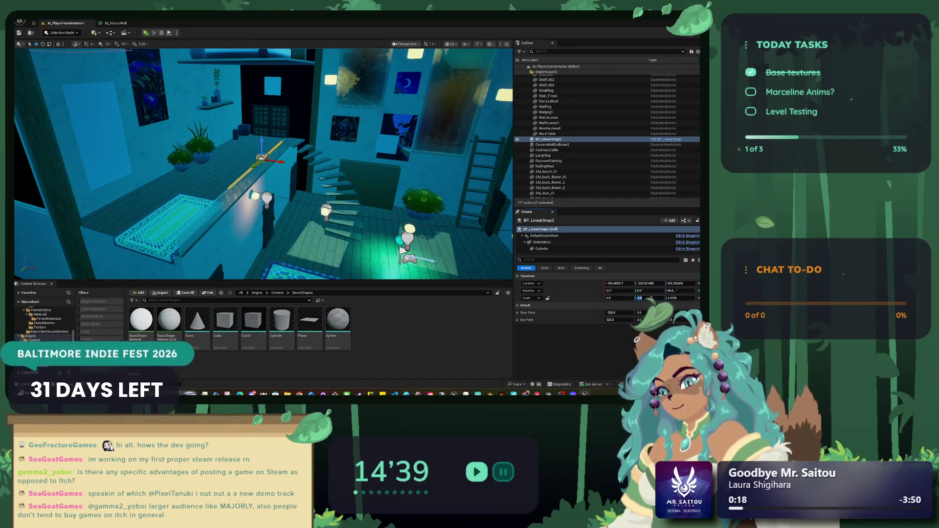
pyautogui.click(693, 299)
pyautogui.moveTo(664, 298); pyautogui.dragTo(675, 298)
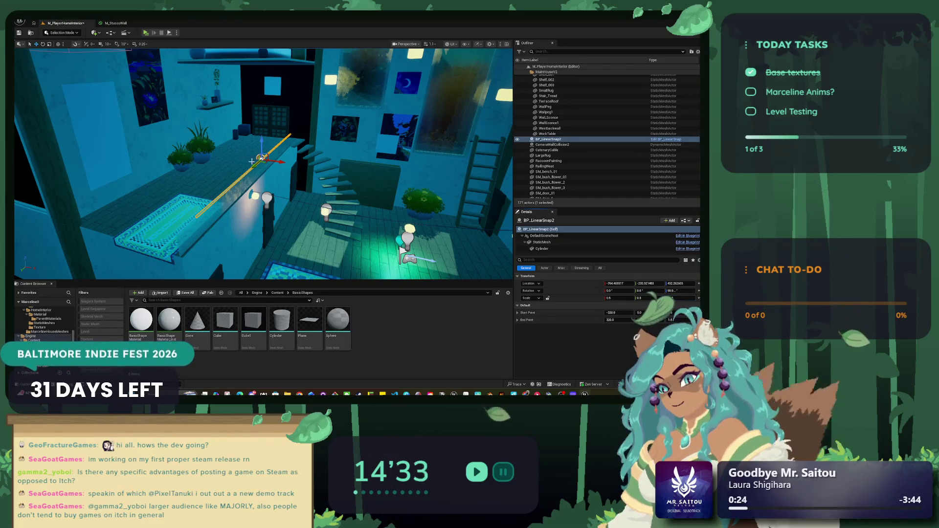
pyautogui.moveTo(261, 160)
pyautogui.mouseDown()
pyautogui.moveTo(251, 170)
pyautogui.moveTo(235, 152)
pyautogui.moveTo(147, 159)
pyautogui.mouseUp()
pyautogui.moveTo(333, 150)
pyautogui.mouseDown()
pyautogui.moveTo(336, 113)
pyautogui.moveTo(319, 129)
pyautogui.moveTo(301, 116)
pyautogui.moveTo(206, 114)
pyautogui.moveTo(237, 115)
pyautogui.moveTo(203, 132)
pyautogui.moveTo(251, 126)
pyautogui.moveTo(264, 114)
pyautogui.mouseUp()
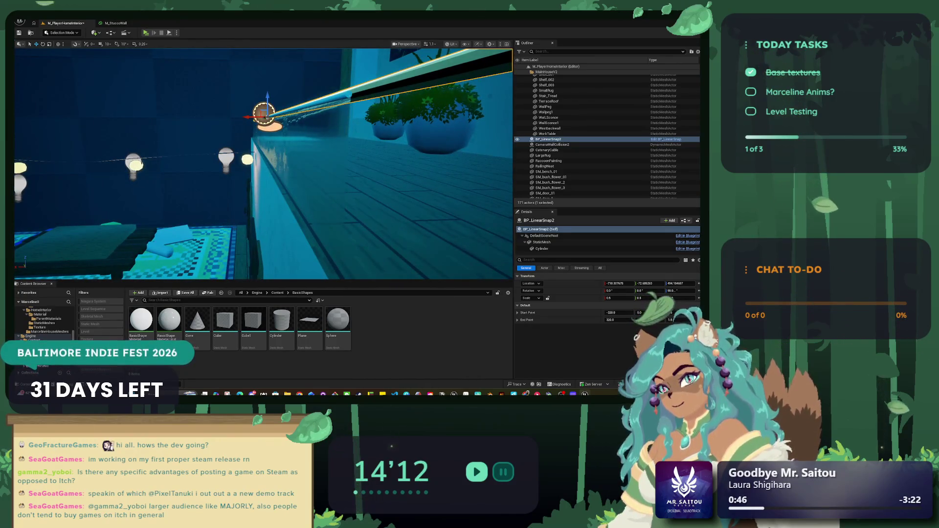
# Trim BP_LinearSnap2 to about 3.28 Scale Z and shift its Location Y along the ledge.
pyautogui.moveTo(264, 113); pyautogui.dragTo(273, 118)
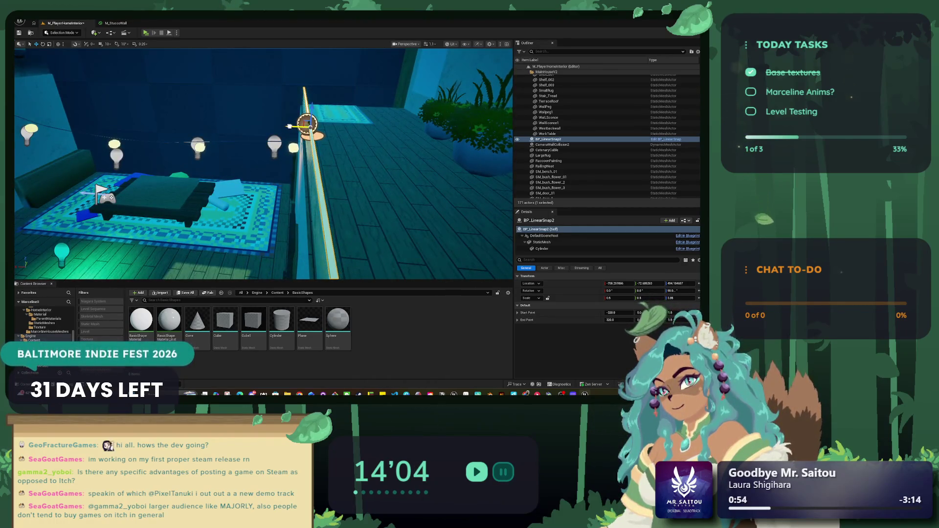
pyautogui.moveTo(292, 127); pyautogui.dragTo(430, 155)
pyautogui.moveTo(680, 298); pyautogui.dragTo(670, 298)
pyautogui.moveTo(362, 176); pyautogui.dragTo(235, 139)
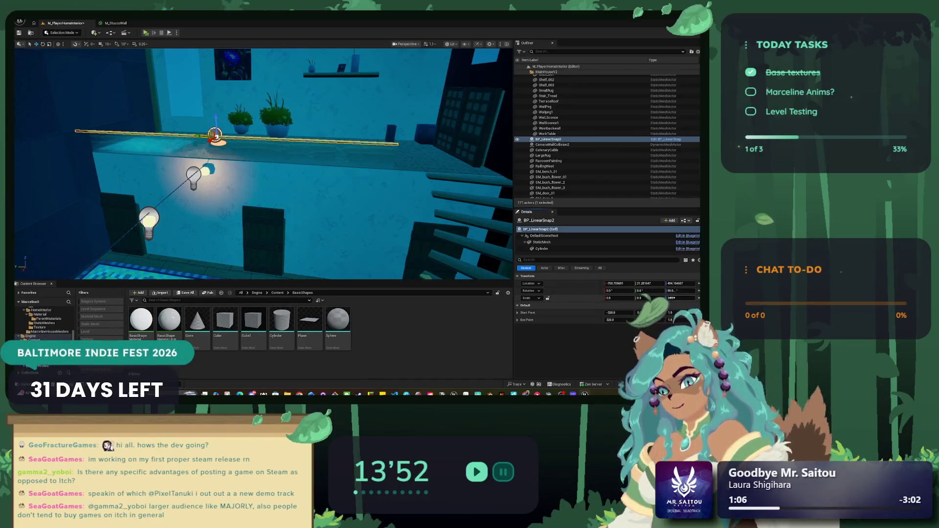
pyautogui.moveTo(670, 298); pyautogui.dragTo(671, 298)
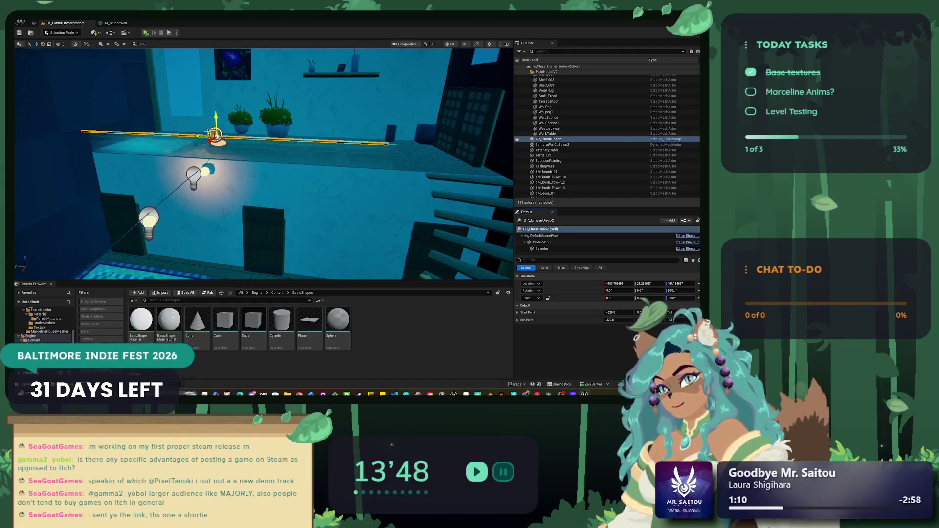
pyautogui.moveTo(200, 135); pyautogui.dragTo(206, 135)
pyautogui.scroll(5, 206, 135)
pyautogui.scroll(-5, 201, 140)
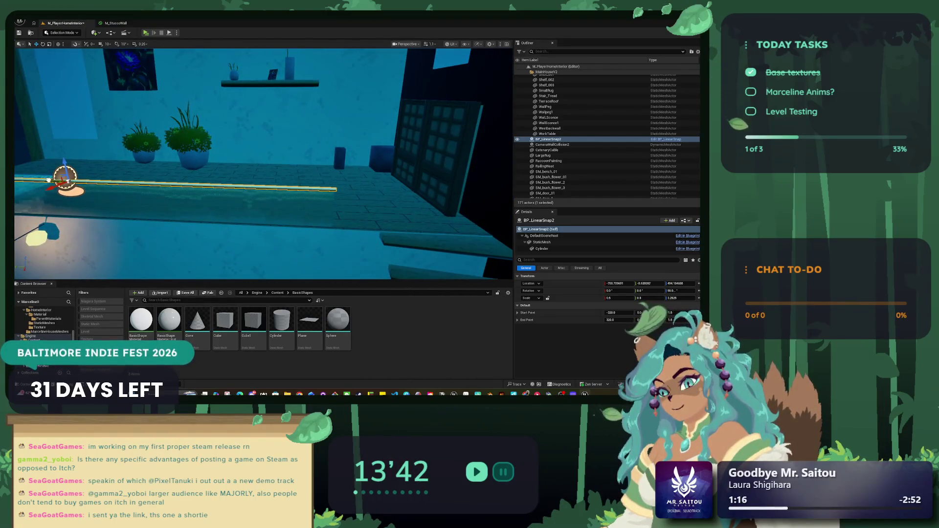
pyautogui.moveTo(61, 129); pyautogui.dragTo(62, 128)
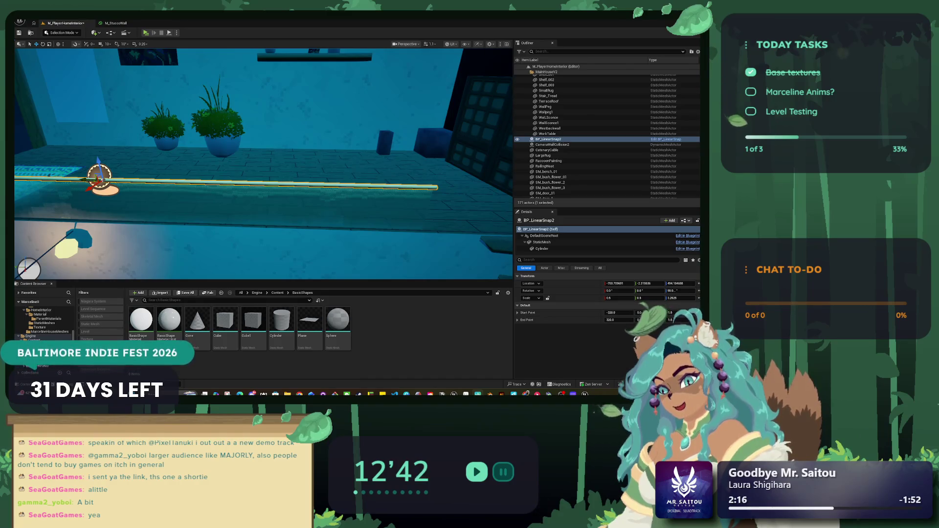
# Nudge BP_LinearSnap2 slightly left, check its Cylinder component, and launch a play test.
pyautogui.moveTo(252, 202)
pyautogui.mouseDown()
pyautogui.moveTo(278, 215)
pyautogui.moveTo(304, 205)
pyautogui.moveTo(283, 154)
pyautogui.mouseUp()
pyautogui.moveTo(131, 185); pyautogui.dragTo(128, 185)
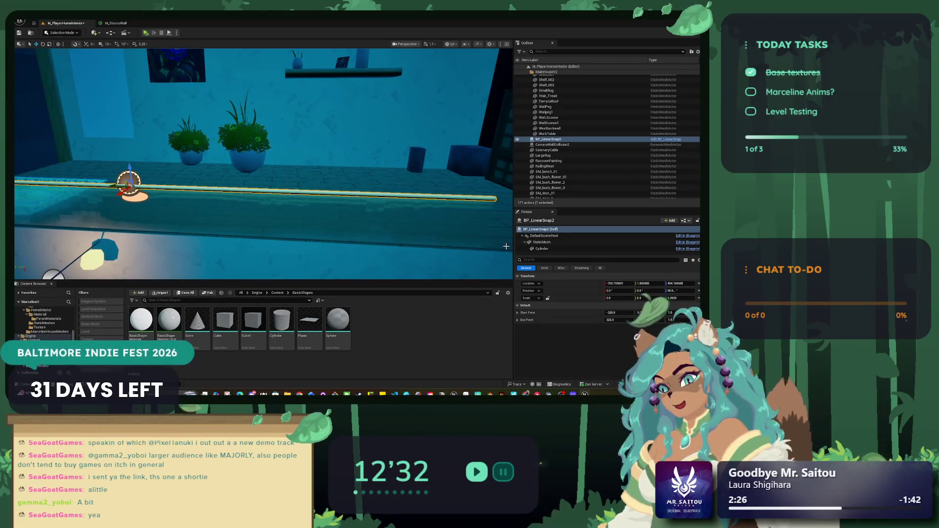
pyautogui.click(542, 248)
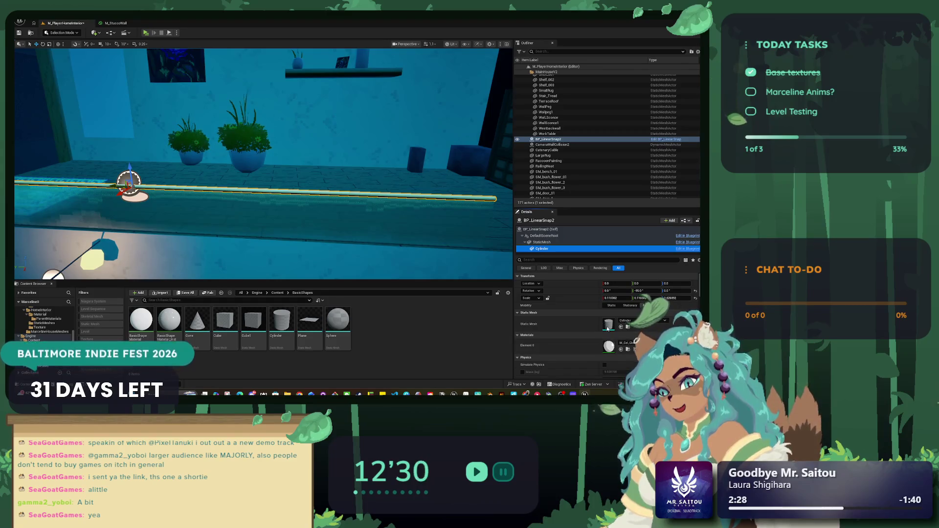
pyautogui.moveTo(264, 161)
pyautogui.mouseDown()
pyautogui.moveTo(225, 163)
pyautogui.moveTo(279, 164)
pyautogui.moveTo(318, 257)
pyautogui.moveTo(365, 266)
pyautogui.moveTo(342, 267)
pyautogui.mouseUp()
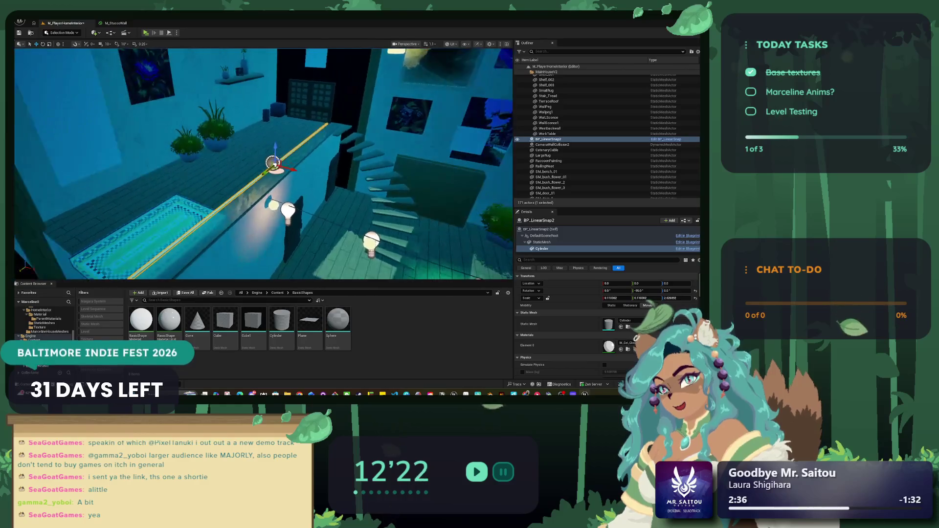
pyautogui.hotkey('alt', 'p')
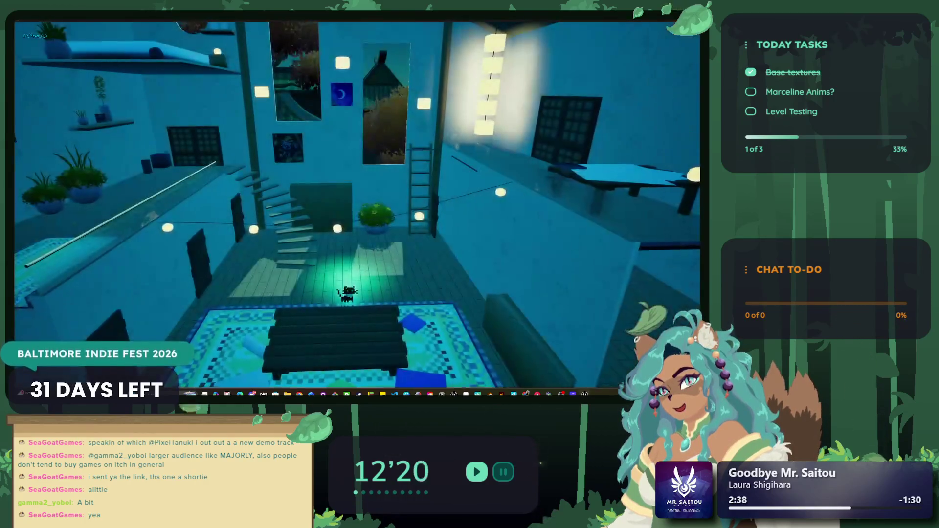
# Walk the cat back and forth along the left shelf, jump off, then end the play test.
pyautogui.press('w')
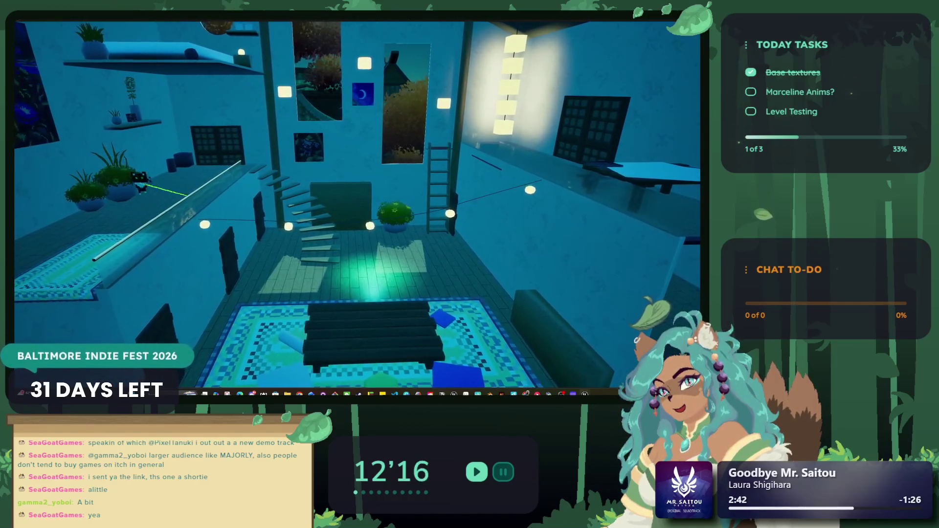
pyautogui.press('w')
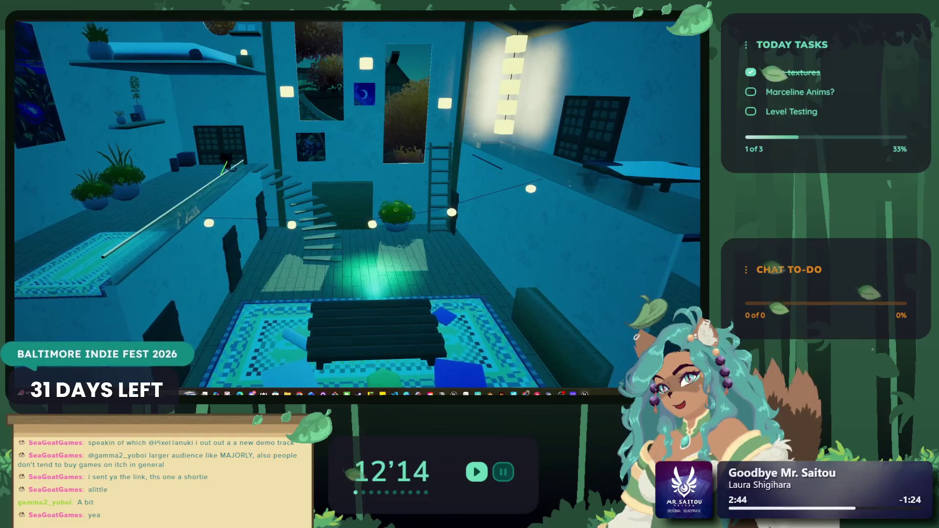
pyautogui.press('s')
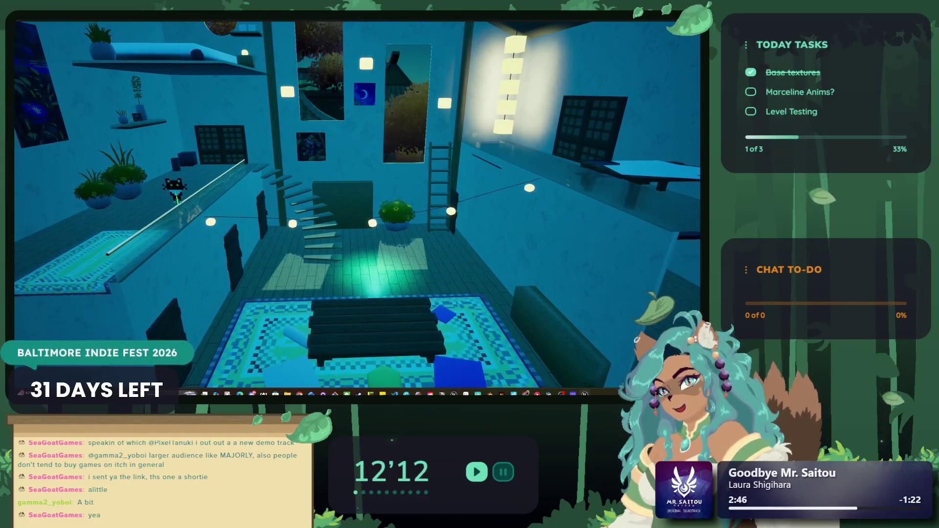
pyautogui.press('w')
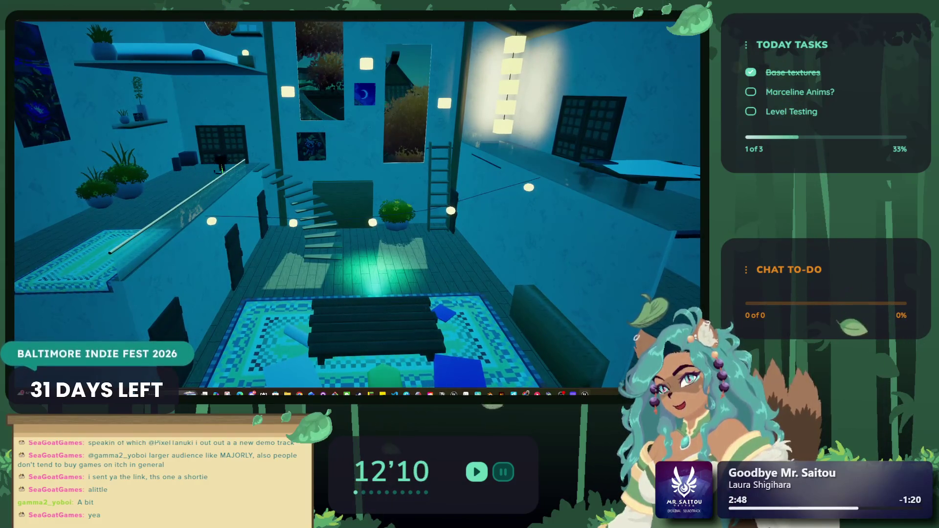
pyautogui.press('s')
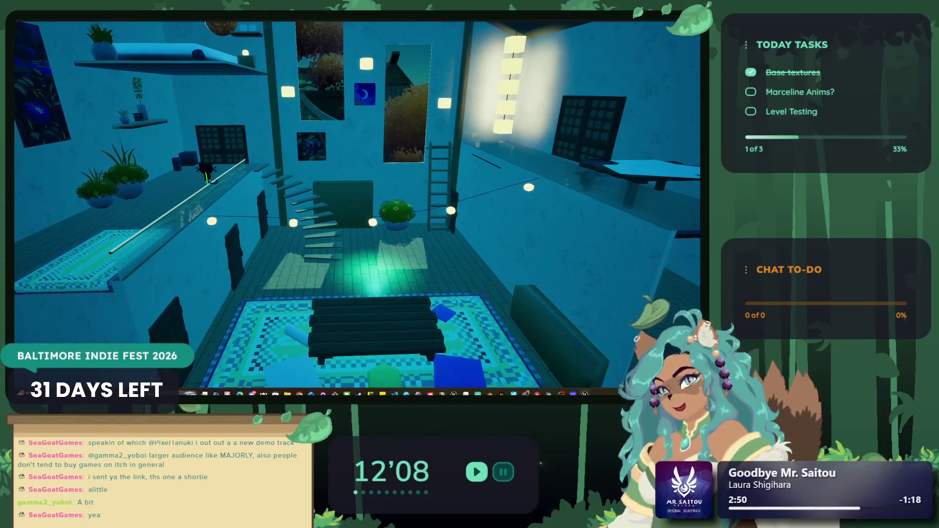
pyautogui.press('space')
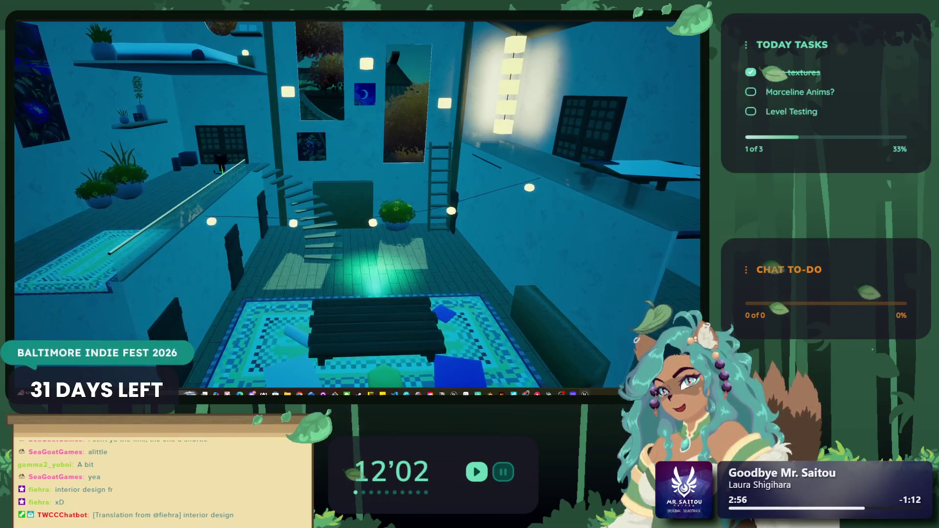
pyautogui.press('Escape')
pyautogui.moveTo(181, 55); pyautogui.dragTo(218, 88)
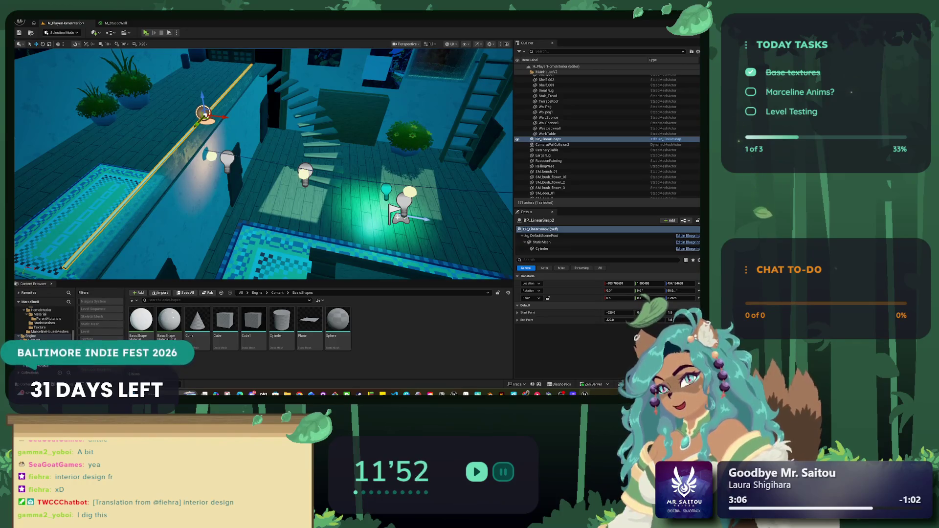
# Rotate BP_LinearSnap2 to nearly horizontal (Z 17.78), slide it right along X, and start playing.
pyautogui.moveTo(264, 161); pyautogui.dragTo(206, 162)
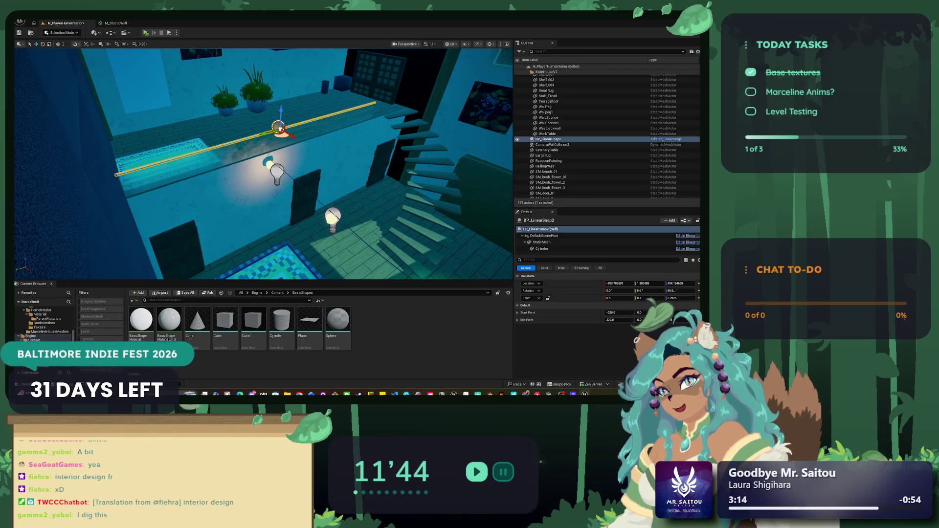
pyautogui.moveTo(226, 104)
pyautogui.mouseDown()
pyautogui.moveTo(242, 93)
pyautogui.moveTo(227, 102)
pyautogui.mouseUp()
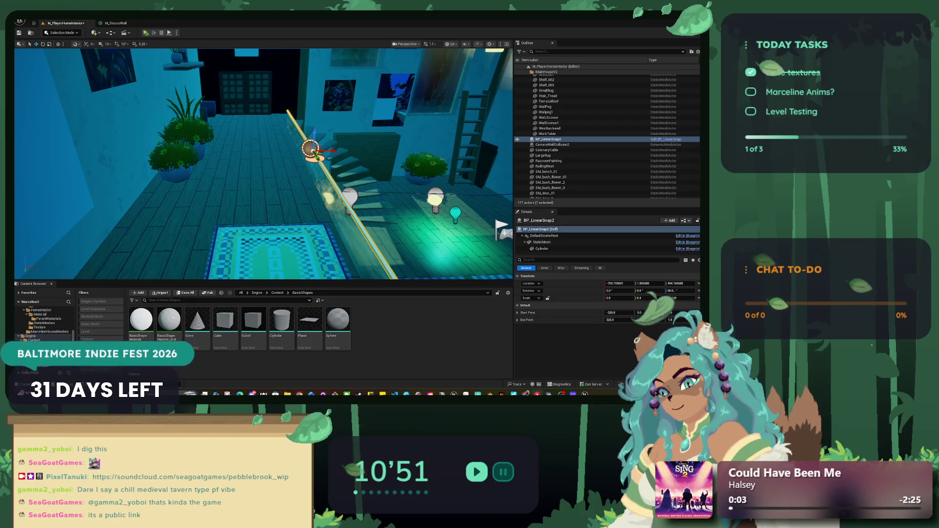
pyautogui.moveTo(278, 215)
pyautogui.mouseDown()
pyautogui.moveTo(59, 220)
pyautogui.moveTo(39, 49)
pyautogui.mouseUp()
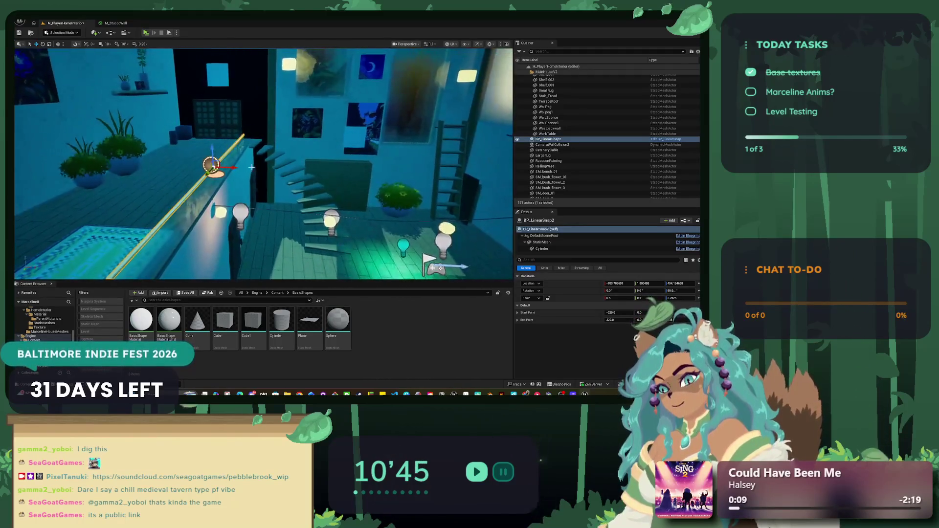
pyautogui.moveTo(224, 174); pyautogui.dragTo(235, 161)
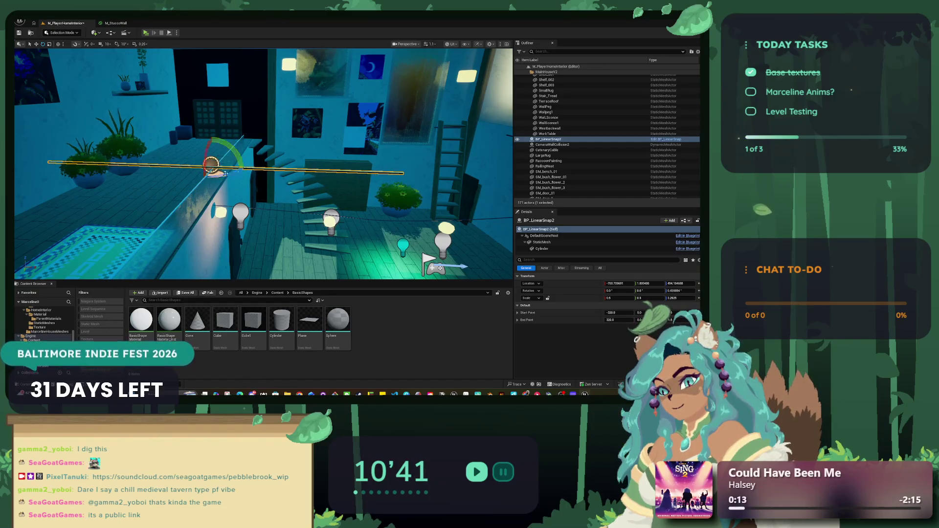
pyautogui.moveTo(233, 168); pyautogui.dragTo(334, 171)
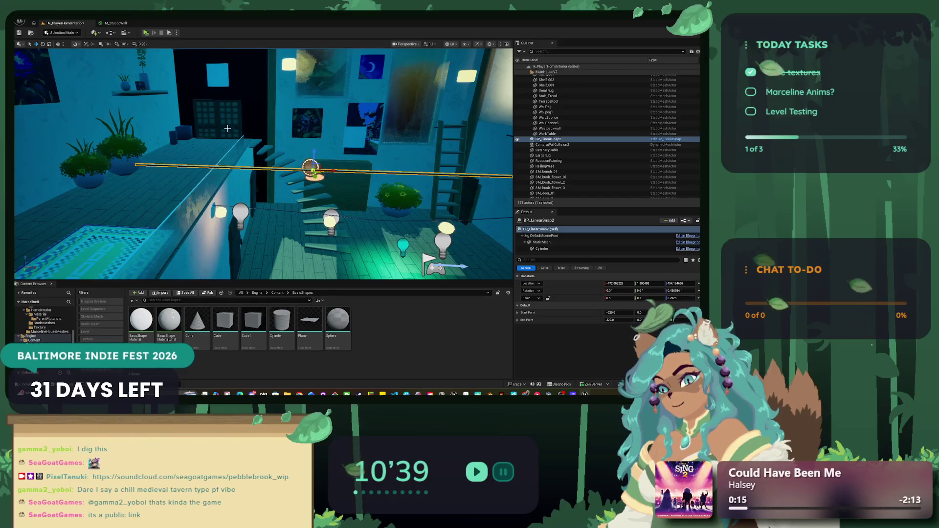
pyautogui.click(146, 33)
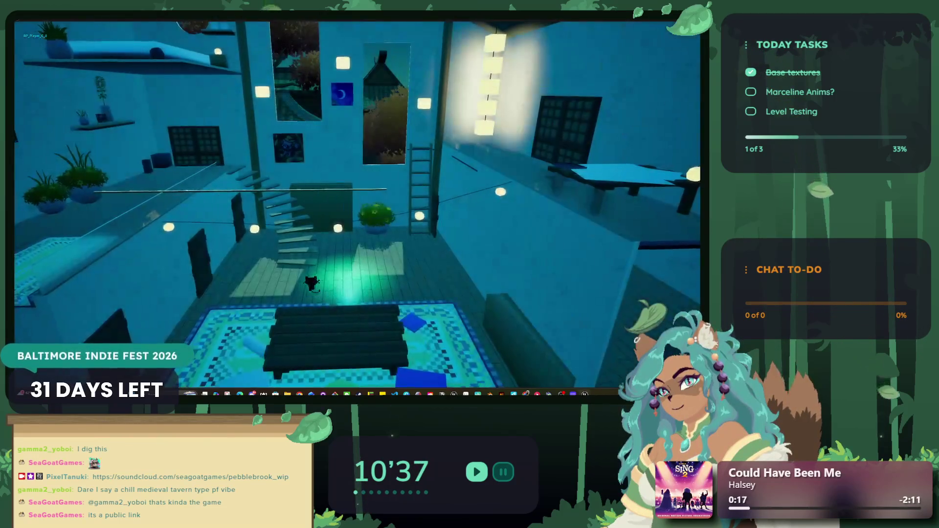
# Move the cat to the lower floor, toward the stairs and plant, then onto the rod.
pyautogui.press('a')
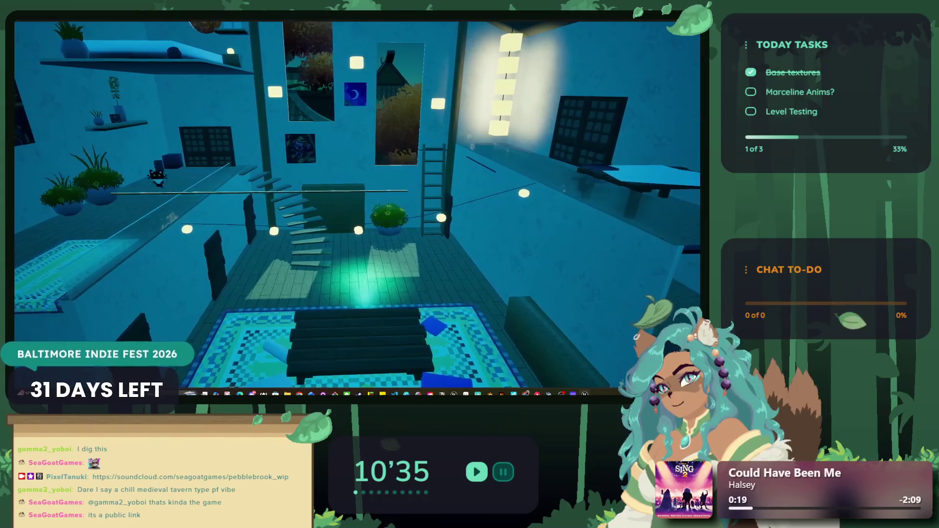
pyautogui.press('d')
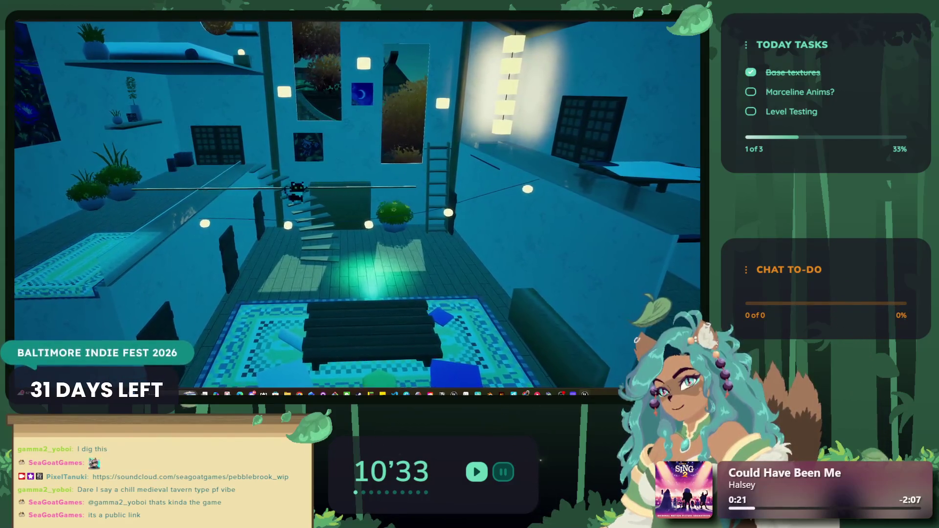
pyautogui.press('d')
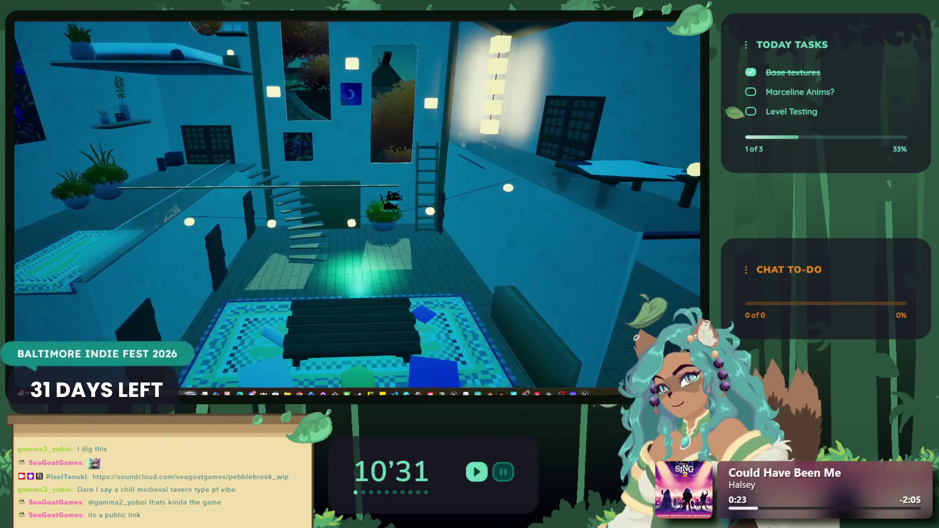
pyautogui.press('a')
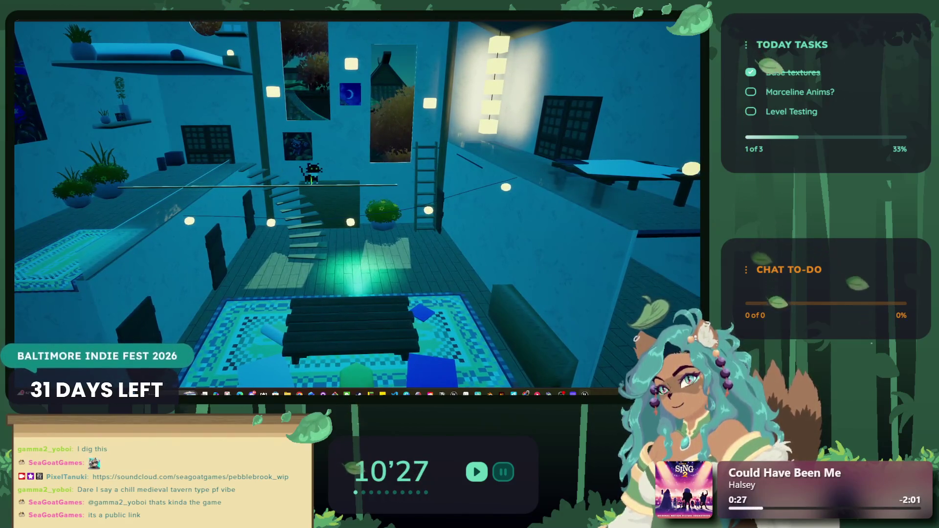
# Walk the cat right and left along the railing, then stop the play test.
pyautogui.press('d')
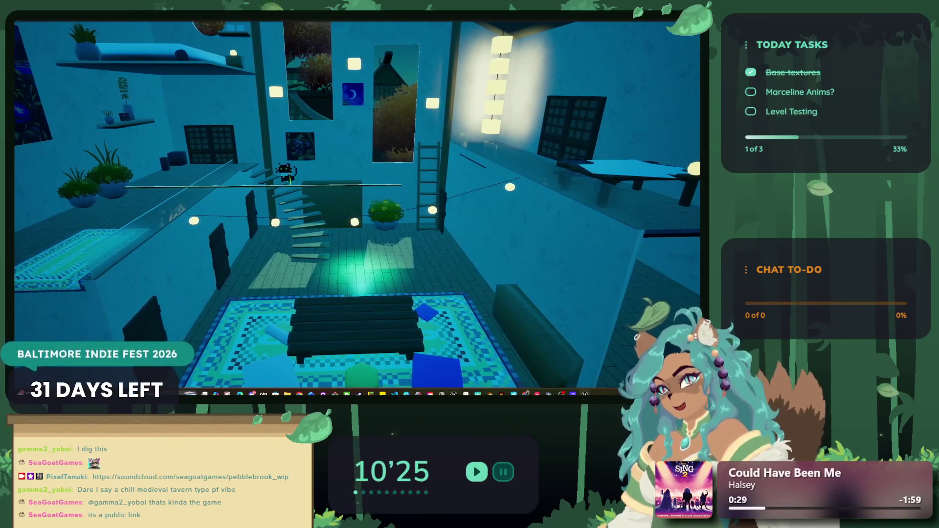
pyautogui.press('a')
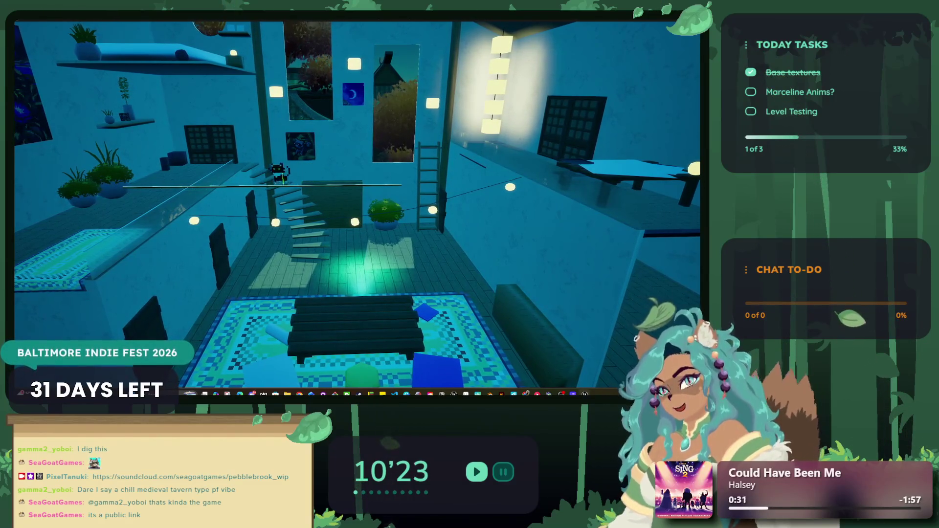
pyautogui.press('Escape')
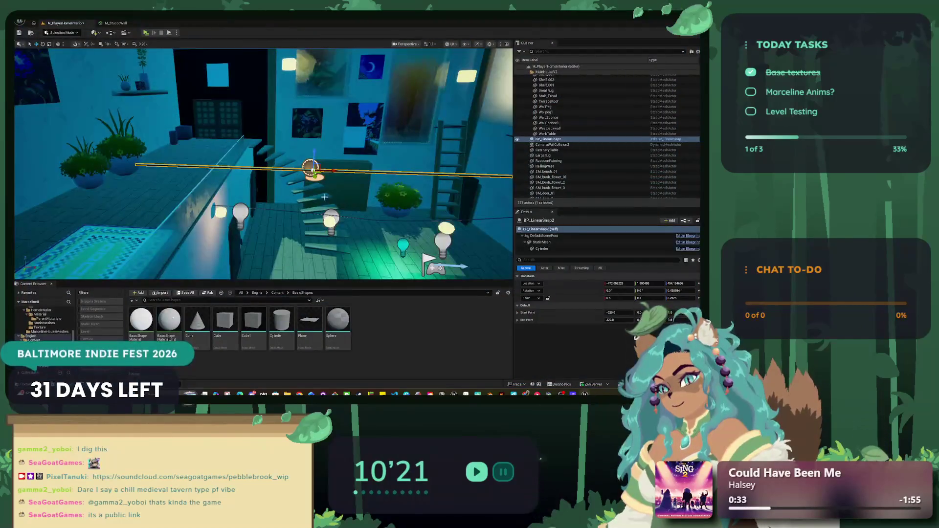
# Lower BP_LinearSnap2 slightly, focus on it, and select a wall sconce to inspect.
pyautogui.click(558, 249)
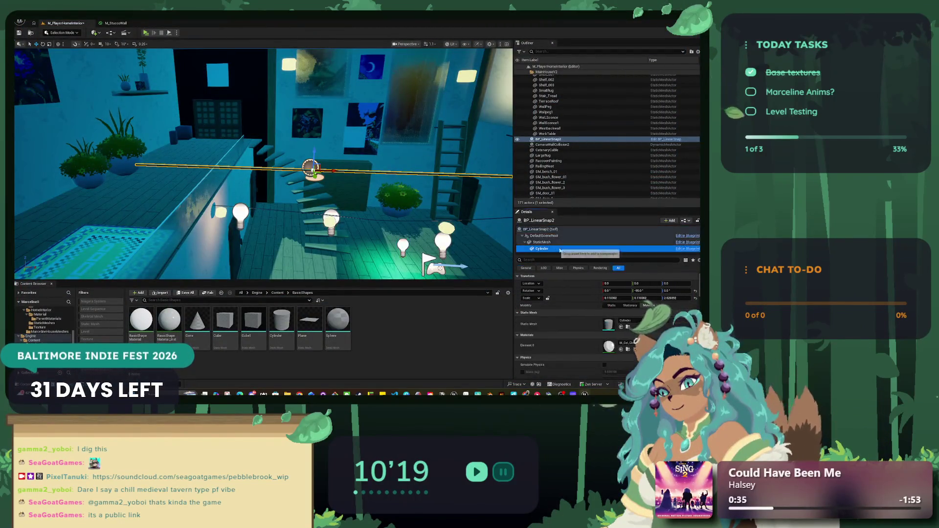
pyautogui.scroll(-3, 618, 328)
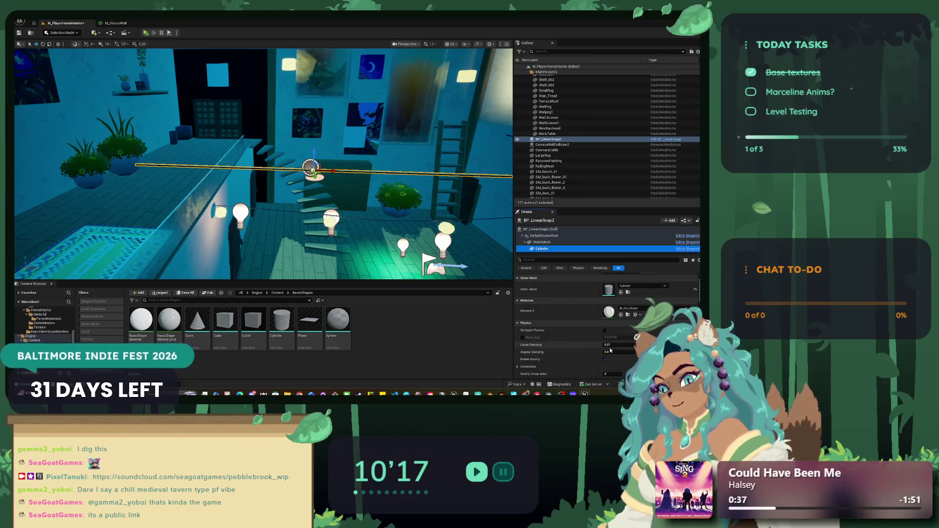
pyautogui.scroll(3, 562, 308)
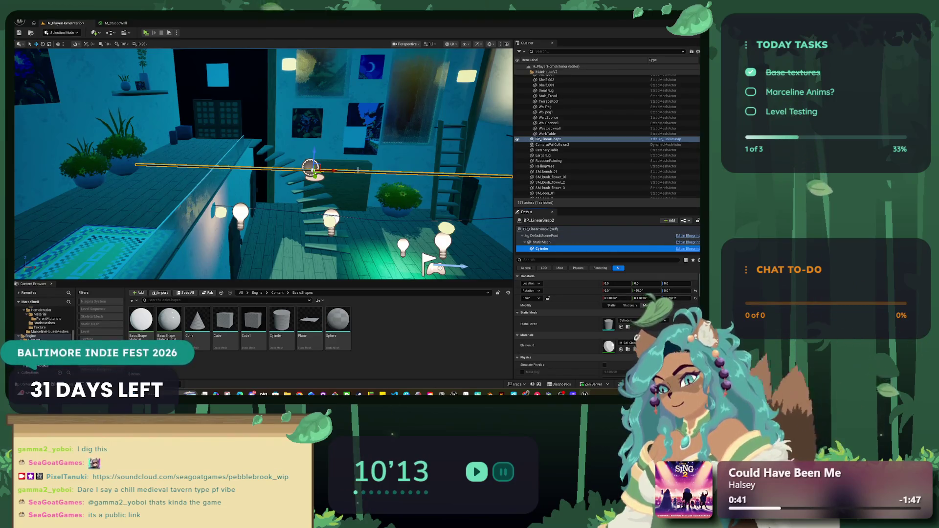
pyautogui.moveTo(99, 73); pyautogui.dragTo(99, 73)
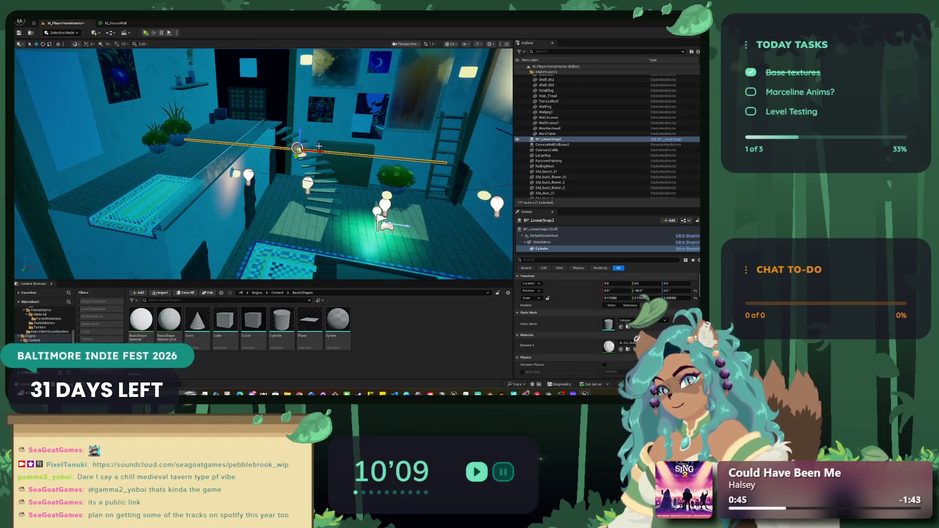
pyautogui.moveTo(394, 155); pyautogui.dragTo(389, 237)
pyautogui.press('f')
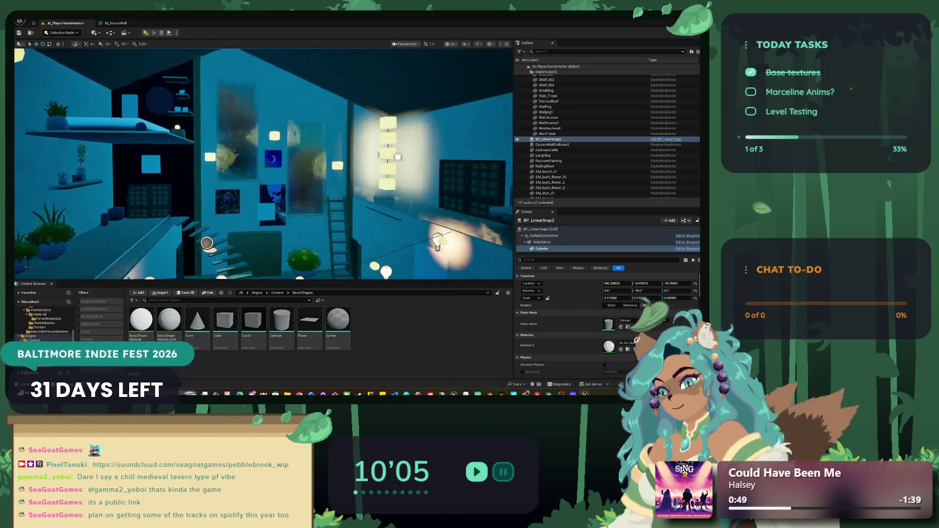
pyautogui.click(393, 181)
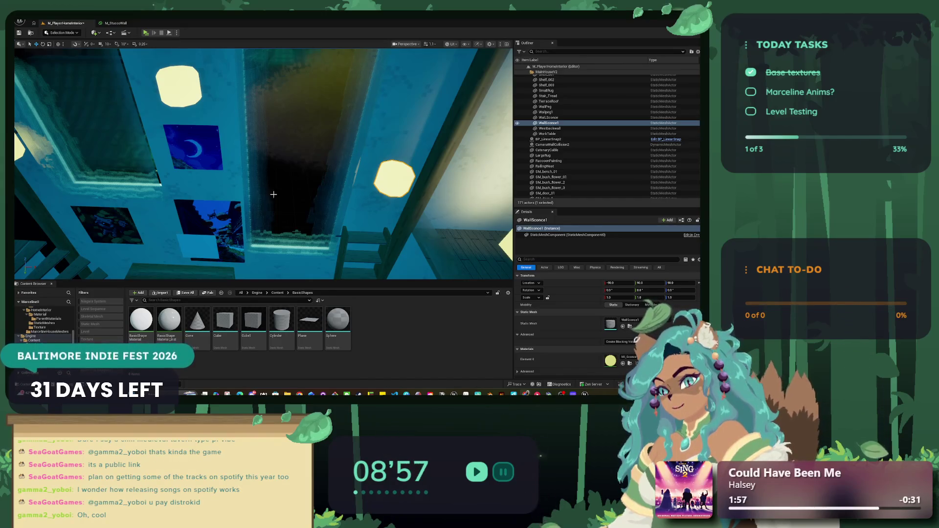
# Select the wall sconce beside the moon painting to bring it into close view.
pyautogui.click(198, 205)
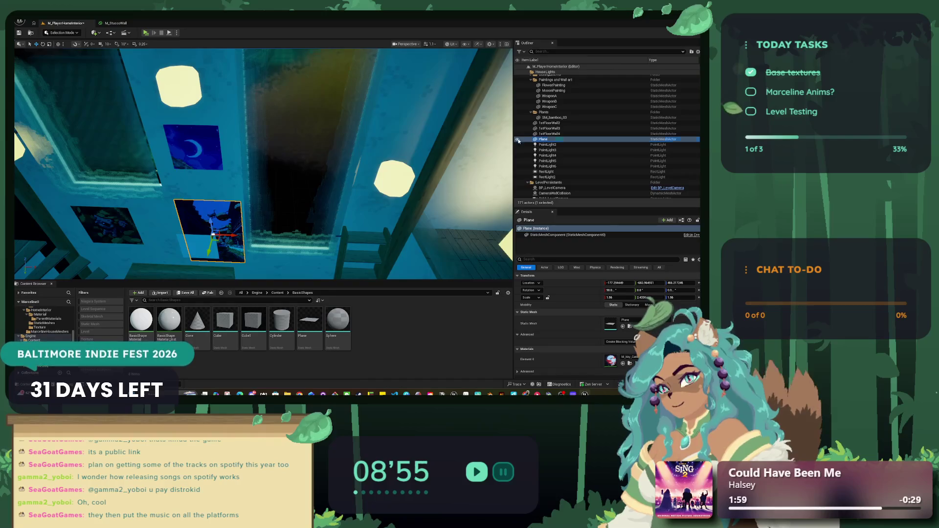
# Select the back windows and the CircleWindow panel, then hide CircleWindow in the Outliner.
pyautogui.click(517, 139)
pyautogui.click(233, 139)
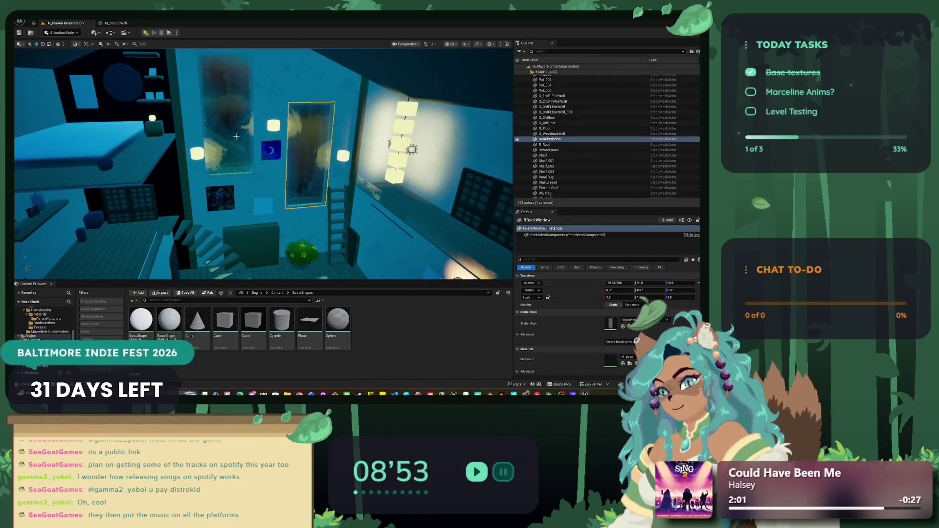
pyautogui.keyDown('ctrl'); pyautogui.click(233, 138); pyautogui.keyUp('ctrl')
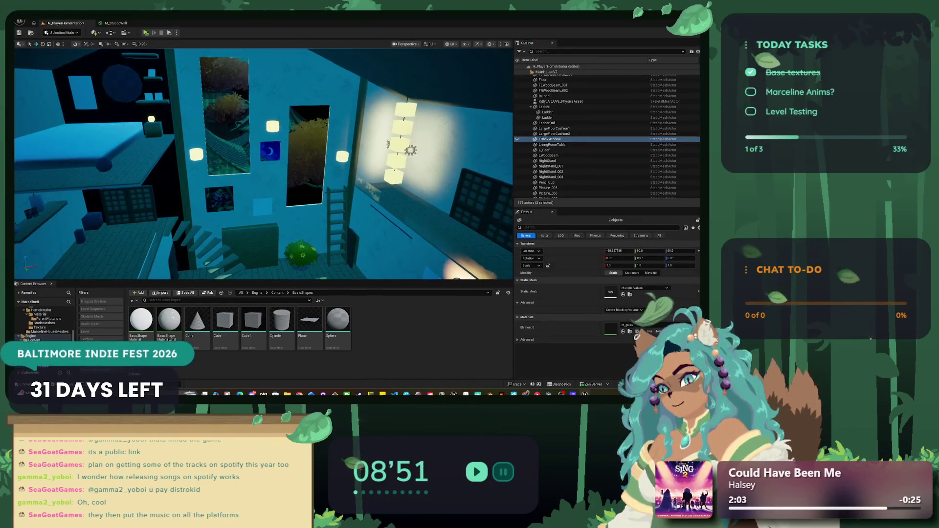
pyautogui.click(274, 117)
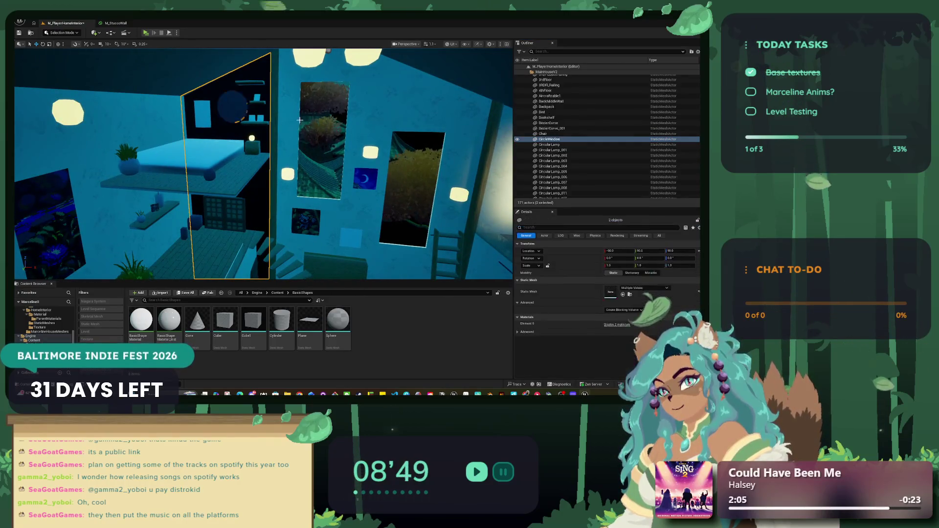
pyautogui.click(518, 140)
# Fly the camera up over the floor to the doorway near the moon picture.
pyautogui.moveTo(263, 164); pyautogui.dragTo(263, 213)
pyautogui.moveTo(237, 147); pyautogui.dragTo(237, 188)
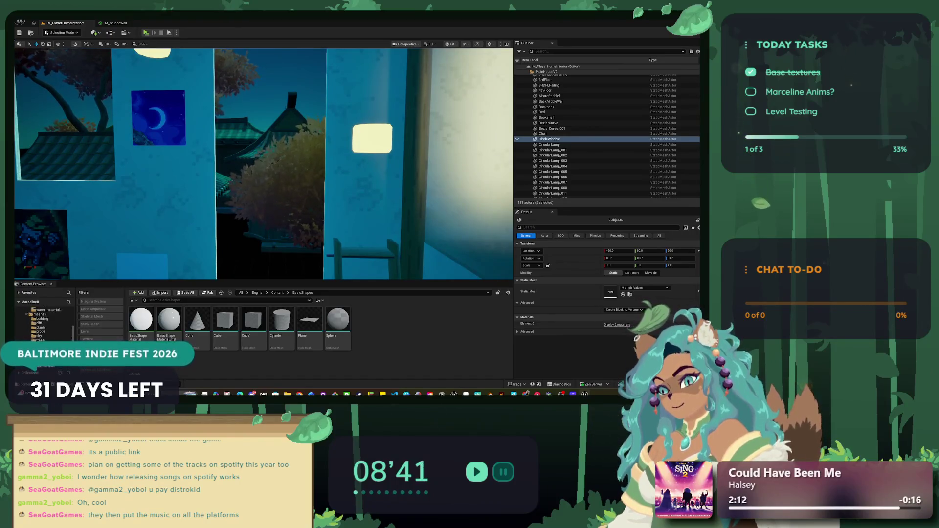
pyautogui.scroll(3, 53, 341)
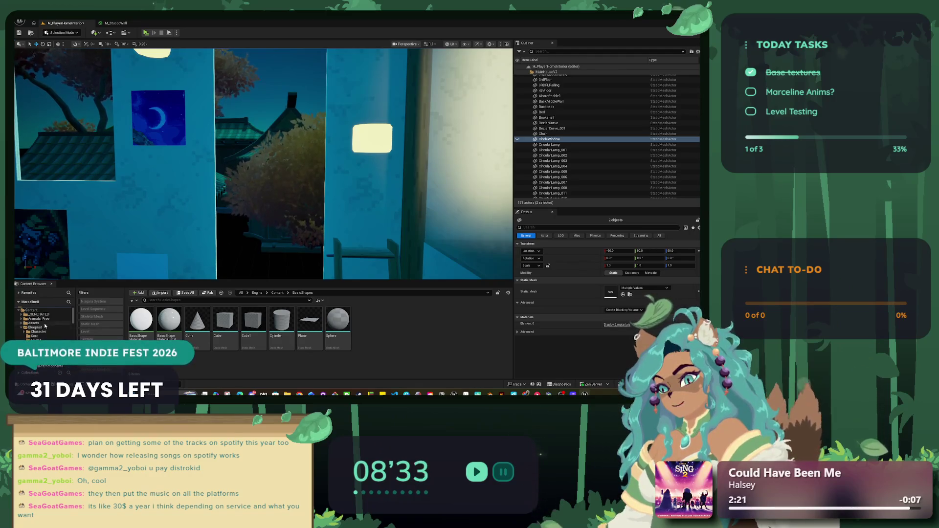
# Drag BP_PointSnap from Blueprint > Object onto the wall and raise it with the gizmo.
pyautogui.click(48, 336)
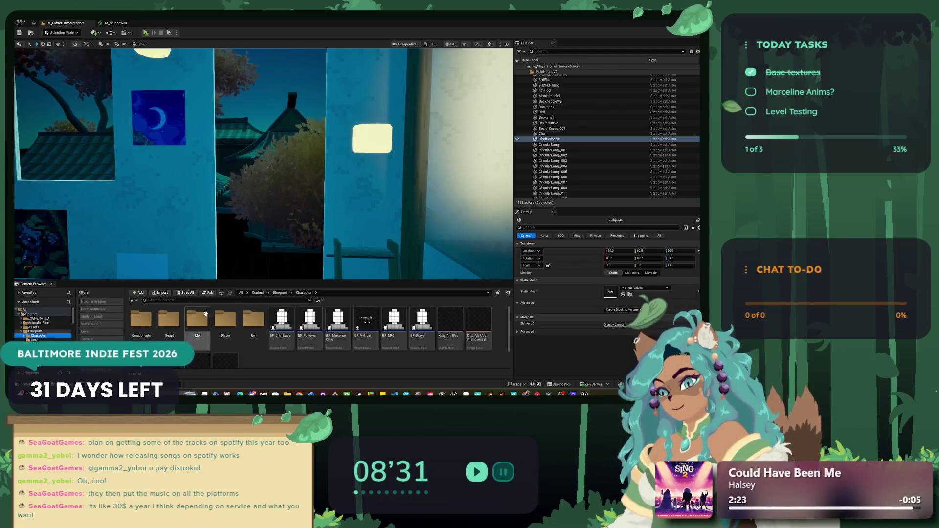
pyautogui.click(47, 332)
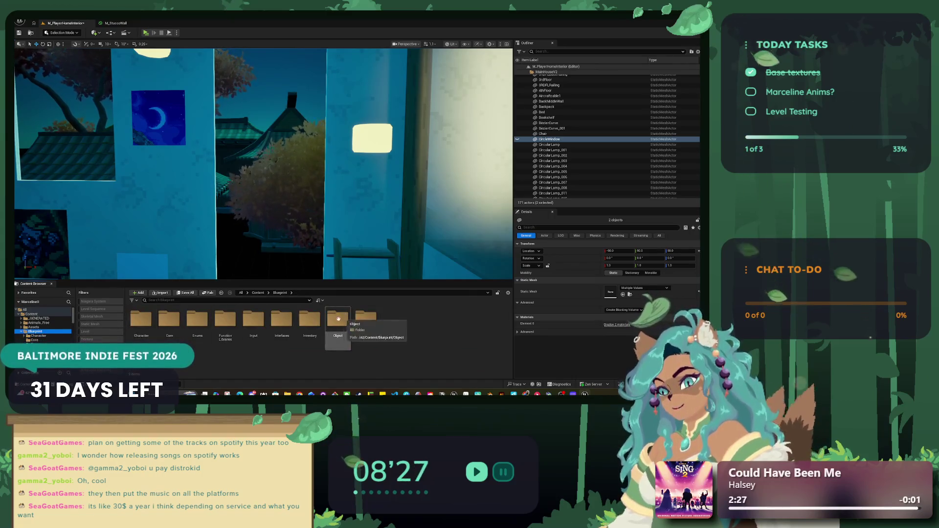
pyautogui.doubleClick(338, 320)
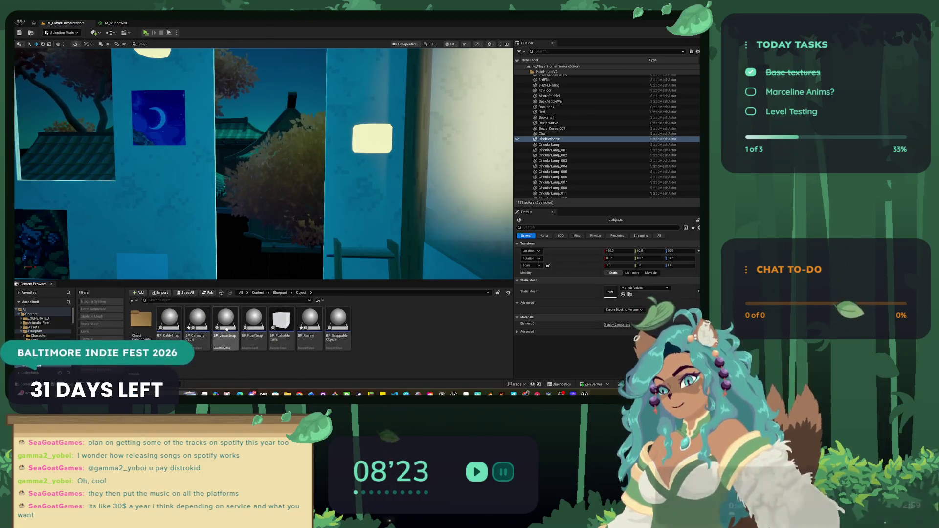
pyautogui.click(254, 326)
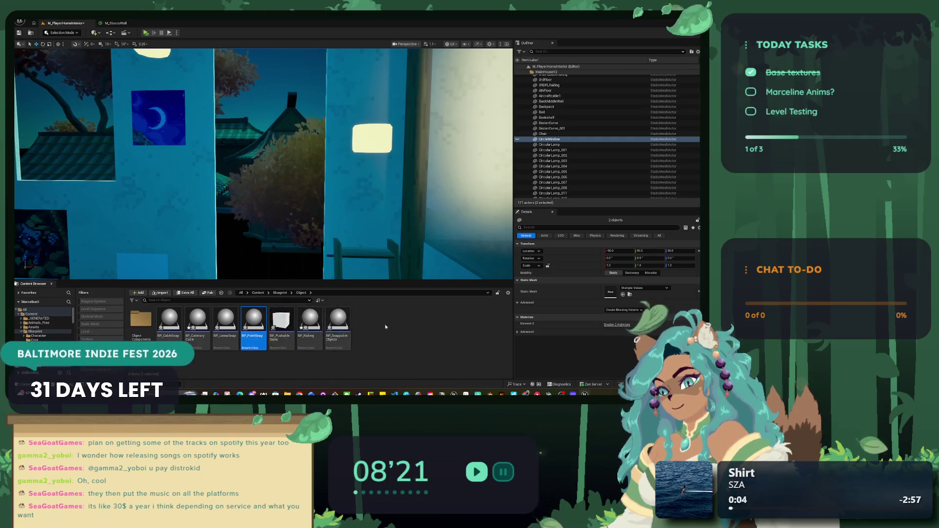
pyautogui.moveTo(244, 326)
pyautogui.mouseDown()
pyautogui.moveTo(293, 330)
pyautogui.moveTo(376, 188)
pyautogui.moveTo(372, 215)
pyautogui.mouseUp()
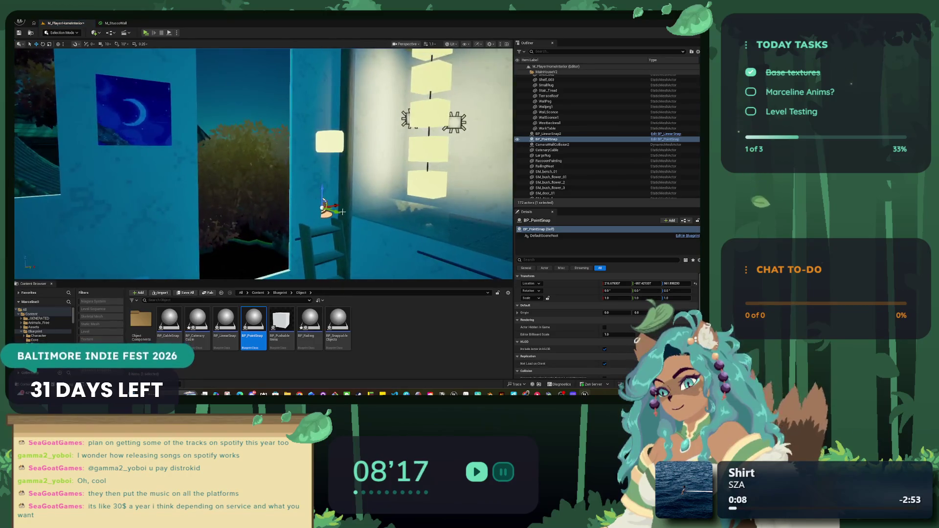
pyautogui.moveTo(346, 212)
pyautogui.mouseDown()
pyautogui.moveTo(352, 185)
pyautogui.moveTo(347, 190)
pyautogui.mouseUp()
pyautogui.click(546, 139)
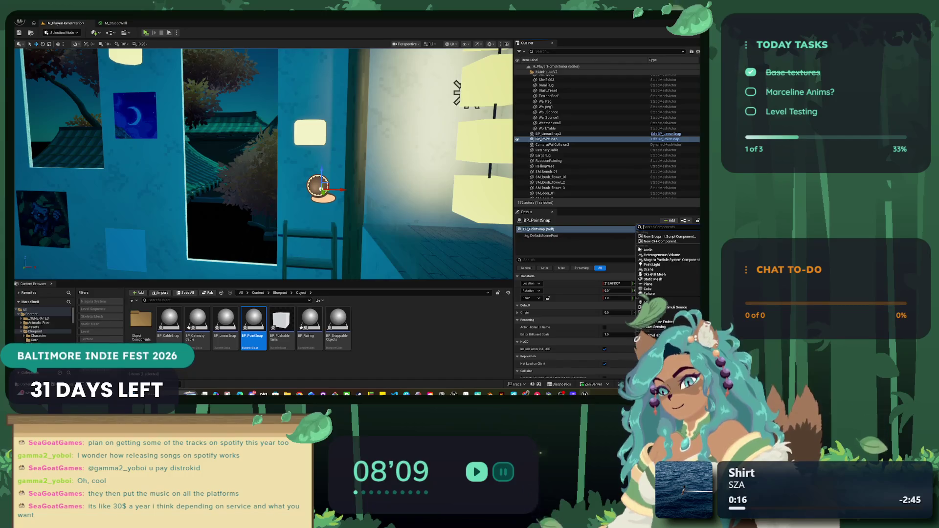
# Add a Static Mesh component to BP_PointSnap using the WallSconce mesh.
pyautogui.click(658, 279)
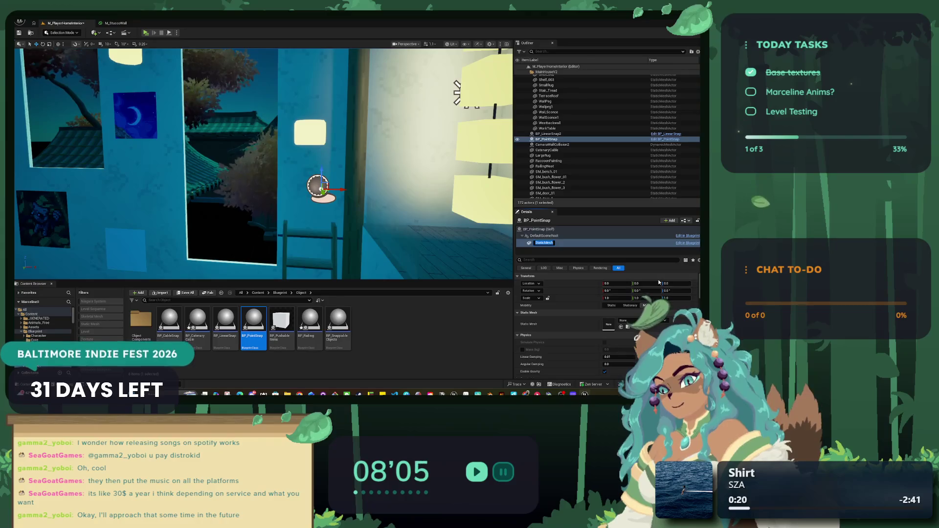
pyautogui.click(628, 320)
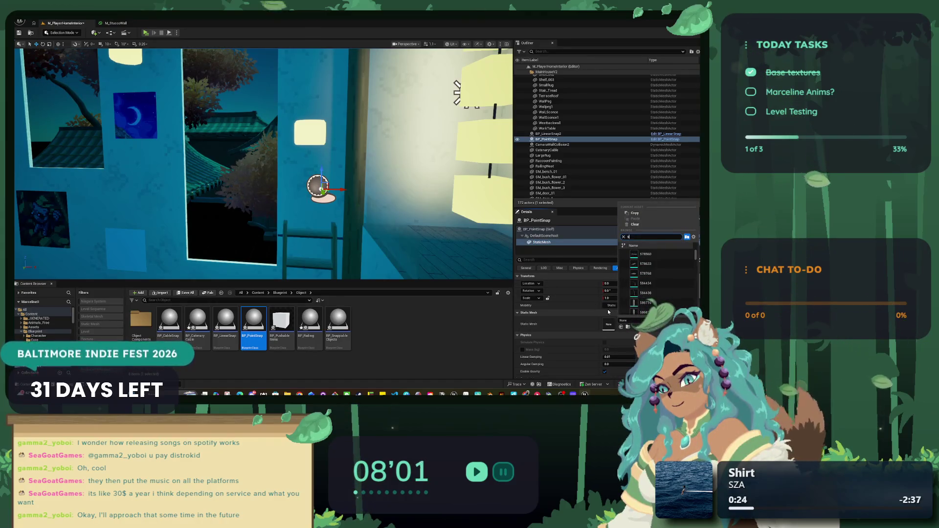
pyautogui.write('sconce')
pyautogui.press('Return')
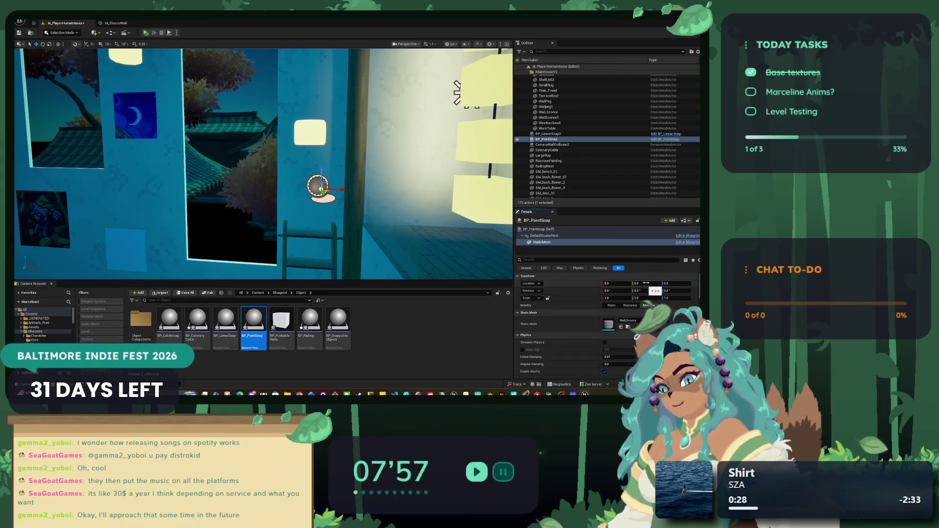
# Move the sconce actor lower on the wall beside the ladder and edit its Location X.
pyautogui.moveTo(457, 93); pyautogui.dragTo(509, 62)
pyautogui.moveTo(372, 182)
pyautogui.mouseDown()
pyautogui.moveTo(207, 195)
pyautogui.moveTo(379, 200)
pyautogui.mouseUp()
pyautogui.click(612, 284)
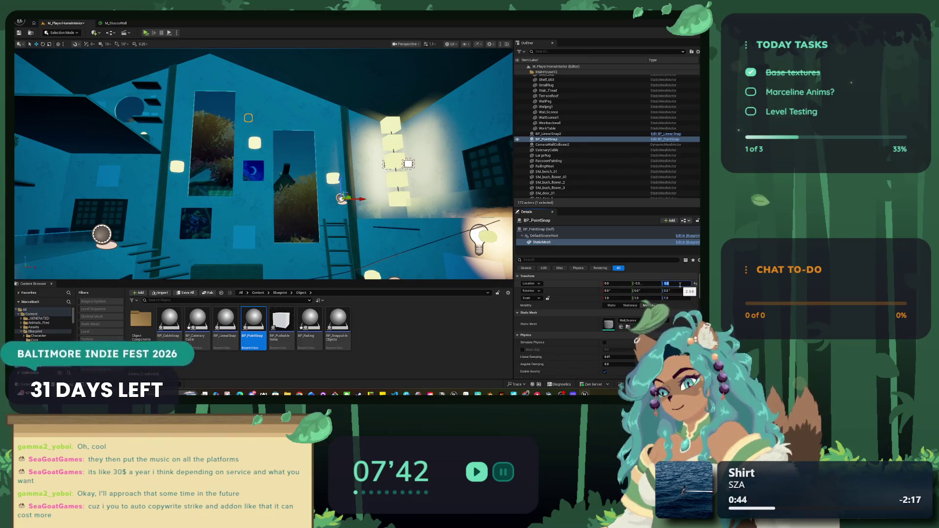
pyautogui.moveTo(319, 191)
pyautogui.mouseDown()
pyautogui.moveTo(313, 185)
pyautogui.moveTo(331, 204)
pyautogui.moveTo(324, 251)
pyautogui.mouseUp()
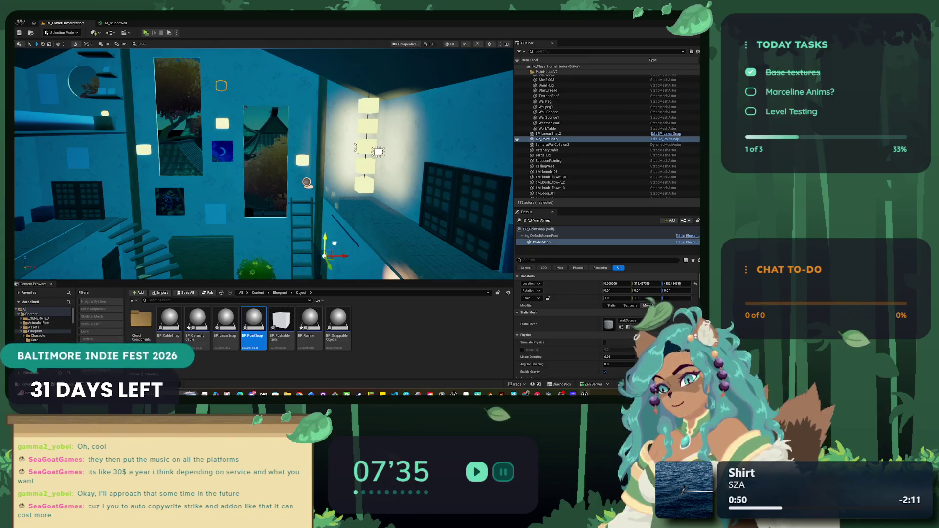
# Slide the BP_PointSnap sconce left along X and then along Y with the gizmo.
pyautogui.click(544, 229)
pyautogui.moveTo(327, 184); pyautogui.dragTo(264, 182)
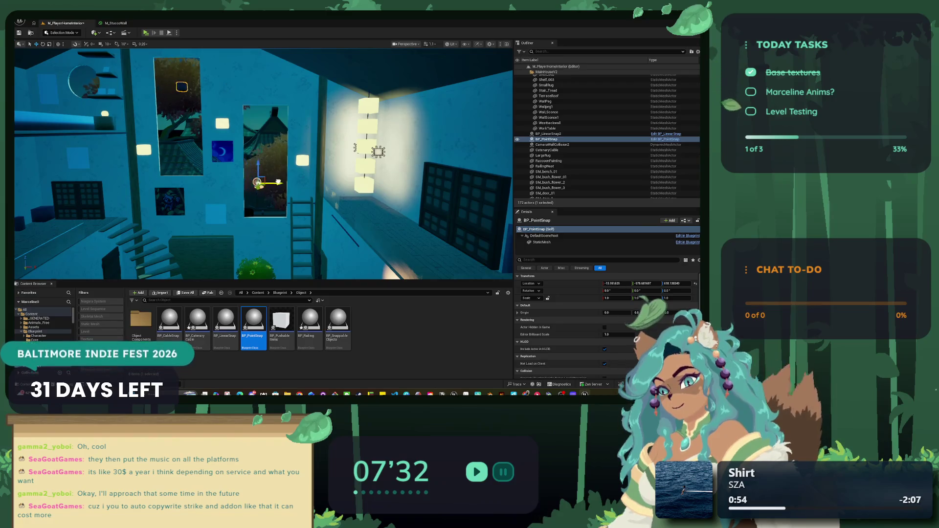
pyautogui.click(547, 237)
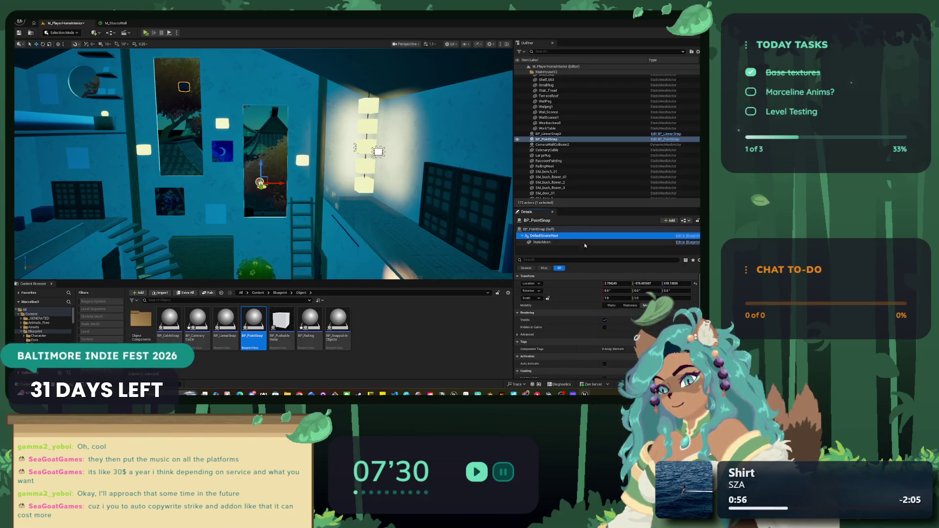
pyautogui.scroll(-5, 260, 183)
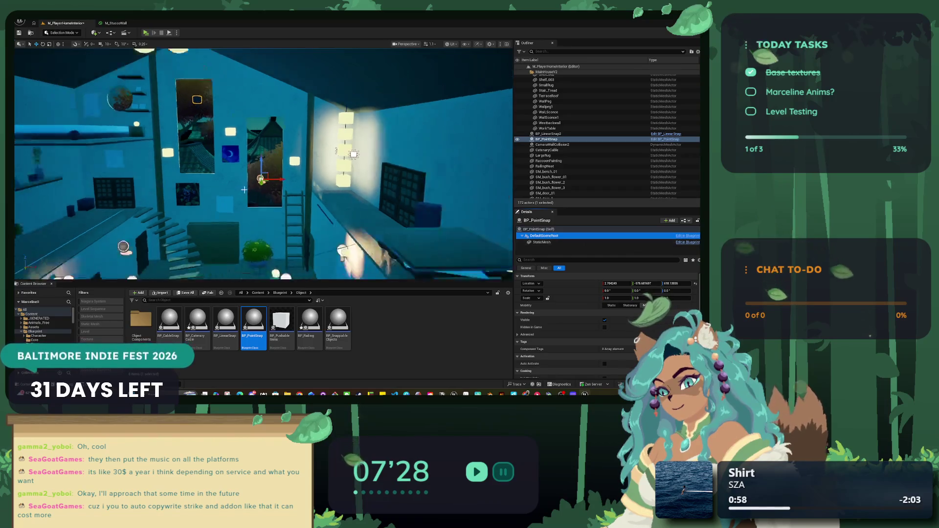
pyautogui.moveTo(260, 182); pyautogui.dragTo(261, 201)
pyautogui.click(554, 255)
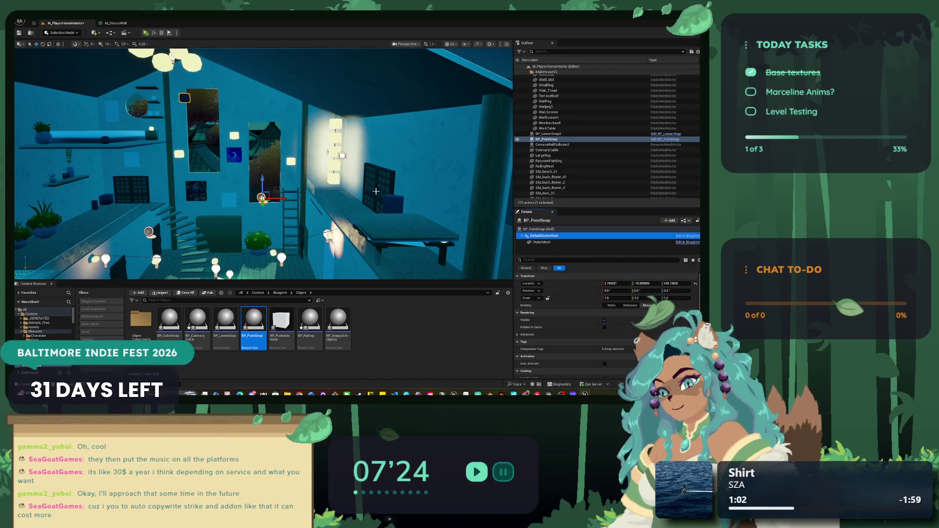
pyautogui.click(536, 241)
pyautogui.scroll(-5, 289, 208)
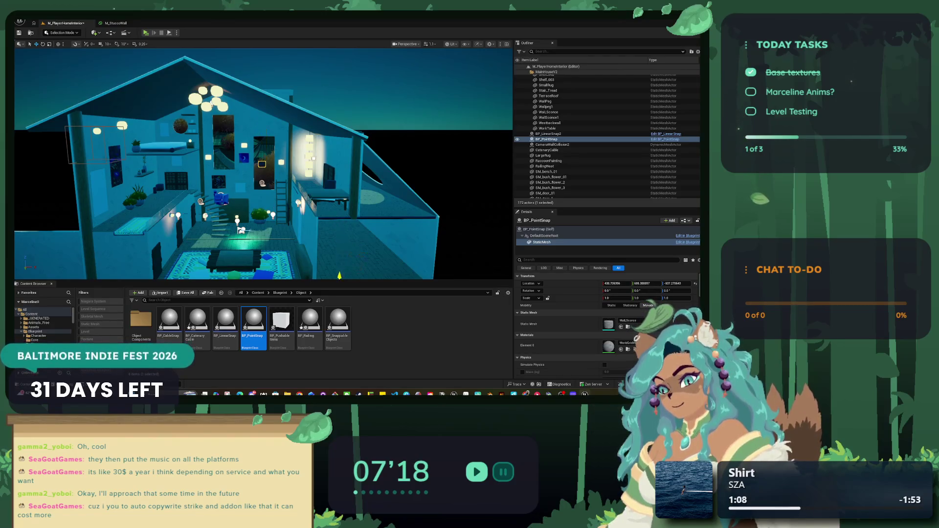
# Frame the sconce and fine-tune it down onto the wall at the top of the ladder.
pyautogui.press('f')
pyautogui.moveTo(337, 194); pyautogui.dragTo(335, 245)
pyautogui.moveTo(308, 201); pyautogui.dragTo(281, 211)
pyautogui.moveTo(310, 240)
pyautogui.mouseDown()
pyautogui.moveTo(303, 236)
pyautogui.moveTo(324, 237)
pyautogui.mouseUp()
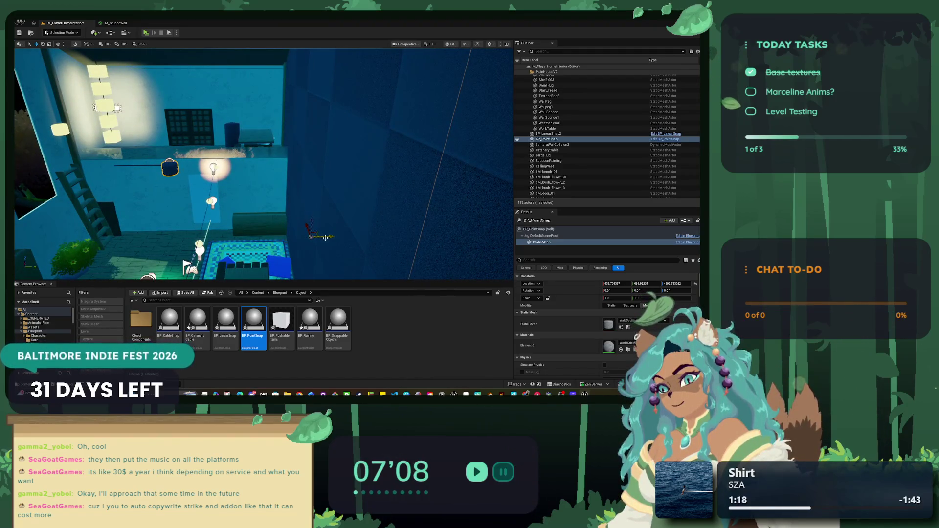
pyautogui.moveTo(306, 226); pyautogui.dragTo(274, 216)
pyautogui.click(543, 230)
pyautogui.click(541, 243)
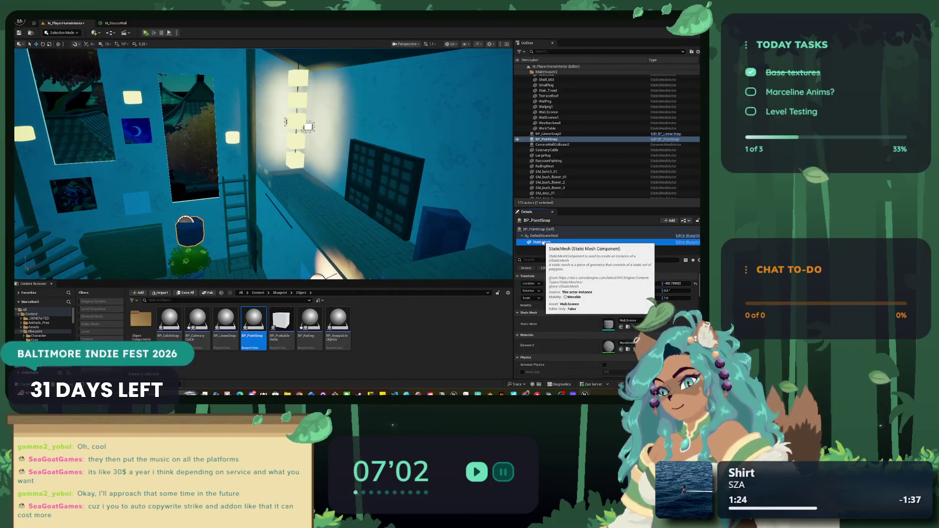
pyautogui.press('f')
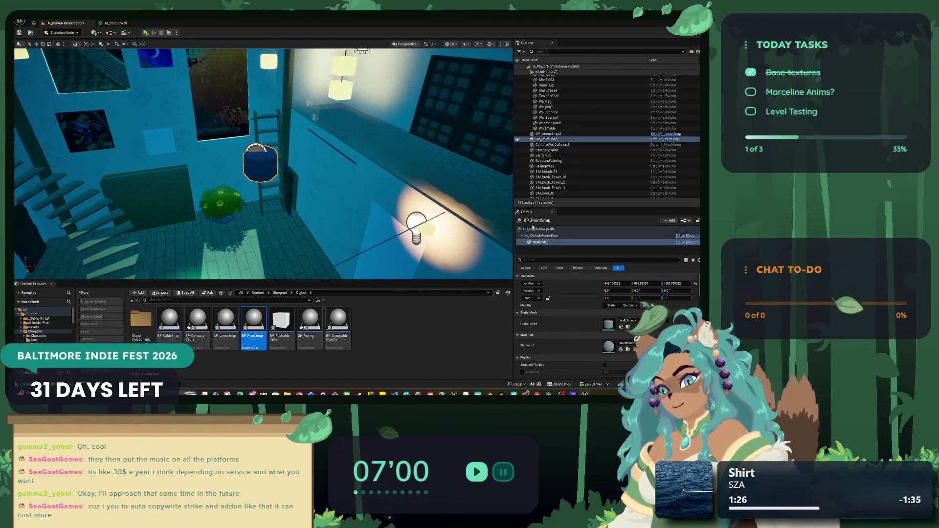
pyautogui.click(276, 170)
pyautogui.moveTo(260, 157); pyautogui.dragTo(265, 123)
pyautogui.scroll(-1, 55, 338)
pyautogui.scroll(-3, 55, 338)
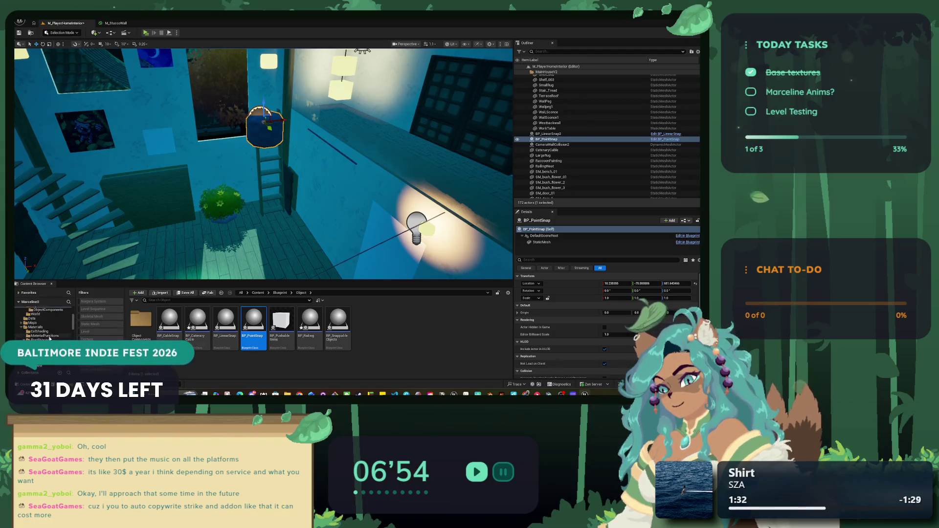
# In the World folder, select CubeLaternPendant and browse to its MI_Sconce material.
pyautogui.click(47, 337)
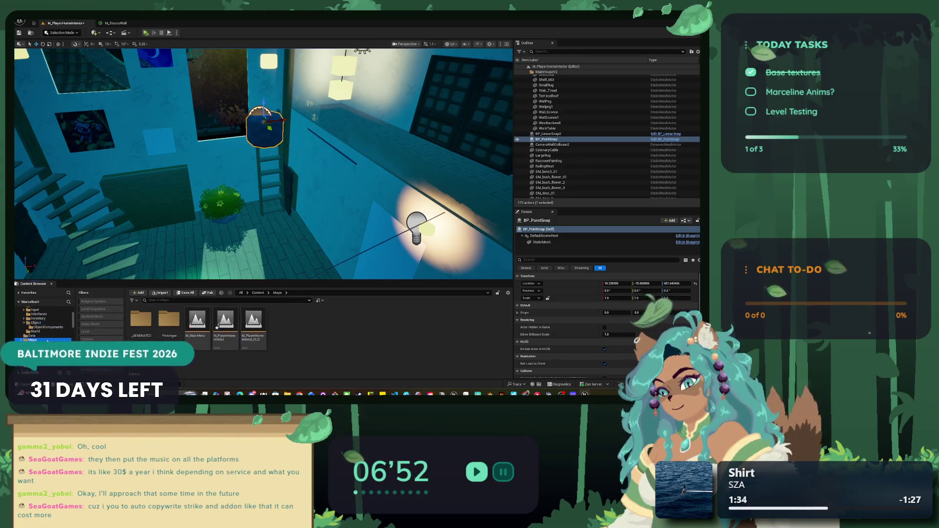
pyautogui.click(52, 332)
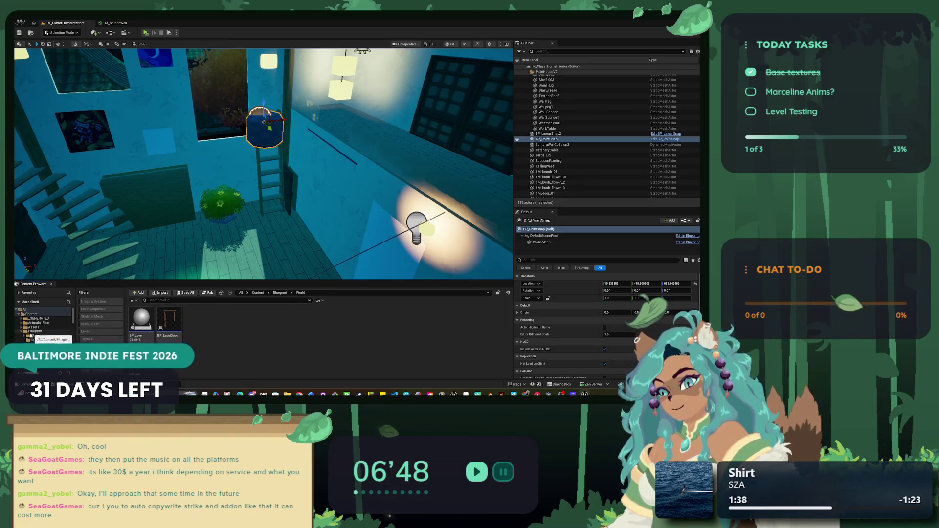
pyautogui.click(344, 69)
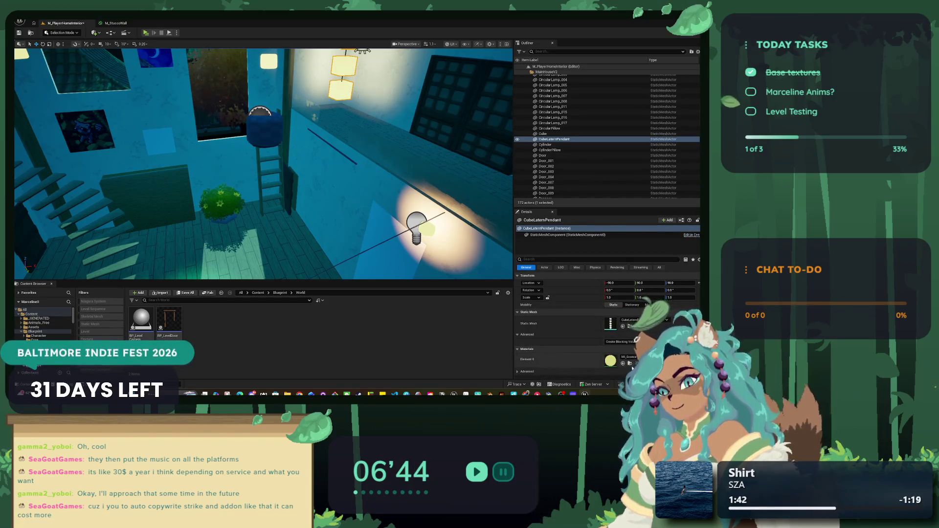
pyautogui.click(629, 364)
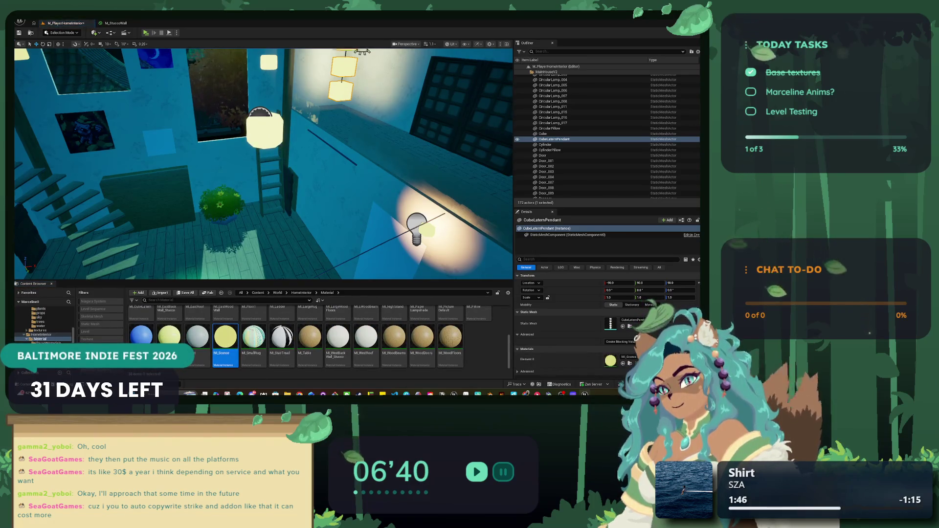
# Frame the lantern pendant, pull the view back, and select the PlayerStart.
pyautogui.press('f')
pyautogui.moveTo(264, 162)
pyautogui.mouseDown()
pyautogui.moveTo(317, 162)
pyautogui.moveTo(274, 152)
pyautogui.moveTo(284, 142)
pyautogui.mouseUp()
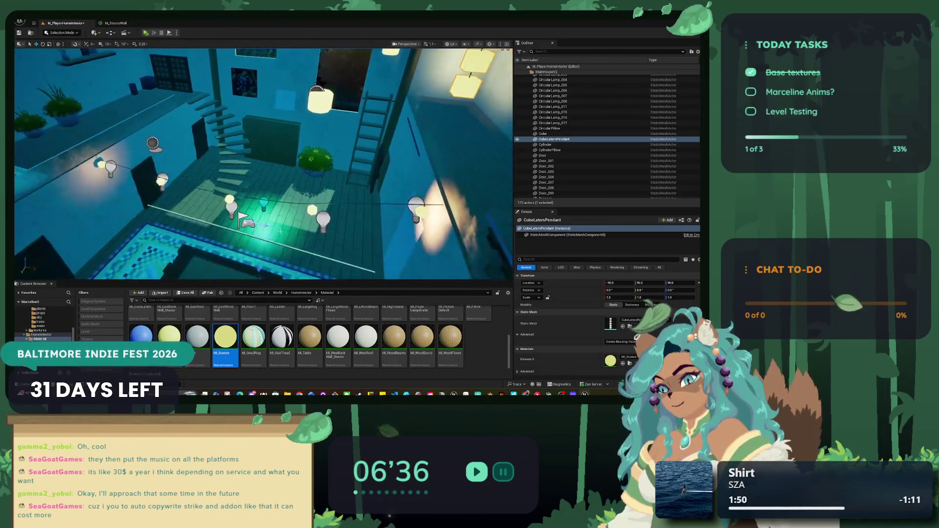
pyautogui.click(244, 220)
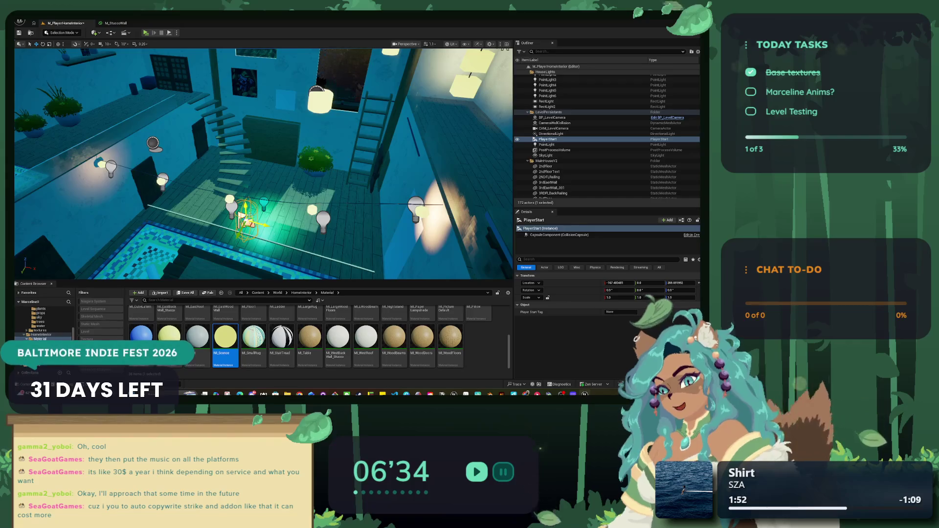
# Move the PlayerStart across the floor to a new spot.
pyautogui.moveTo(264, 196)
pyautogui.mouseDown()
pyautogui.moveTo(382, 110)
pyautogui.moveTo(381, 96)
pyautogui.moveTo(406, 79)
pyautogui.moveTo(445, 147)
pyautogui.mouseUp()
pyautogui.moveTo(429, 190); pyautogui.dragTo(425, 184)
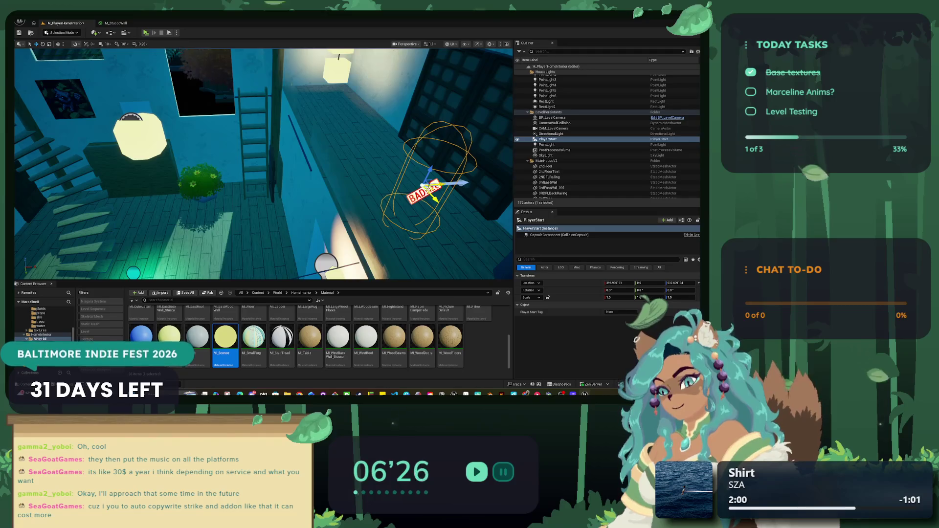
pyautogui.moveTo(427, 186)
pyautogui.mouseDown()
pyautogui.moveTo(364, 106)
pyautogui.moveTo(249, 143)
pyautogui.mouseUp()
# Move BP_PointSnap beside the ladder, Alt-drag a copy to its left, and start a play test.
pyautogui.click(261, 142)
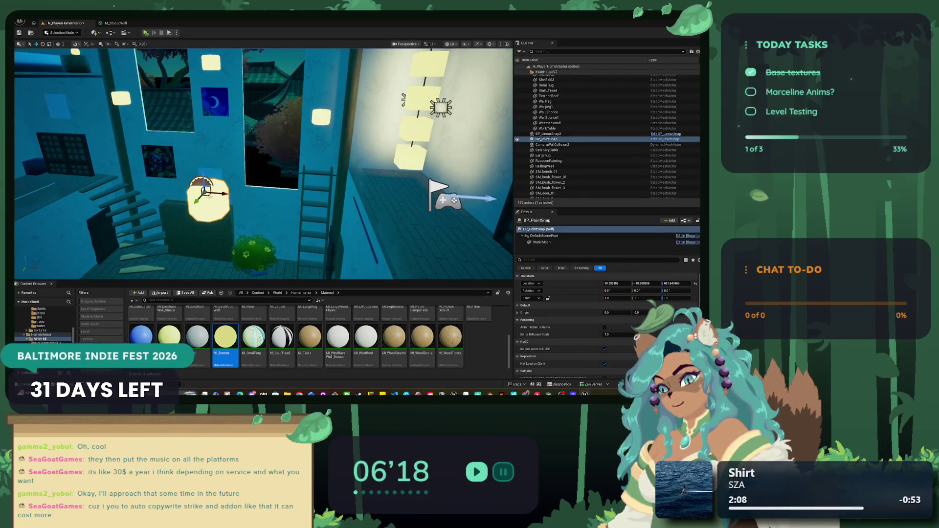
pyautogui.moveTo(207, 191)
pyautogui.mouseDown()
pyautogui.moveTo(326, 161)
pyautogui.moveTo(336, 128)
pyautogui.moveTo(317, 164)
pyautogui.moveTo(321, 154)
pyautogui.moveTo(322, 193)
pyautogui.mouseUp()
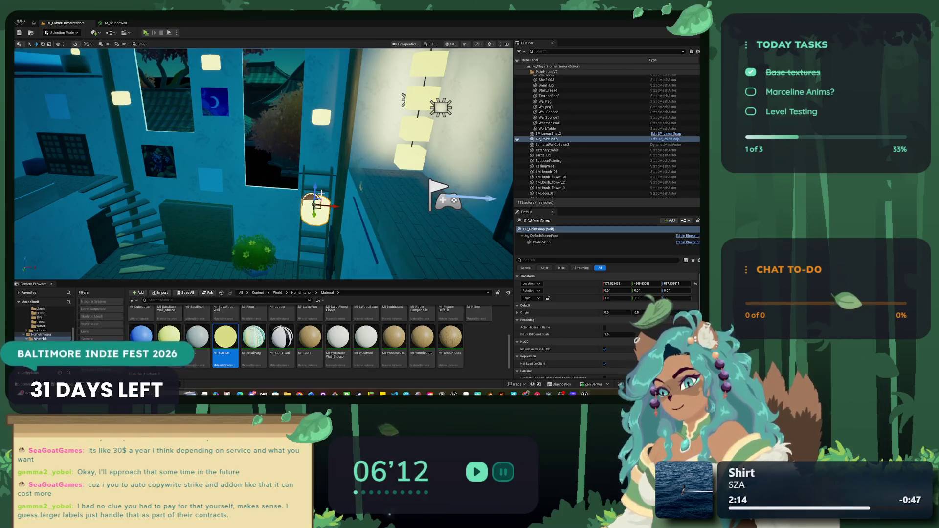
pyautogui.moveTo(334, 210); pyautogui.dragTo(269, 201)
pyautogui.click(146, 34)
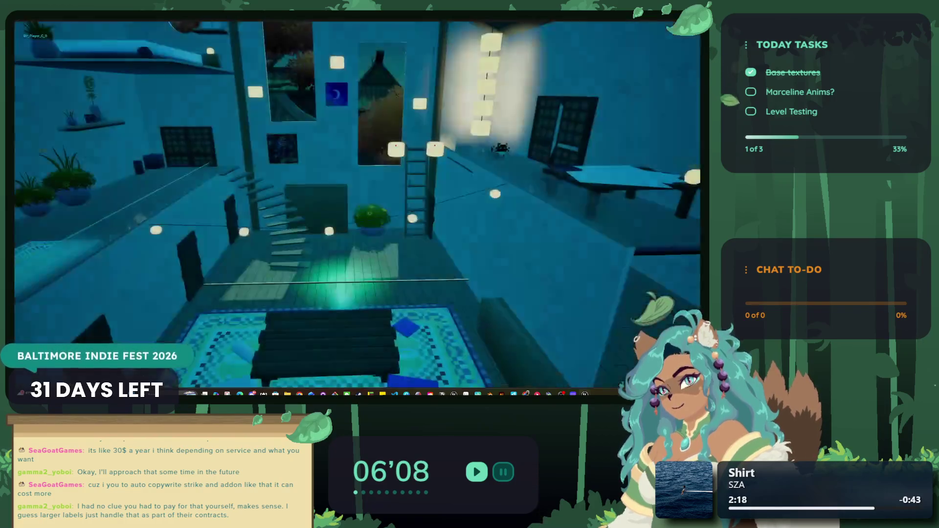
# Walk the cat left and right along the ledge, jumping once near the lanterns.
pyautogui.press('a')
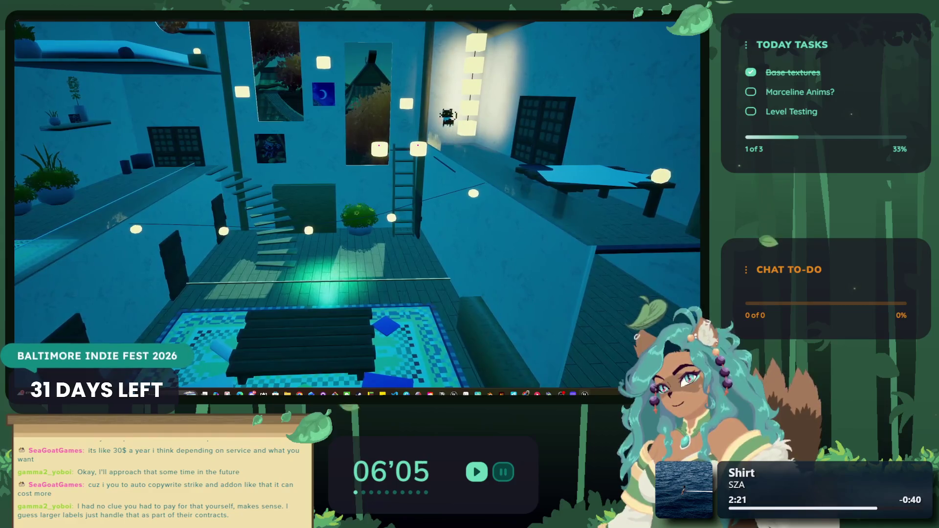
pyautogui.press('a')
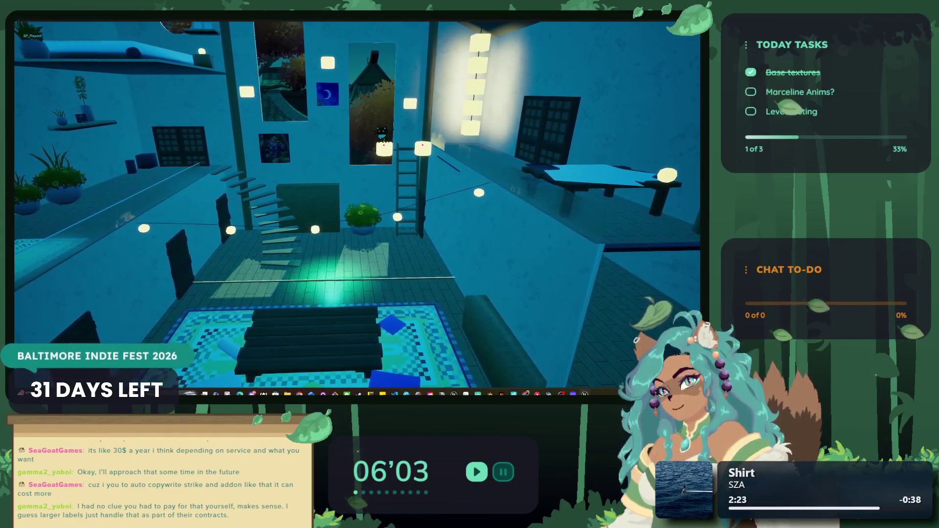
pyautogui.press('d')
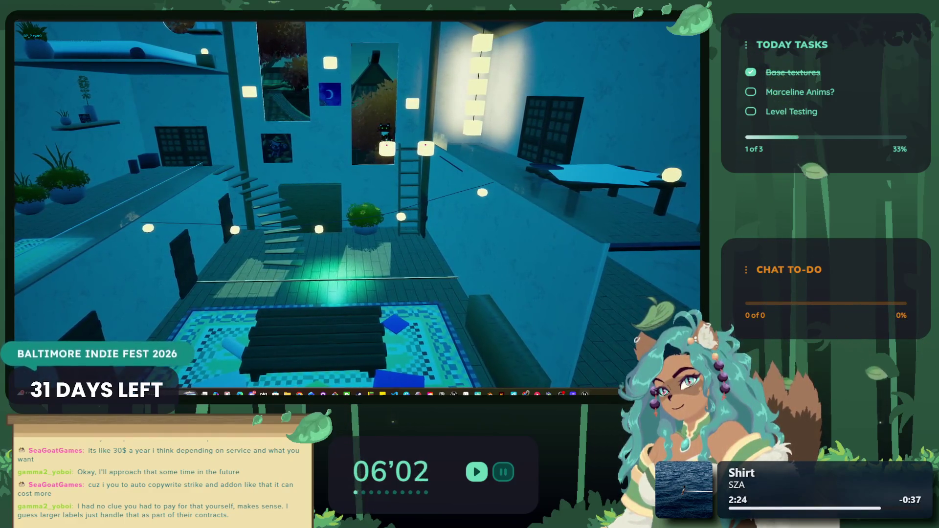
pyautogui.press('space')
pyautogui.press('d')
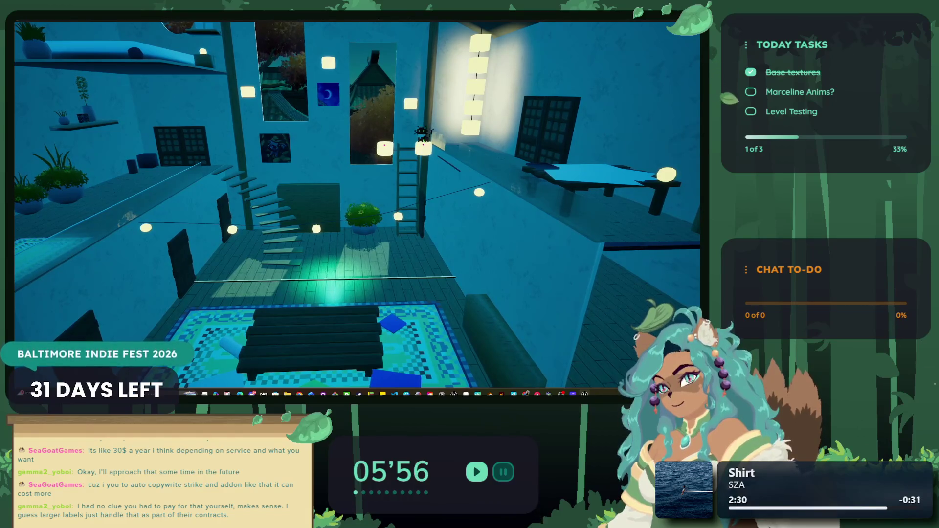
pyautogui.press('a')
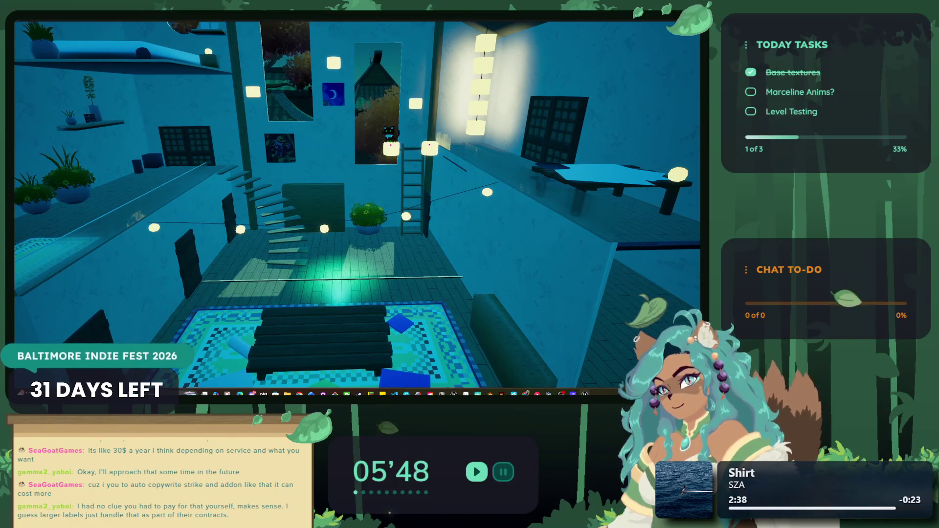
pyautogui.press('d')
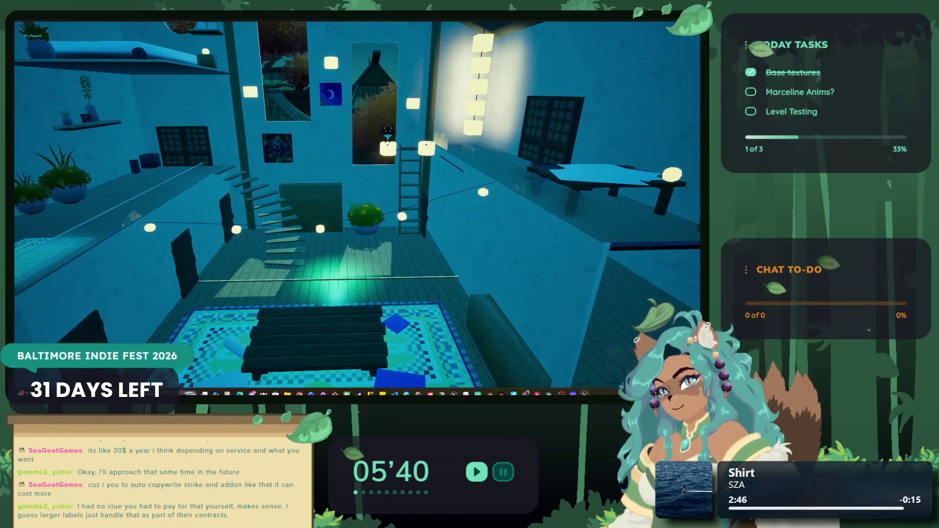
pyautogui.press('d')
# Jump the cat down to the floor, walk it over the stairs, then stop with Esc.
pyautogui.press('space')
pyautogui.press('a')
pyautogui.press('a')
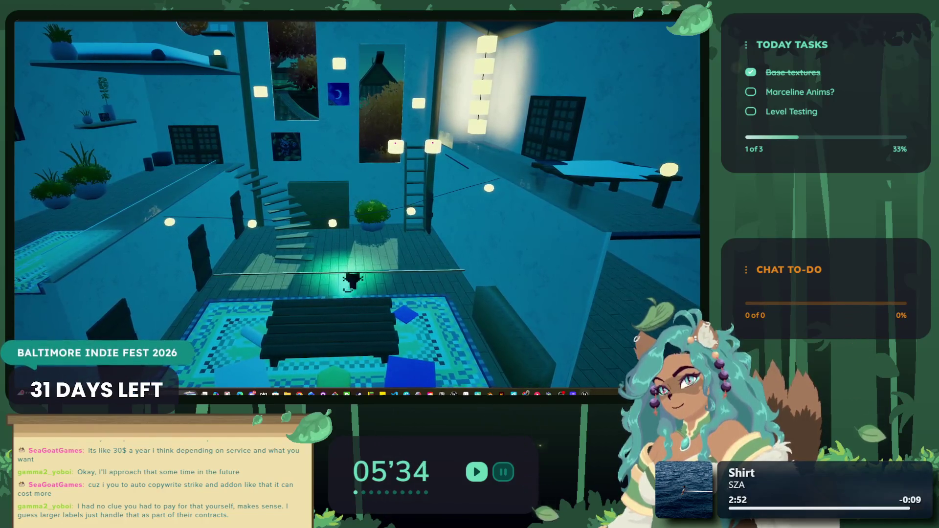
pyautogui.press('w')
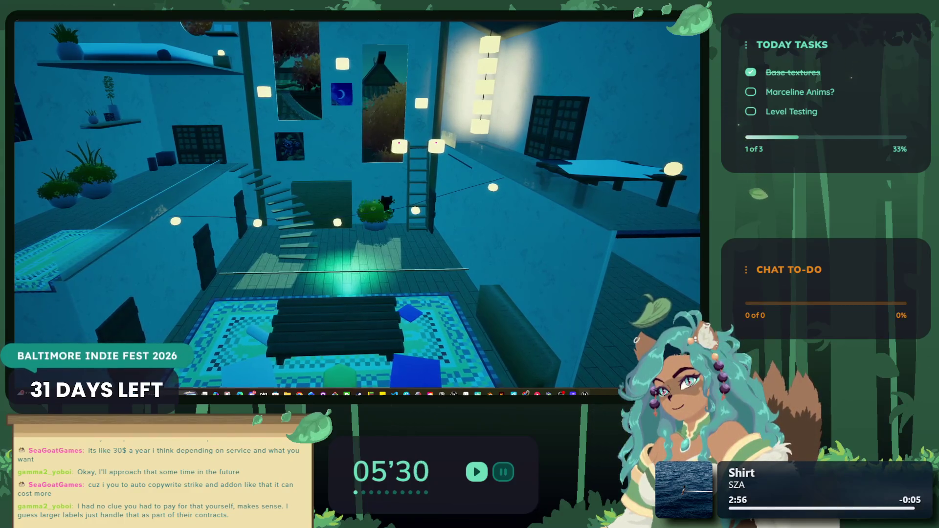
pyautogui.press('a')
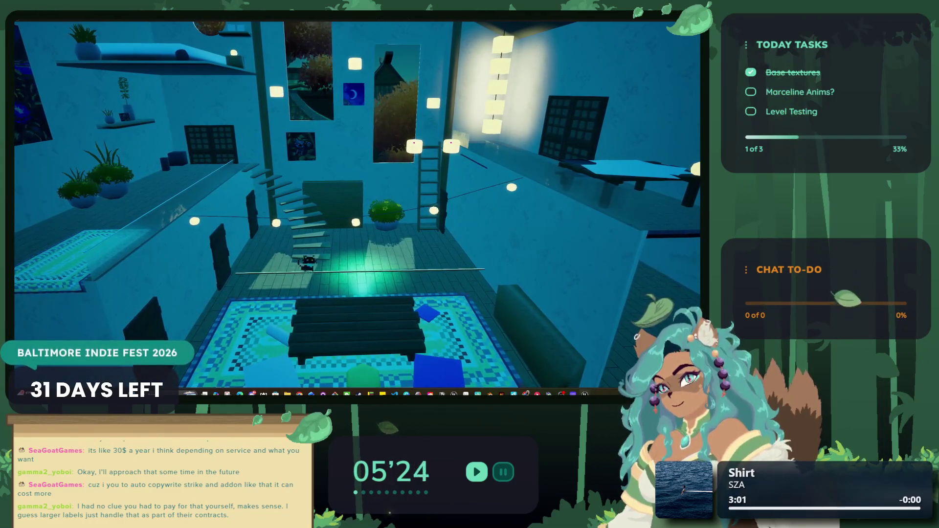
pyautogui.press('d')
pyautogui.press('a')
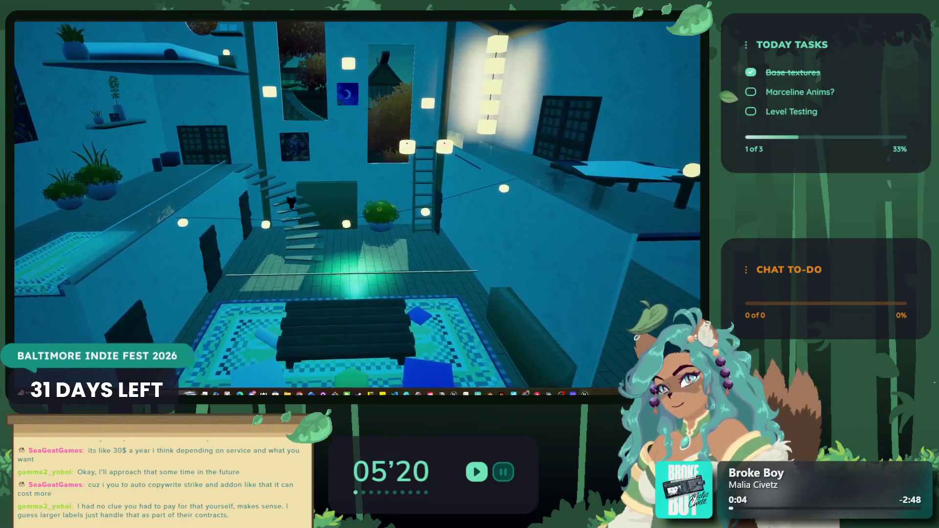
pyautogui.press('a')
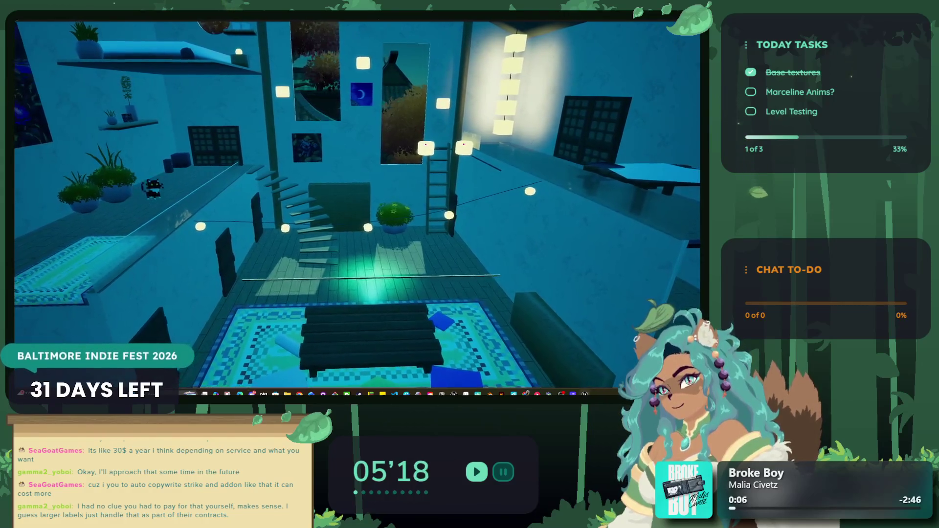
pyautogui.press('d')
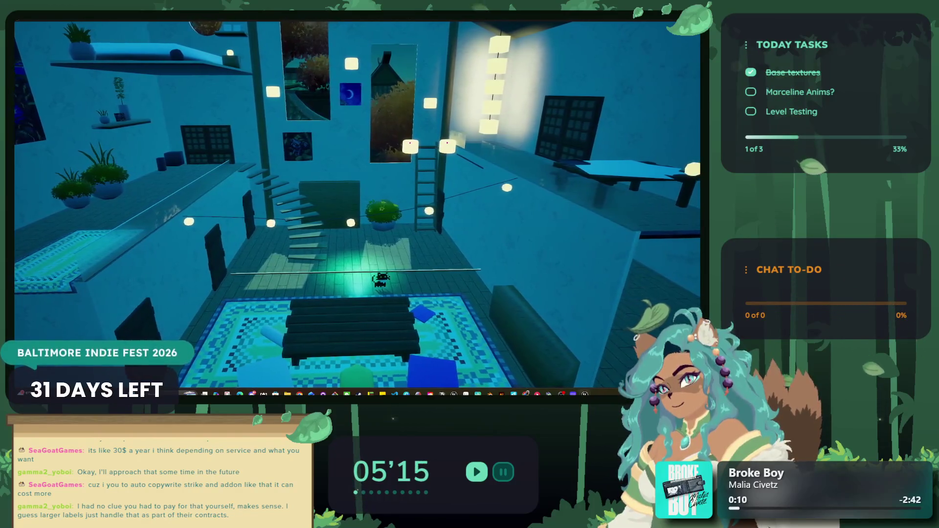
pyautogui.press('Escape')
pyautogui.moveTo(359, 198); pyautogui.dragTo(416, 213)
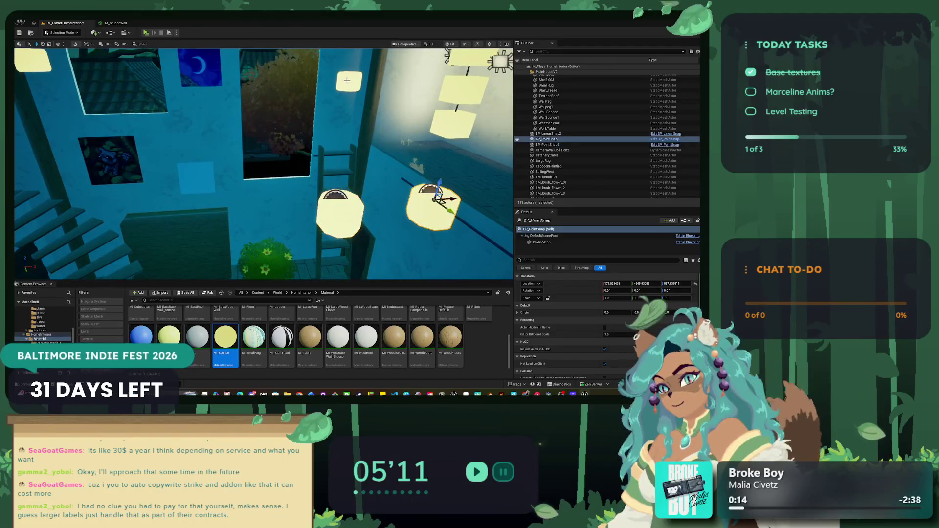
# Replace WallSconce1 with BP_PointSnap via its right-click menu, then undo the replacement.
pyautogui.click(353, 80)
pyautogui.rightClick(353, 80)
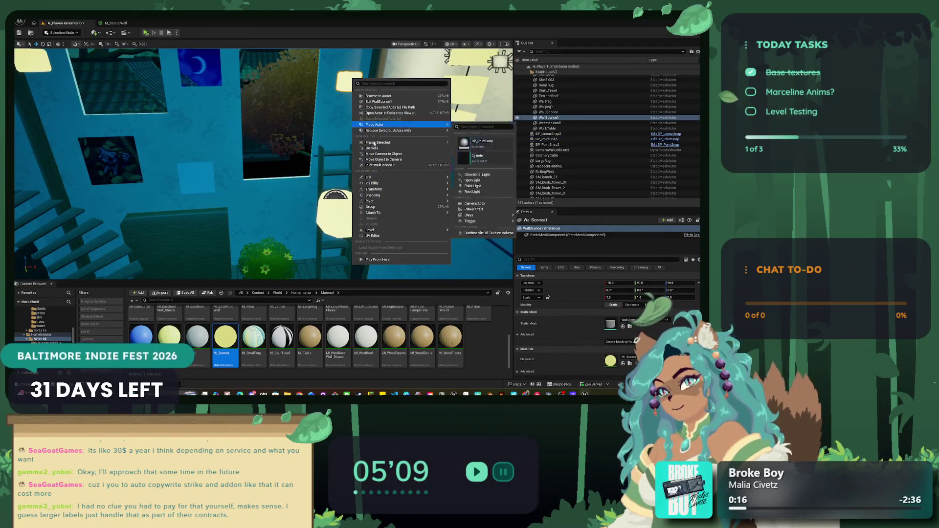
pyautogui.moveTo(377, 182)
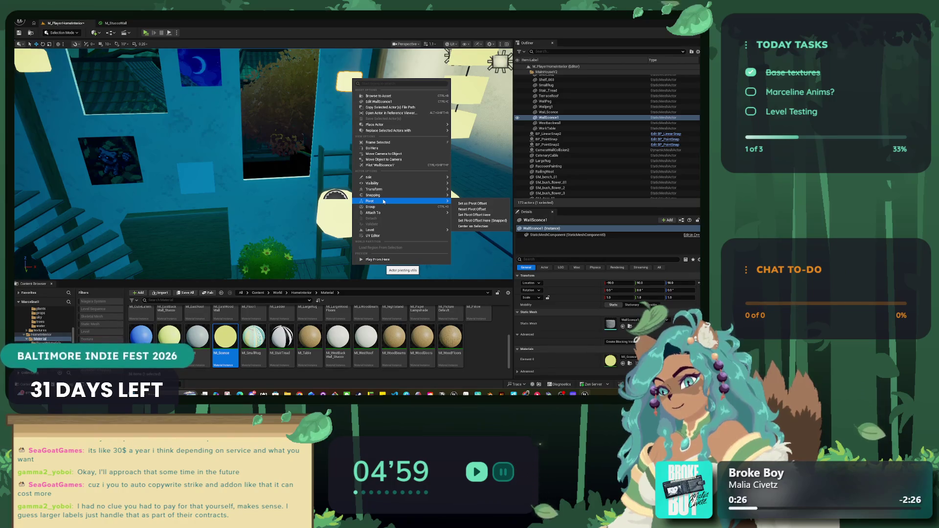
pyautogui.moveTo(415, 130)
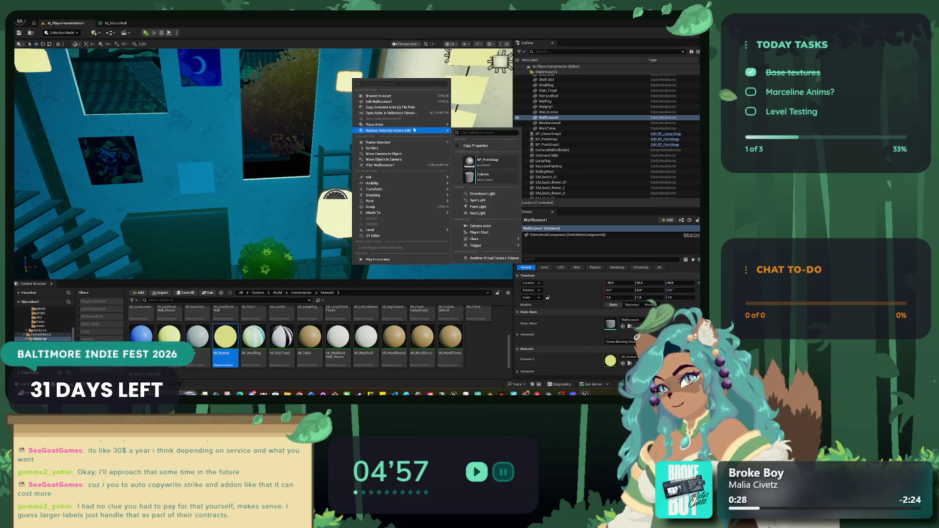
pyautogui.click(489, 159)
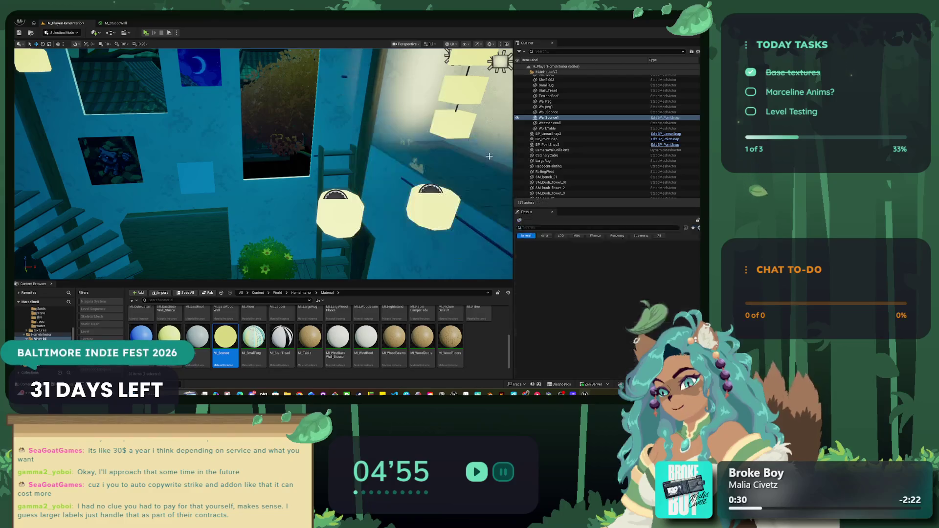
pyautogui.moveTo(403, 168); pyautogui.dragTo(377, 176)
pyautogui.scroll(-5, 355, 264)
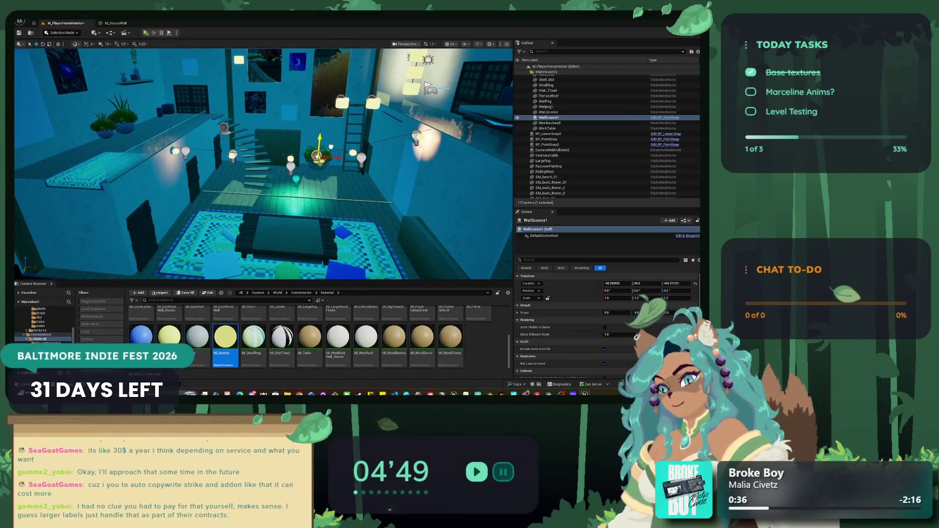
pyautogui.hotkey('ctrl', 'z')
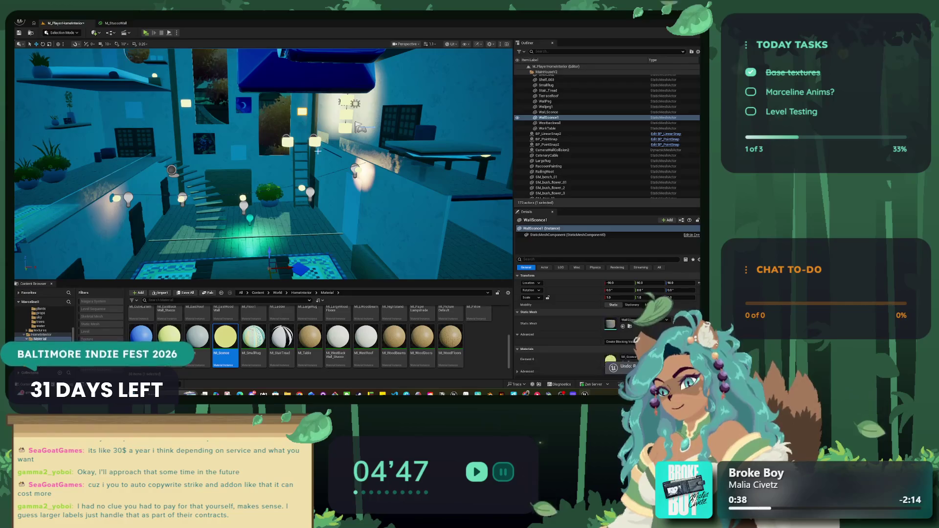
# Slide the BP_PointSnap lamp left along the wall toward the tall window.
pyautogui.moveTo(304, 141)
pyautogui.mouseDown()
pyautogui.moveTo(283, 142)
pyautogui.moveTo(354, 183)
pyautogui.moveTo(342, 102)
pyautogui.moveTo(325, 110)
pyautogui.mouseUp()
pyautogui.moveTo(382, 117); pyautogui.dragTo(248, 118)
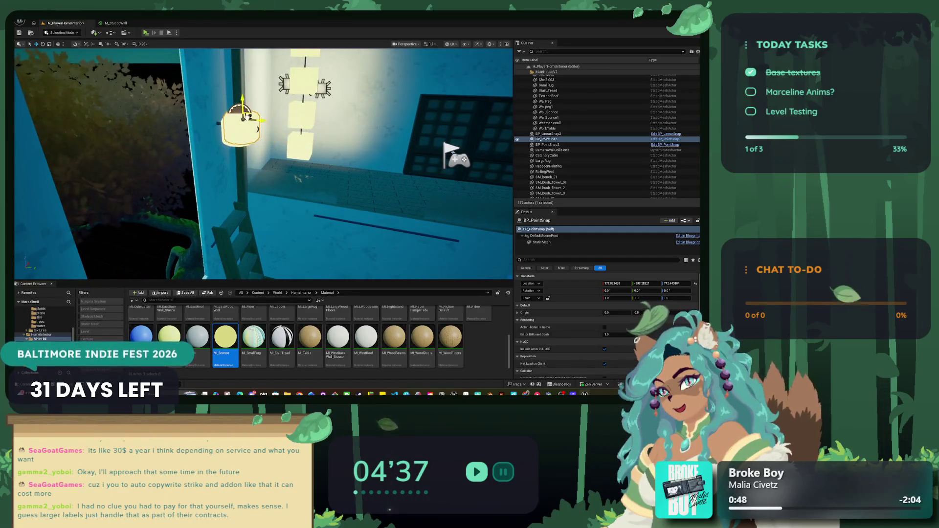
pyautogui.moveTo(264, 161)
pyautogui.mouseDown()
pyautogui.moveTo(301, 156)
pyautogui.moveTo(328, 131)
pyautogui.mouseUp()
# Select WallSconce1 in the Outliner and start renaming it, then reselect the BP_PointSnap lamp.
pyautogui.click(330, 129)
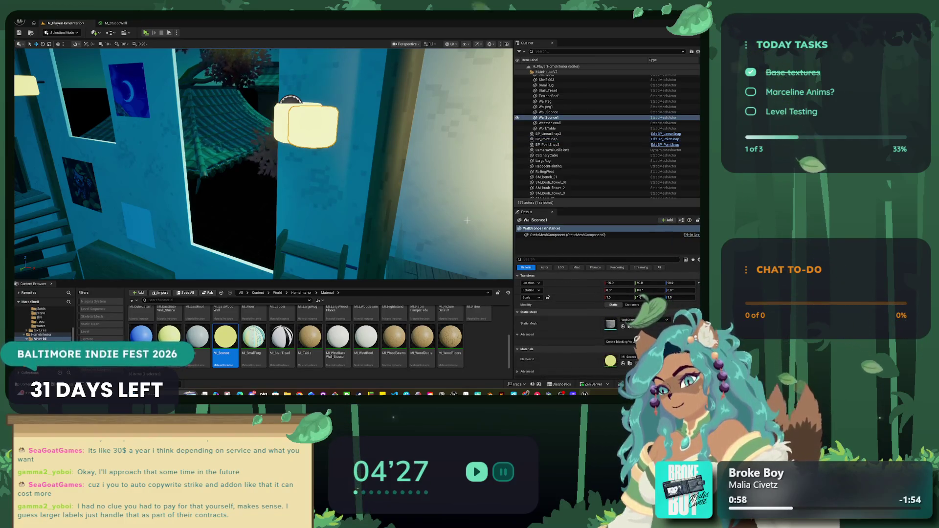
pyautogui.click(286, 114)
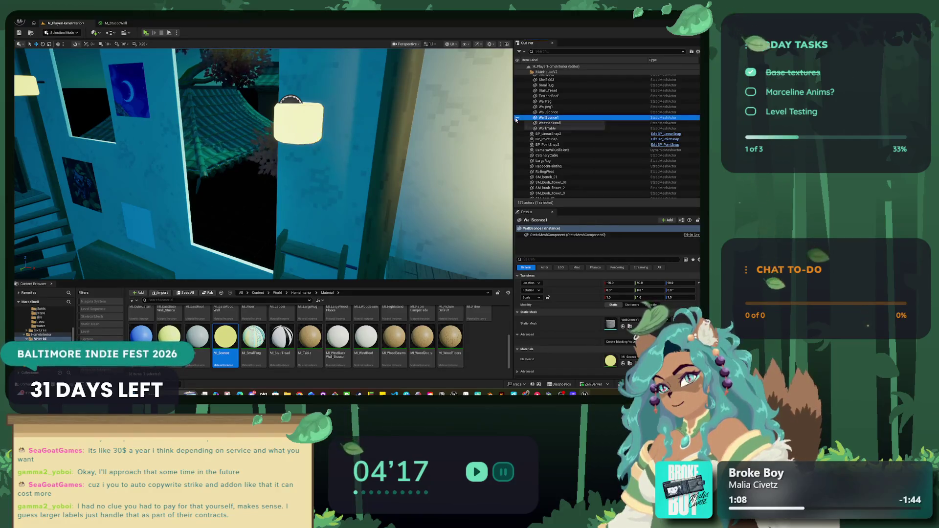
pyautogui.click(535, 120)
pyautogui.click(549, 119)
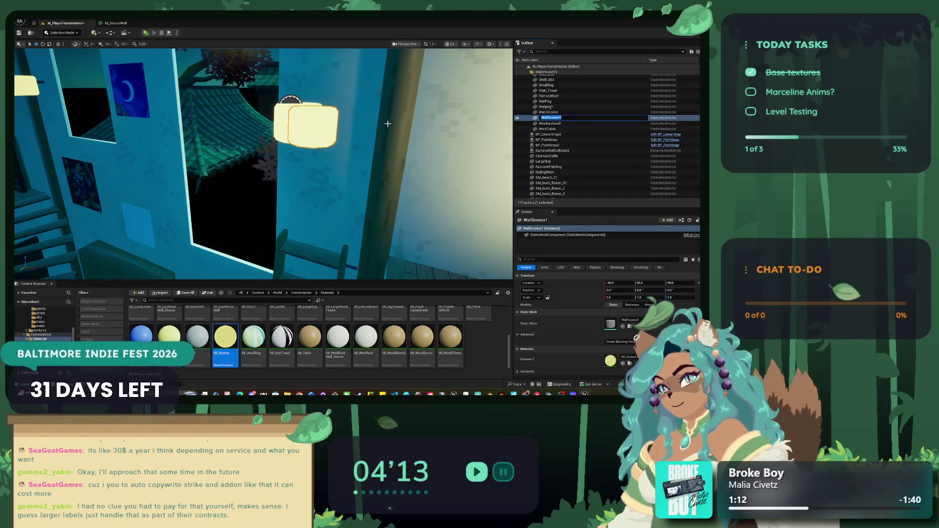
pyautogui.scroll(-5, 395, 123)
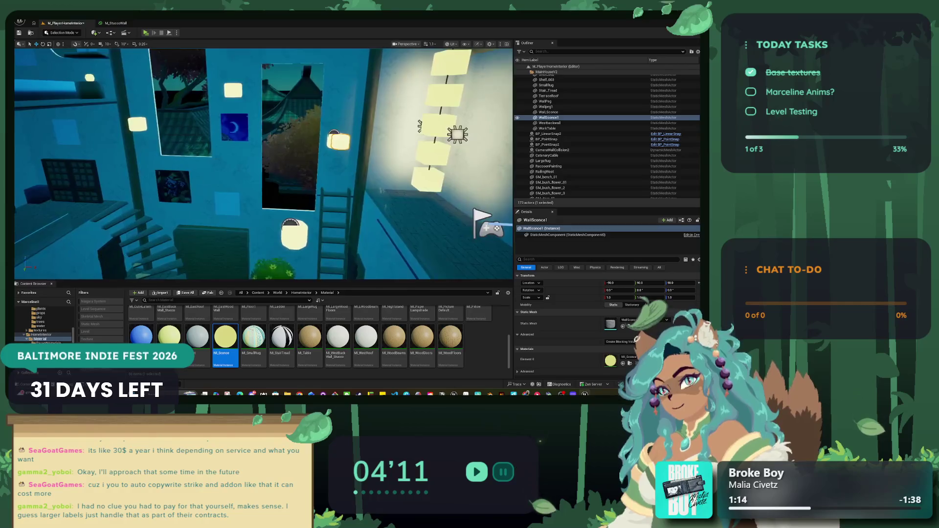
pyautogui.scroll(4, 420, 125)
pyautogui.click(345, 120)
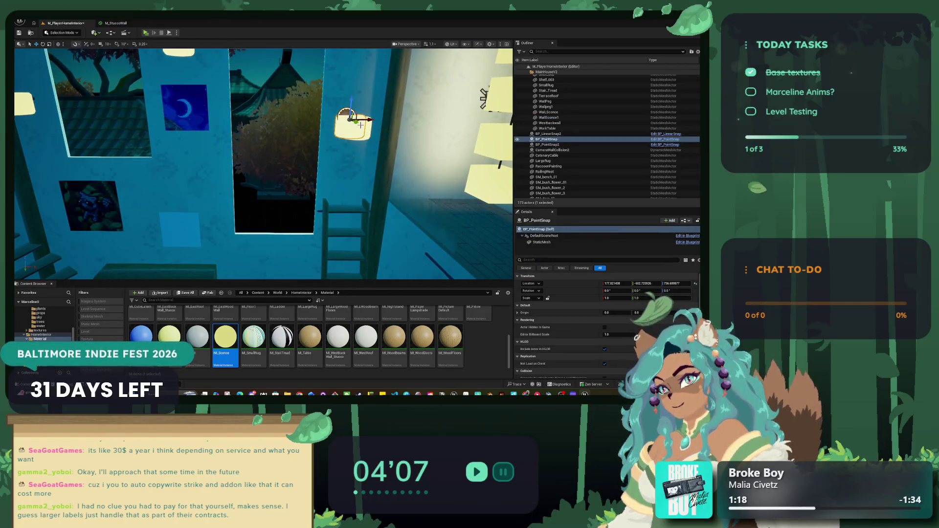
# Delete the StaticMesh component from BP_PointSnap and nudge the actor slightly right.
pyautogui.rightClick(540, 244)
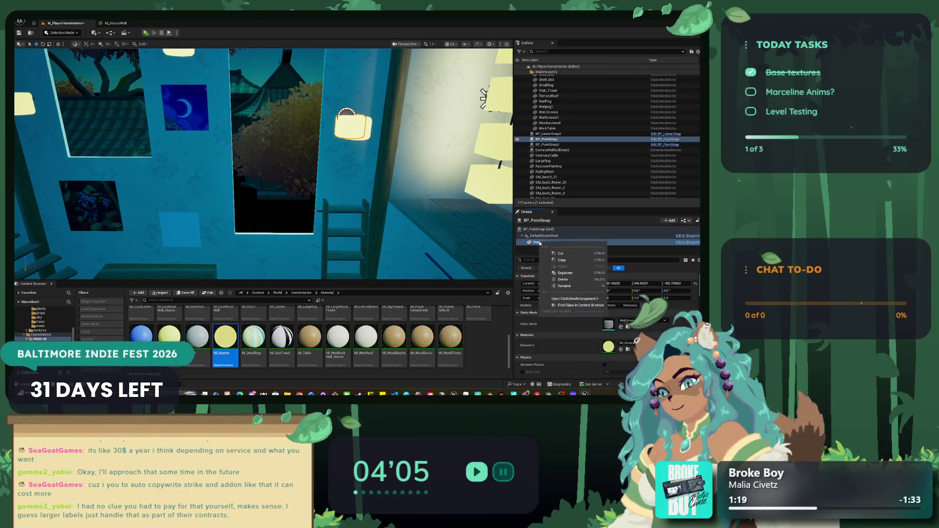
pyautogui.click(562, 279)
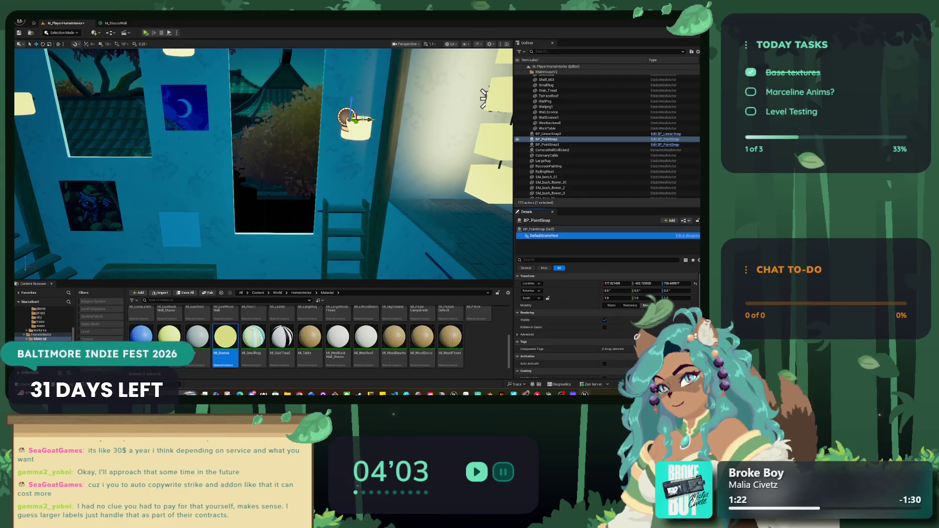
pyautogui.moveTo(367, 119); pyautogui.dragTo(381, 119)
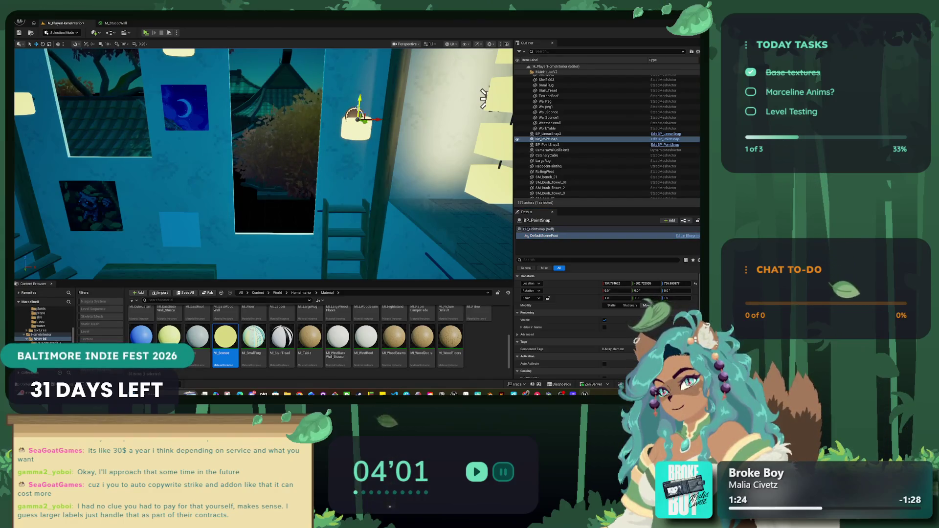
# Move BP_PointSnap onto the left hanging lantern and start a play-test.
pyautogui.moveTo(334, 177); pyautogui.dragTo(344, 191)
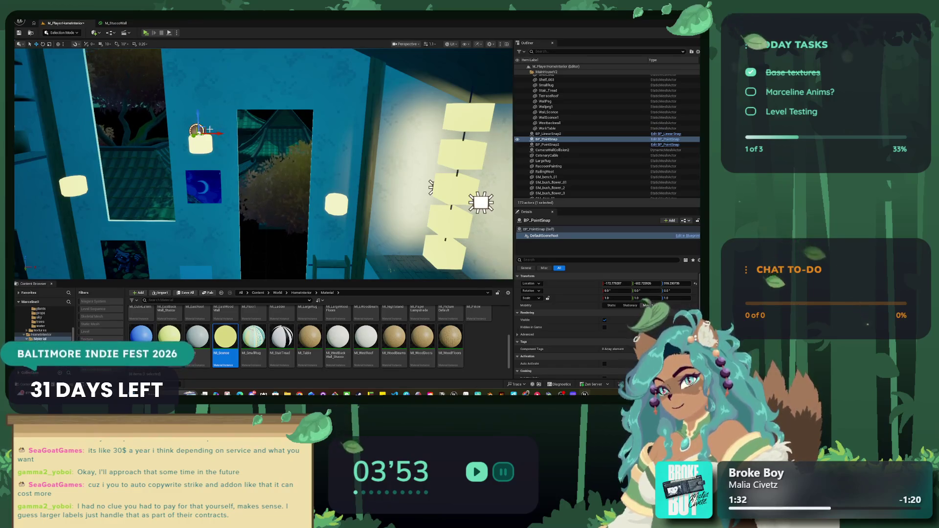
pyautogui.moveTo(210, 130)
pyautogui.mouseDown()
pyautogui.moveTo(87, 150)
pyautogui.moveTo(82, 172)
pyautogui.mouseUp()
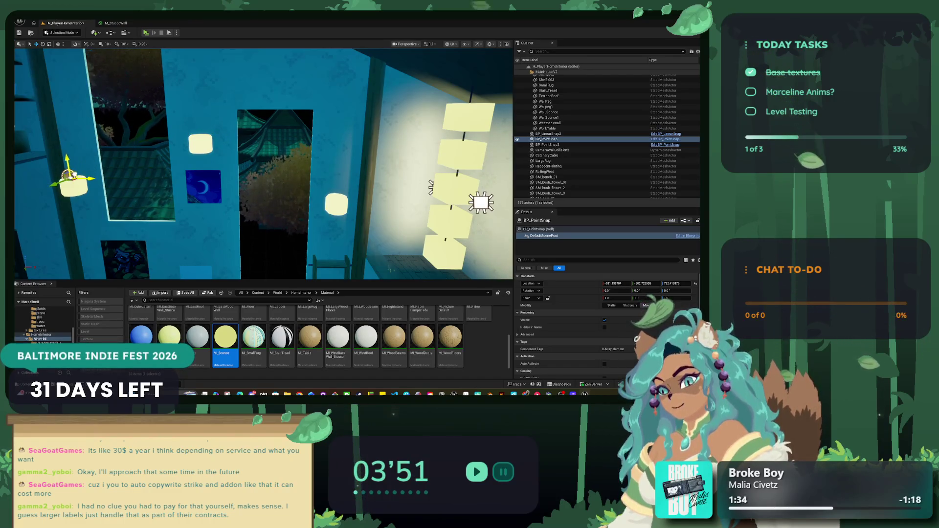
pyautogui.scroll(-5, 92, 117)
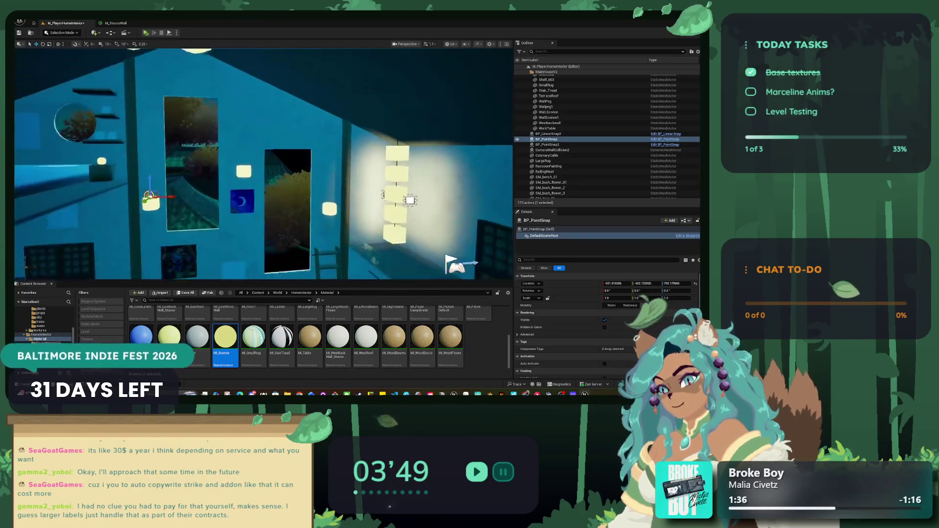
pyautogui.click(146, 34)
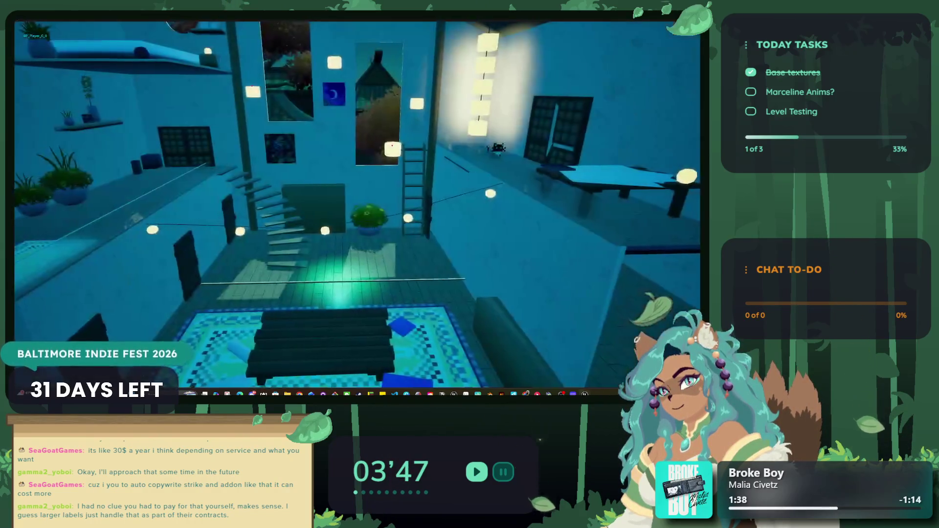
# Walk the cat left along the upper ledge, drop it to the floor, and exit play mode.
pyautogui.press('a')
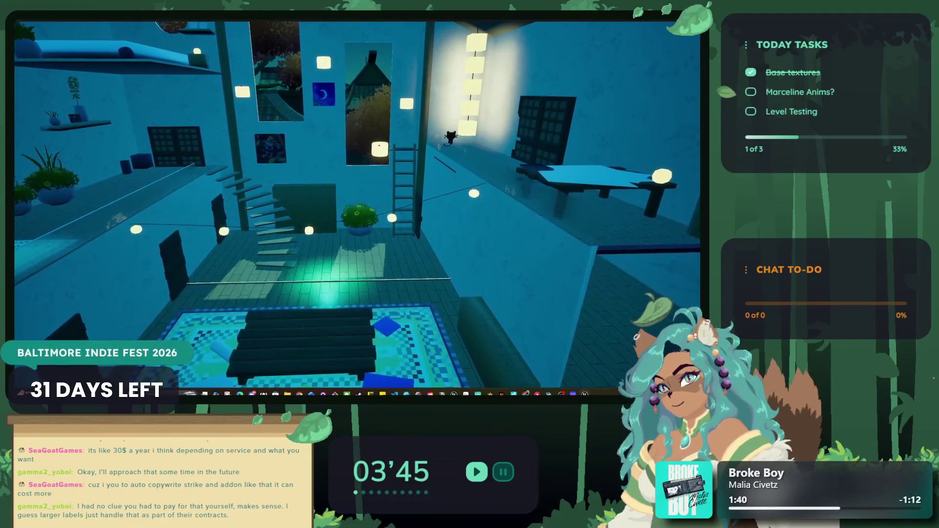
pyautogui.press('a')
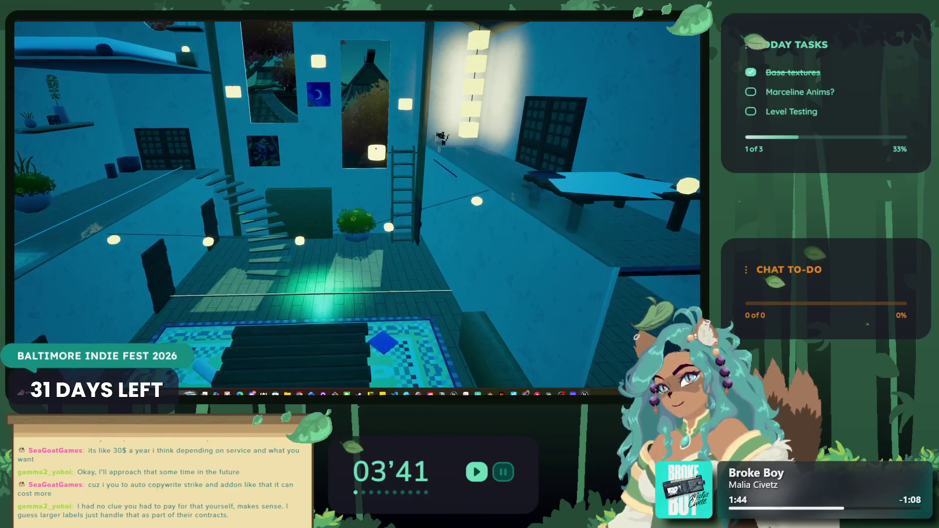
pyautogui.press('d')
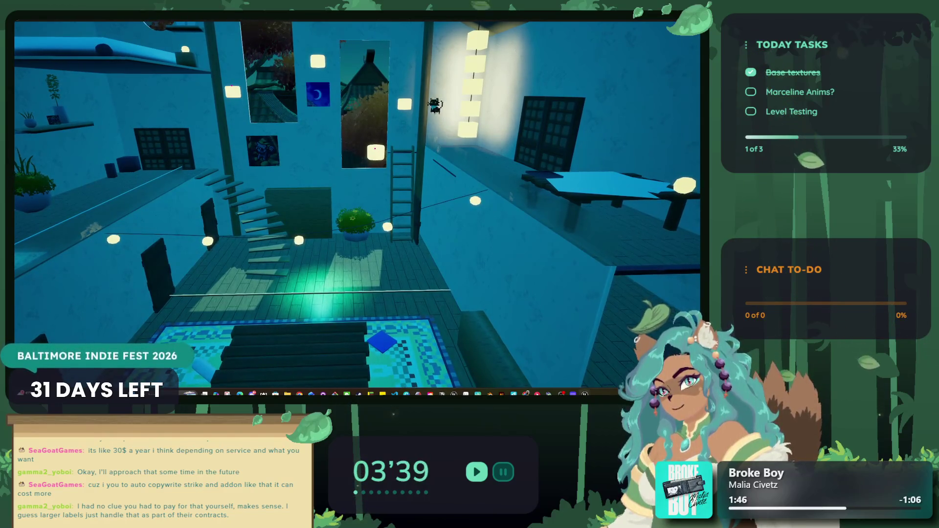
pyautogui.press('s')
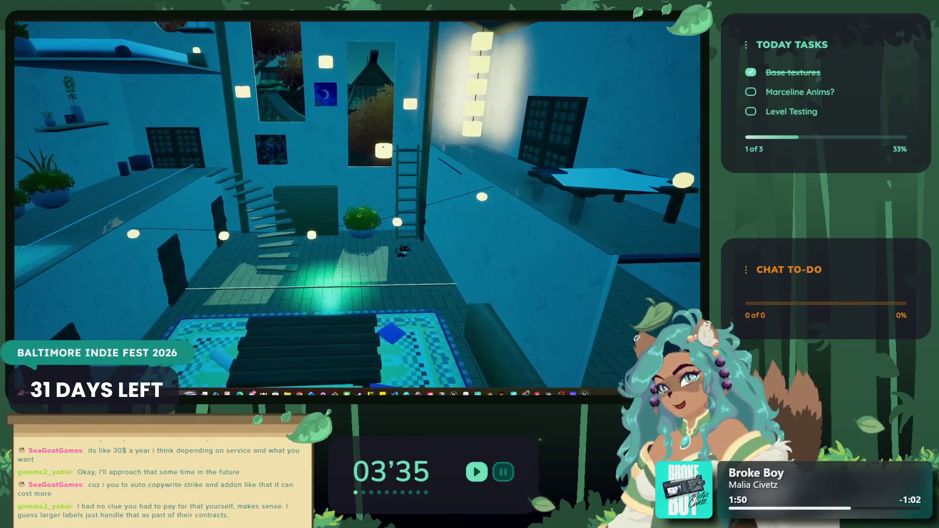
pyautogui.press('Escape')
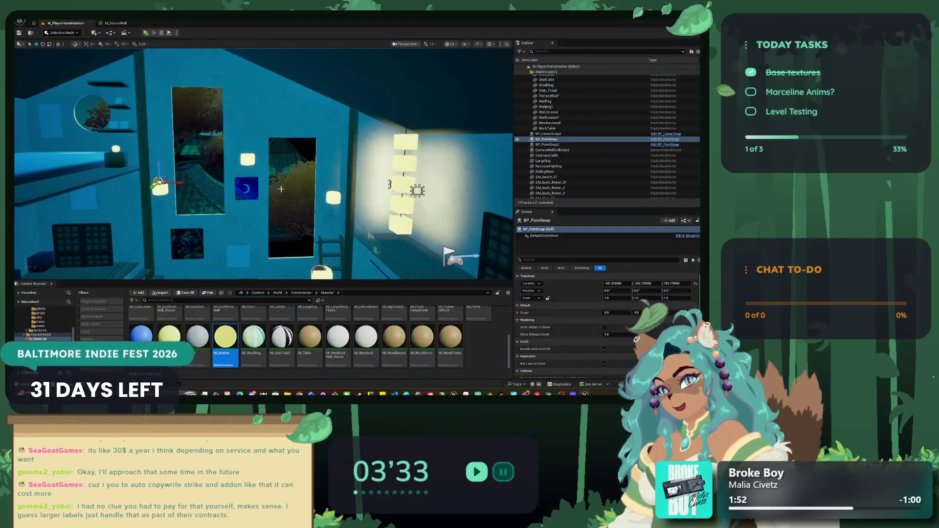
# Duplicate the BP_PointSnap sconce twice, up to BP_PointSnap4, and start a play test.
pyautogui.click(335, 195)
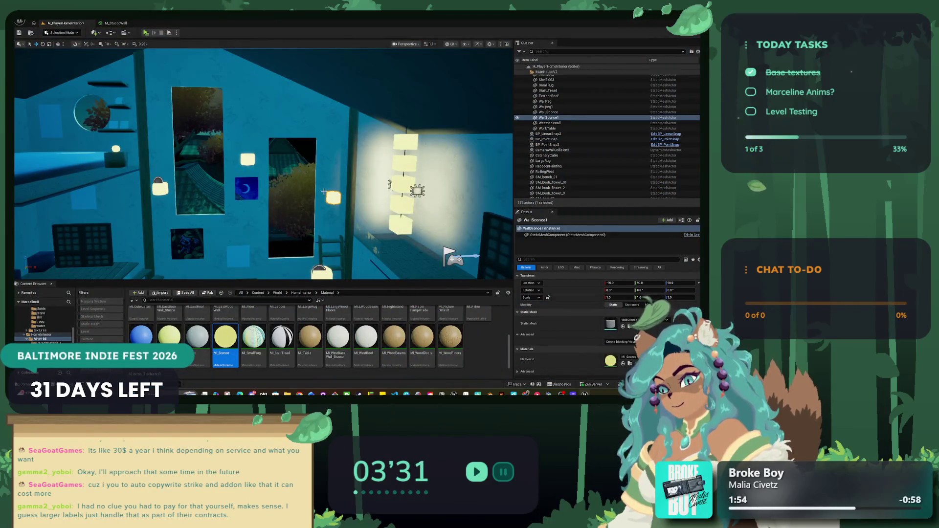
pyautogui.click(158, 181)
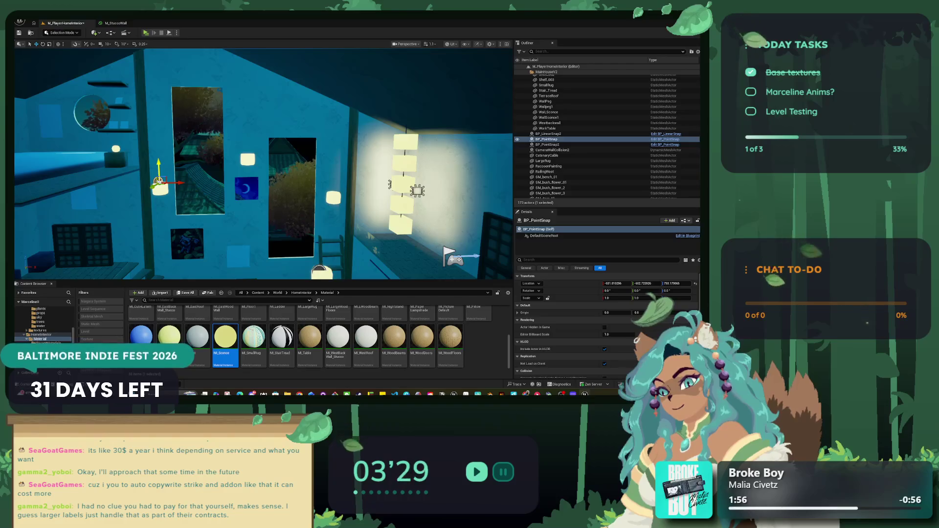
pyautogui.hotkey('ctrl', 'd')
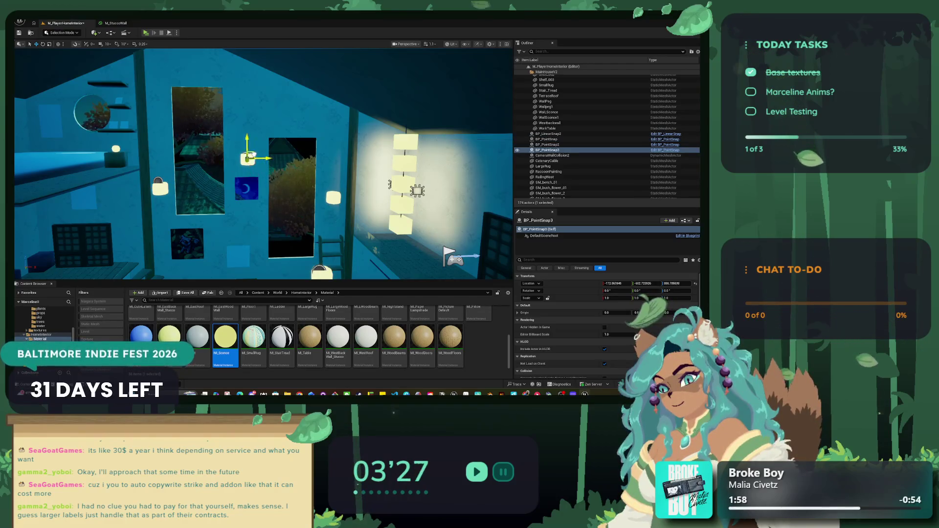
pyautogui.hotkey('ctrl', 'd')
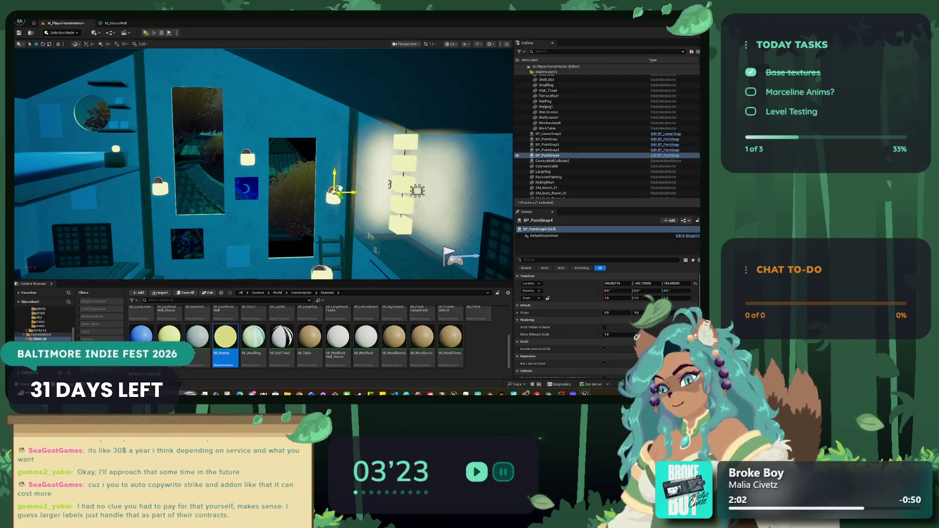
pyautogui.moveTo(338, 189); pyautogui.dragTo(165, 72)
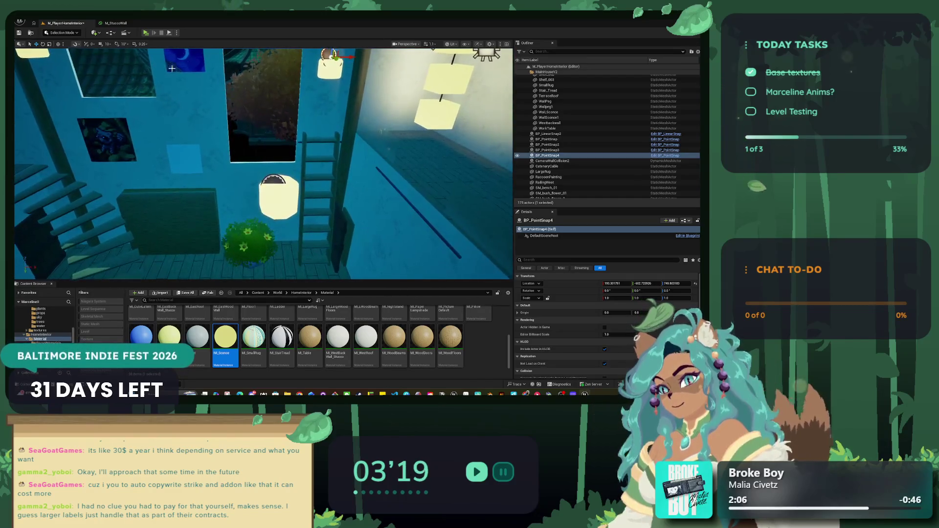
pyautogui.click(145, 32)
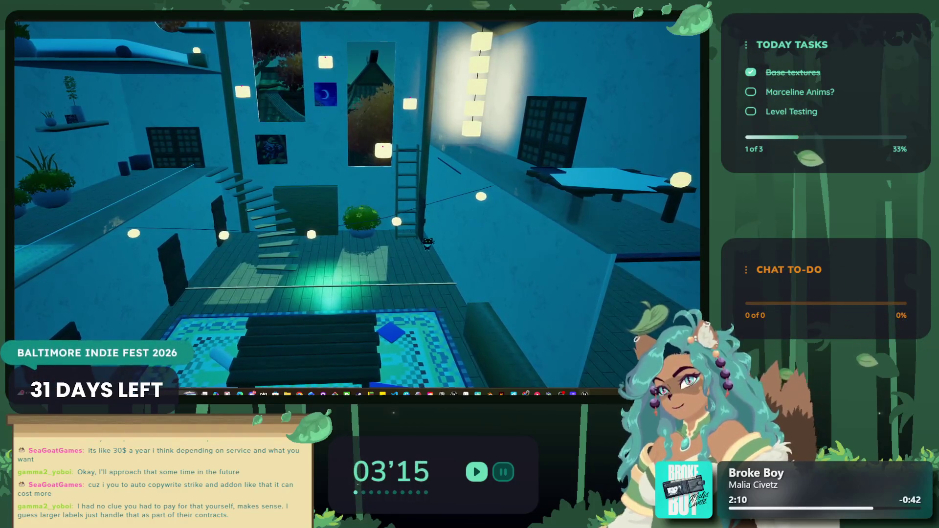
# Stop playing, select the balcony player start, and run a quick play session.
pyautogui.press('Escape')
pyautogui.moveTo(343, 147)
pyautogui.mouseDown()
pyautogui.moveTo(383, 147)
pyautogui.moveTo(313, 114)
pyautogui.mouseUp()
pyautogui.click(377, 163)
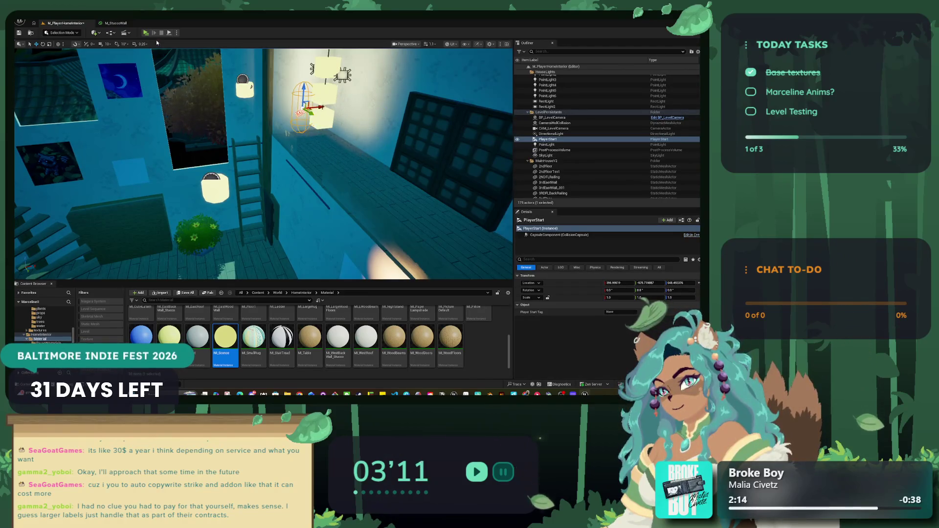
pyautogui.click(153, 33)
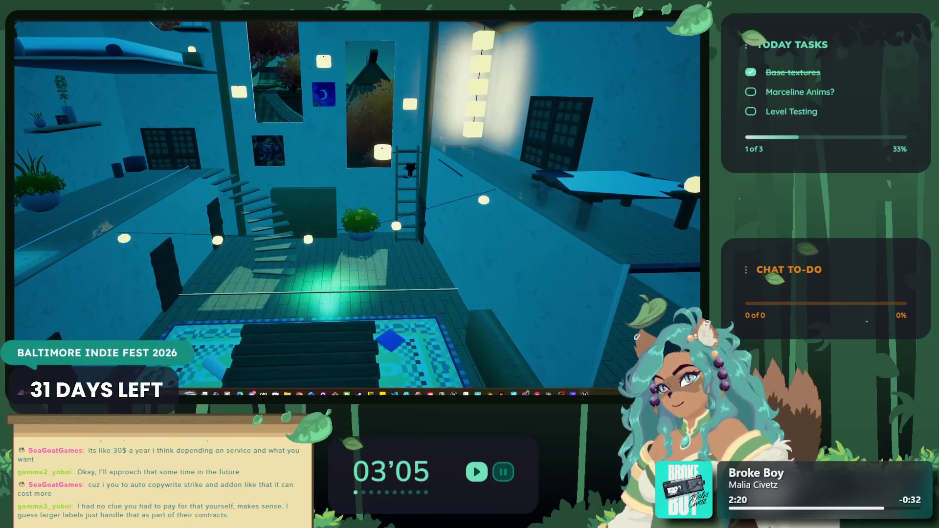
pyautogui.press('Escape')
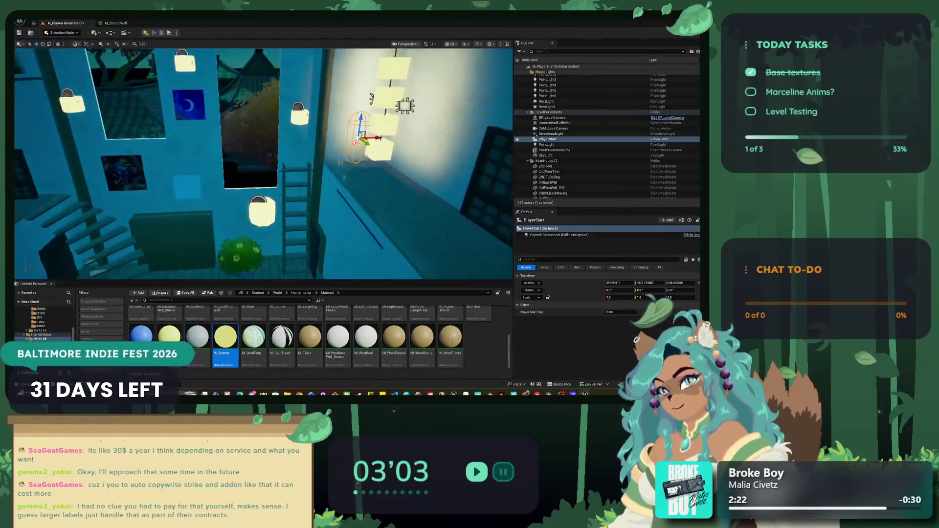
# Place an SM_box_04 box from Asian_Village prop meshes on the balcony floor.
pyautogui.moveTo(213, 163); pyautogui.dragTo(196, 147)
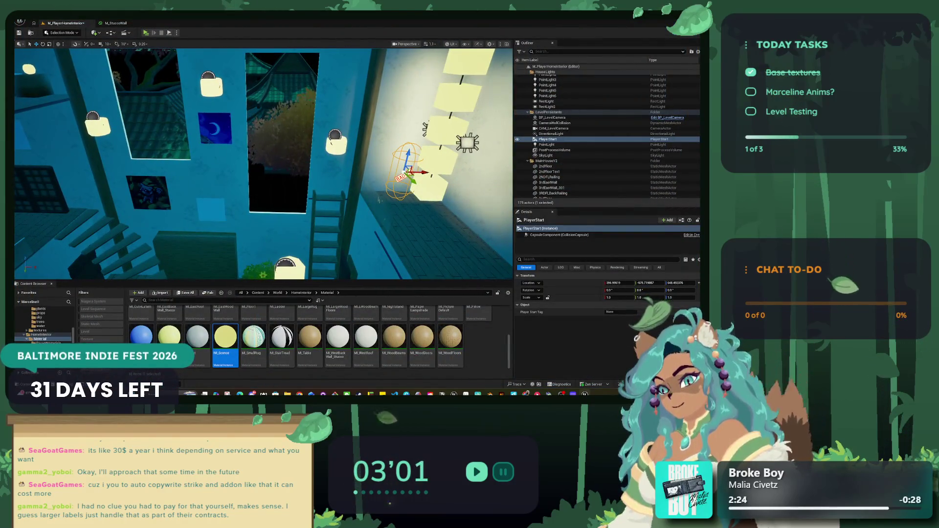
pyautogui.click(54, 335)
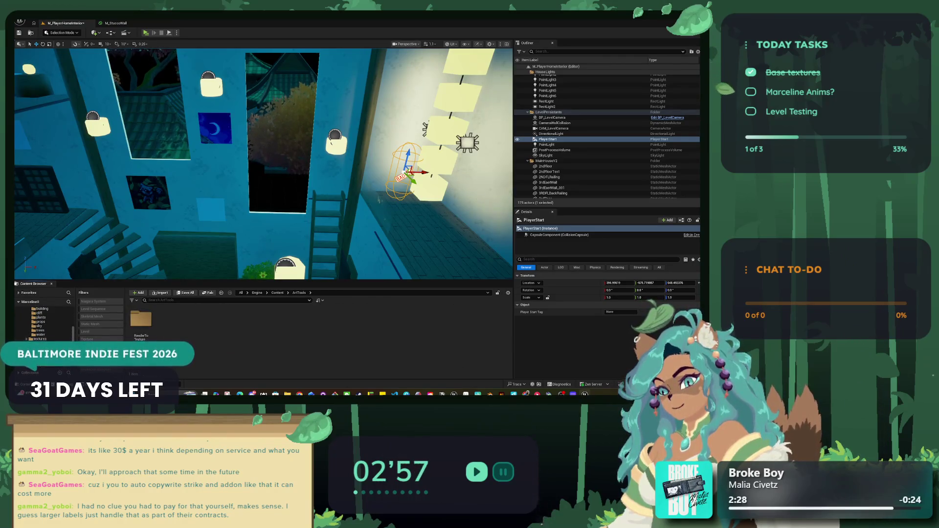
pyautogui.press('Down')
pyautogui.press('Down')
pyautogui.press('Down')
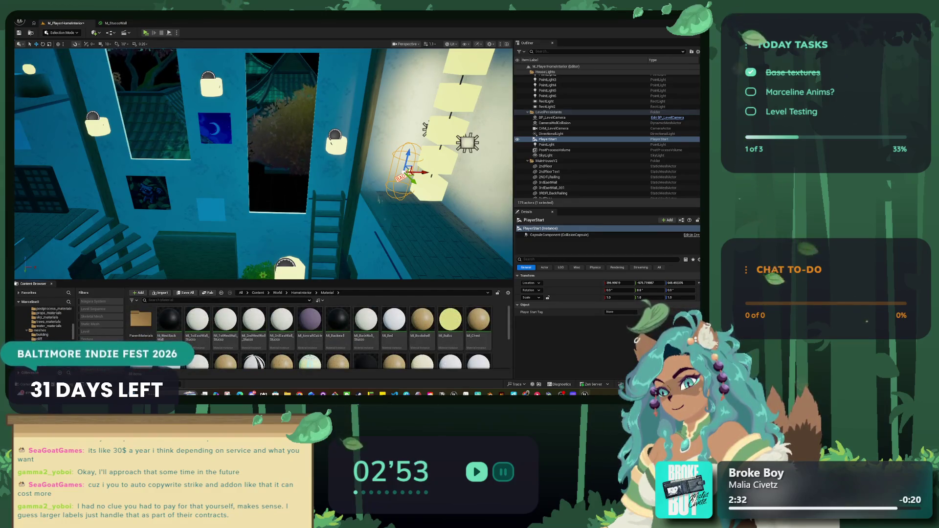
pyautogui.press('Down')
pyautogui.press('Down')
pyautogui.press('Down')
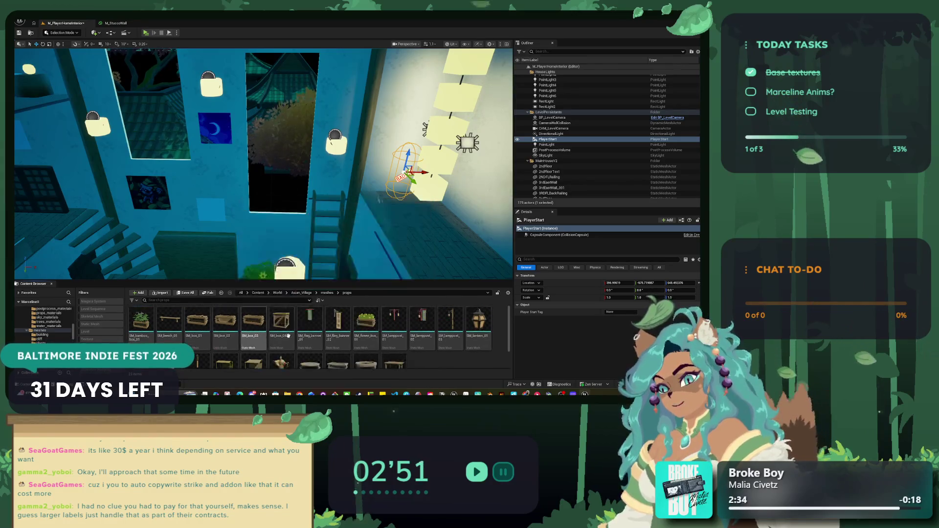
pyautogui.moveTo(275, 335)
pyautogui.mouseDown()
pyautogui.moveTo(428, 224)
pyautogui.moveTo(381, 194)
pyautogui.mouseUp()
pyautogui.press('f')
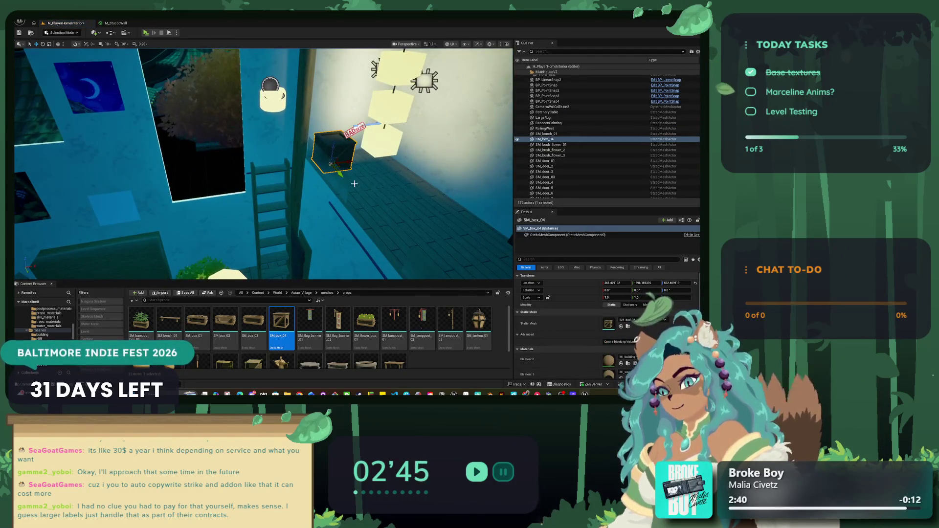
# Reselect the player start and play-test, walking the cat left toward the lantern.
pyautogui.click(356, 125)
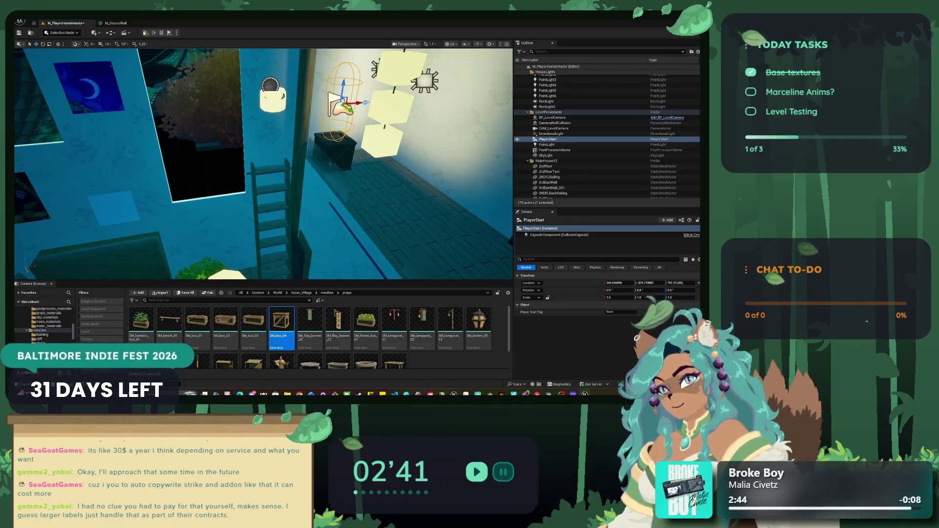
pyautogui.click(145, 33)
pyautogui.press('a')
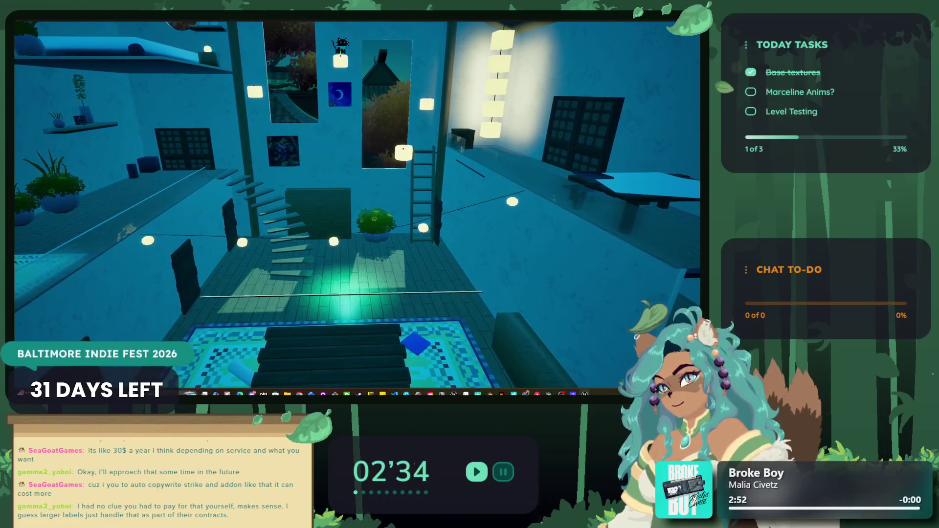
# Walk the cat left, jump onto the top-left shelf, turn around the lanterns, then stop playing.
pyautogui.press('a')
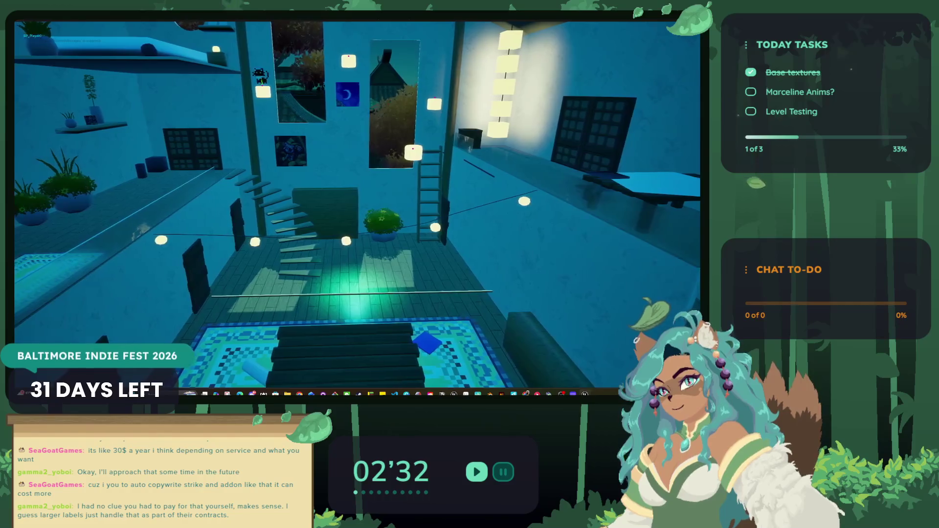
pyautogui.press('a')
pyautogui.press('space')
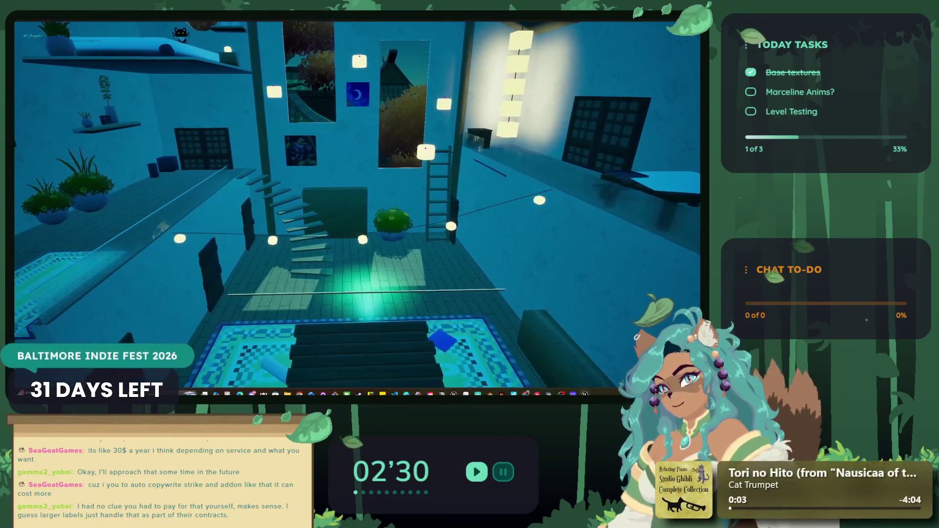
pyautogui.press('d')
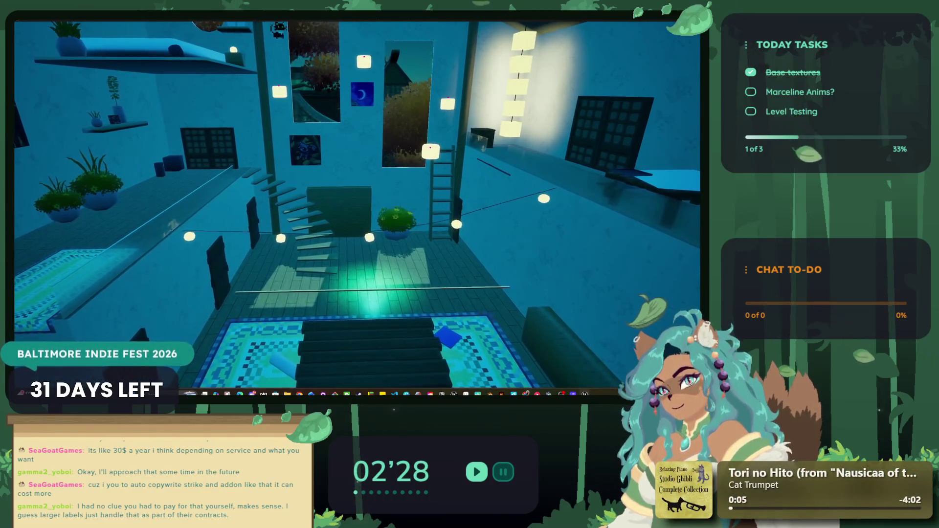
pyautogui.press('d')
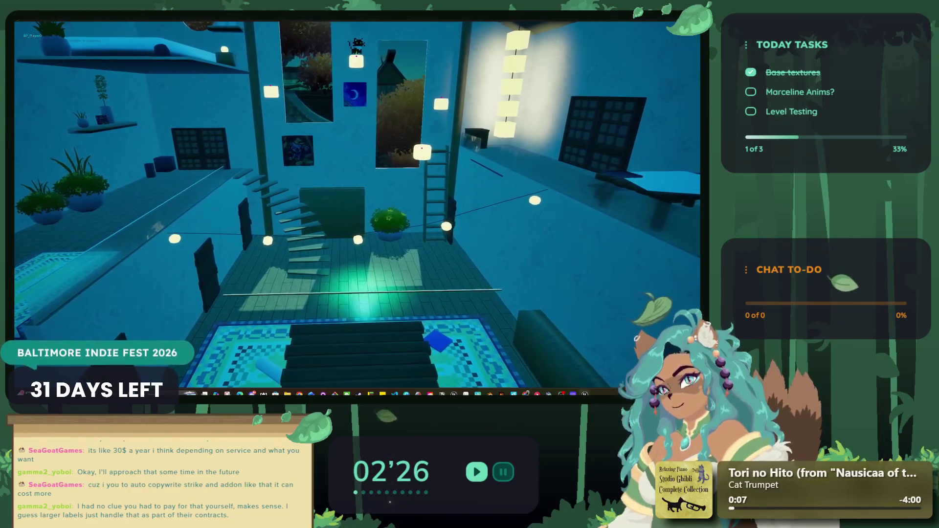
pyautogui.press('d')
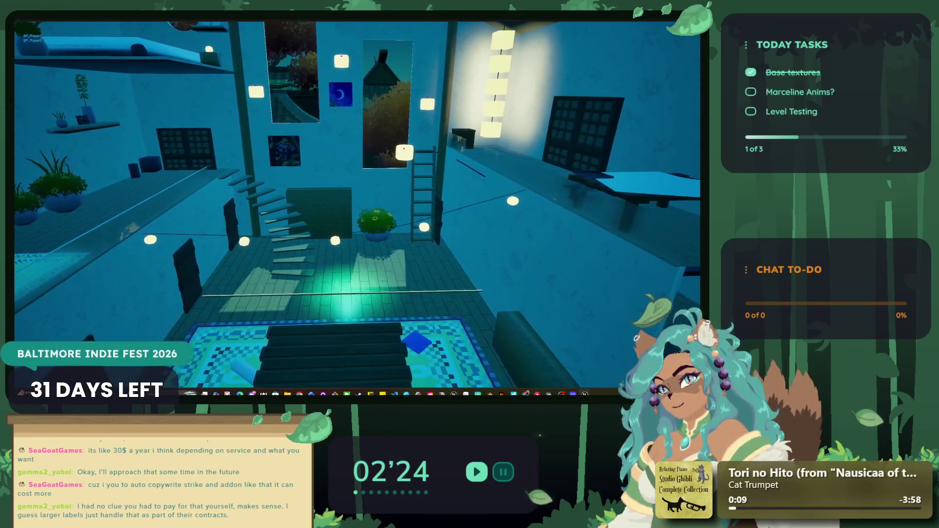
pyautogui.press('d')
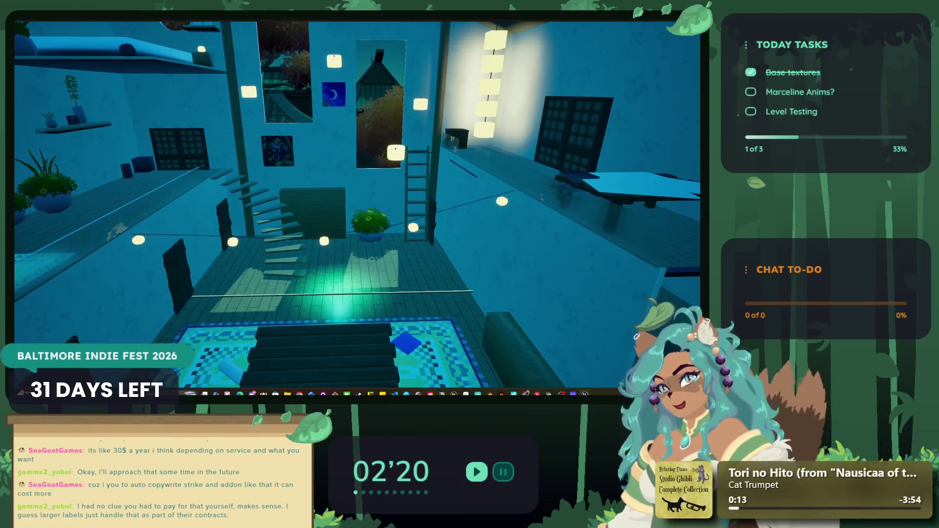
pyautogui.press('Escape')
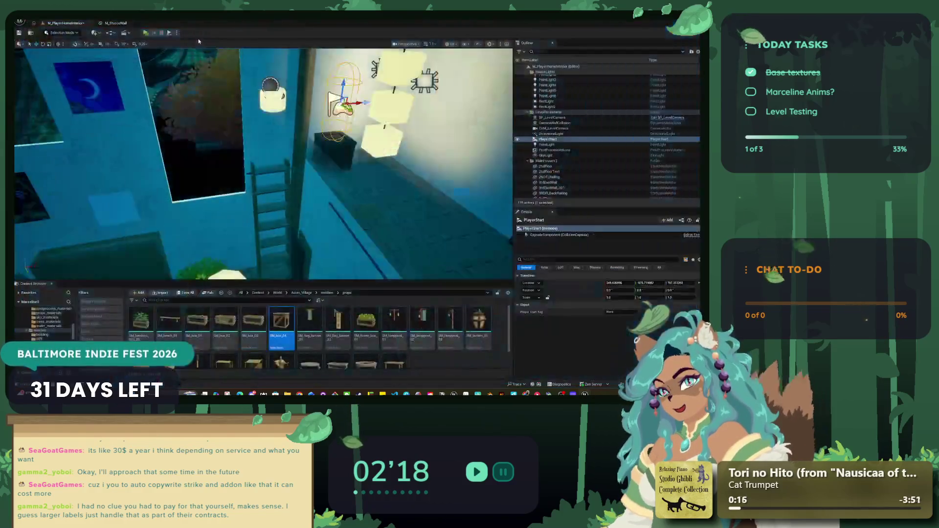
# Run a brief play test, then locate the SM_door_01 mesh among the building assets.
pyautogui.moveTo(306, 110)
pyautogui.mouseDown()
pyautogui.moveTo(289, 118)
pyautogui.moveTo(292, 130)
pyautogui.mouseUp()
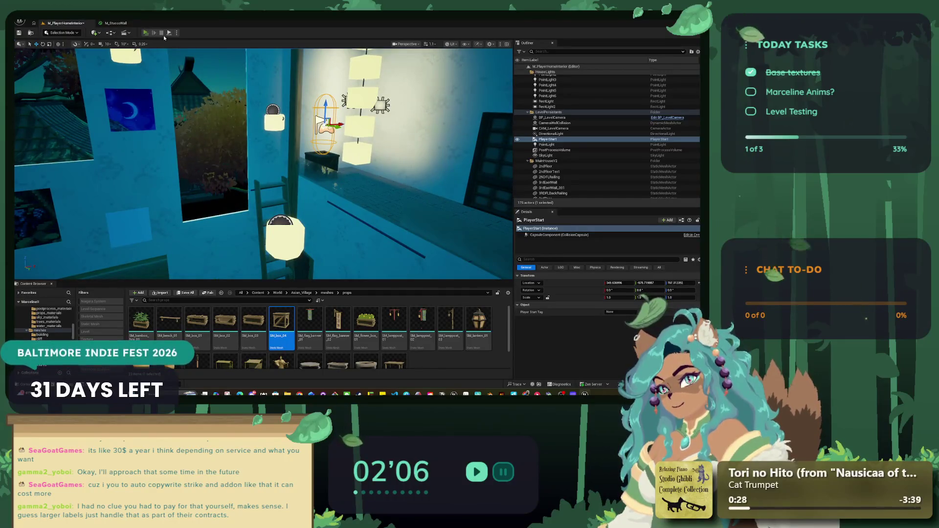
pyautogui.click(164, 35)
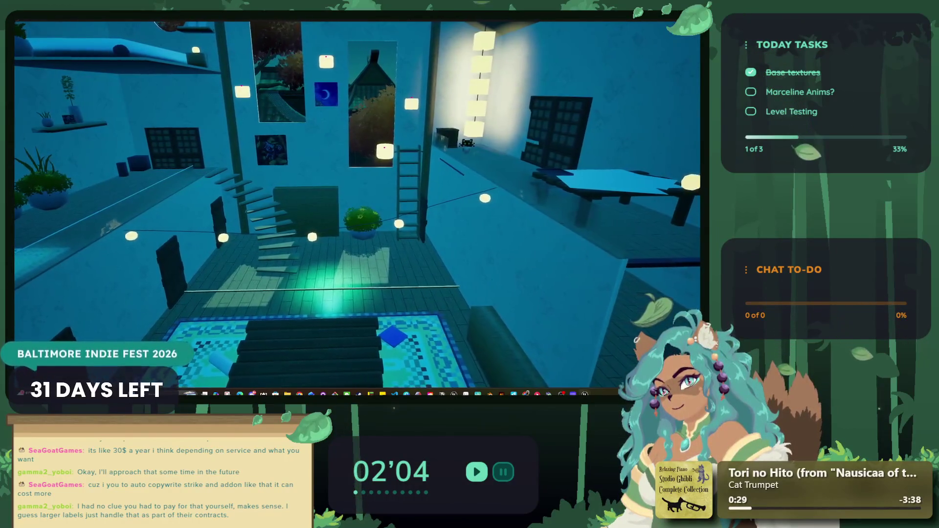
pyautogui.press('Escape')
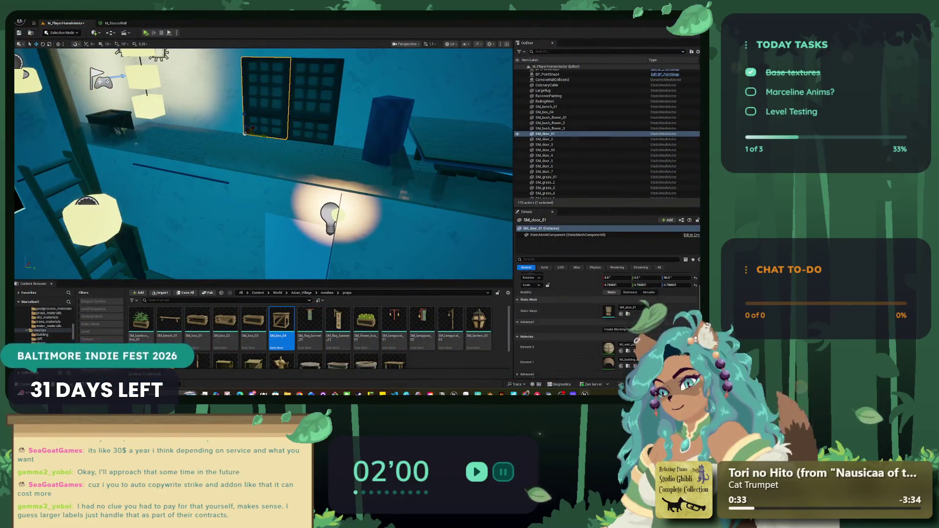
pyautogui.scroll(-1, 633, 315)
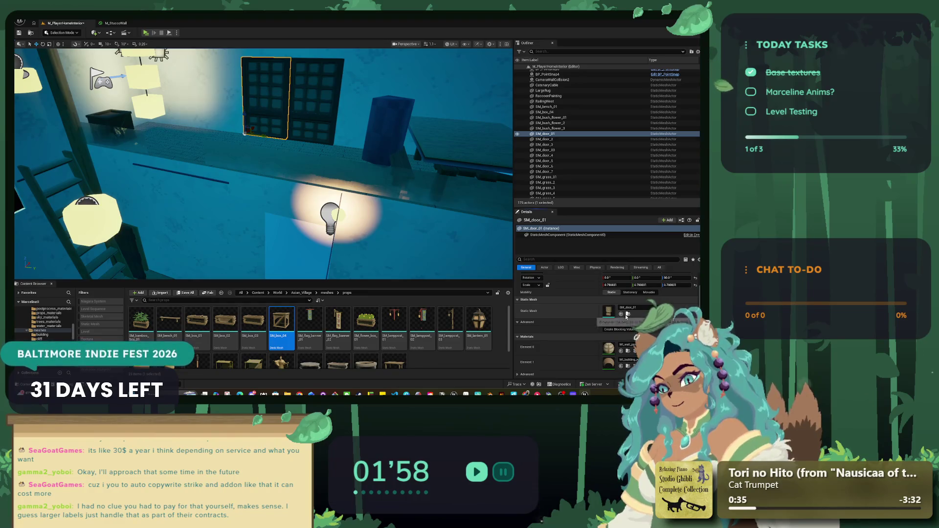
pyautogui.click(627, 315)
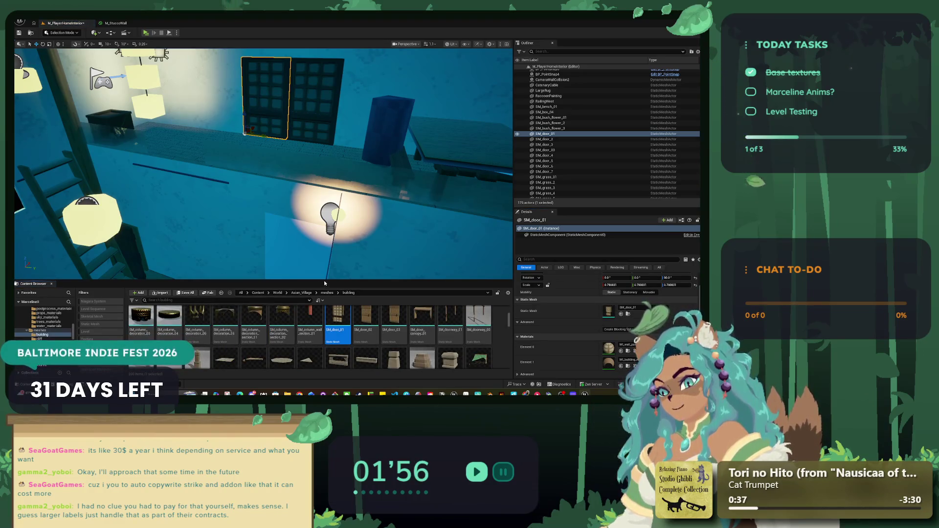
# Duplicate the door mesh as SM_door_0_Interior, then open SM_door_01 in the mesh editor.
pyautogui.moveTo(325, 280); pyautogui.dragTo(322, 177)
pyautogui.rightClick(345, 215)
pyautogui.click(367, 224)
pyautogui.scroll(-1, 424, 282)
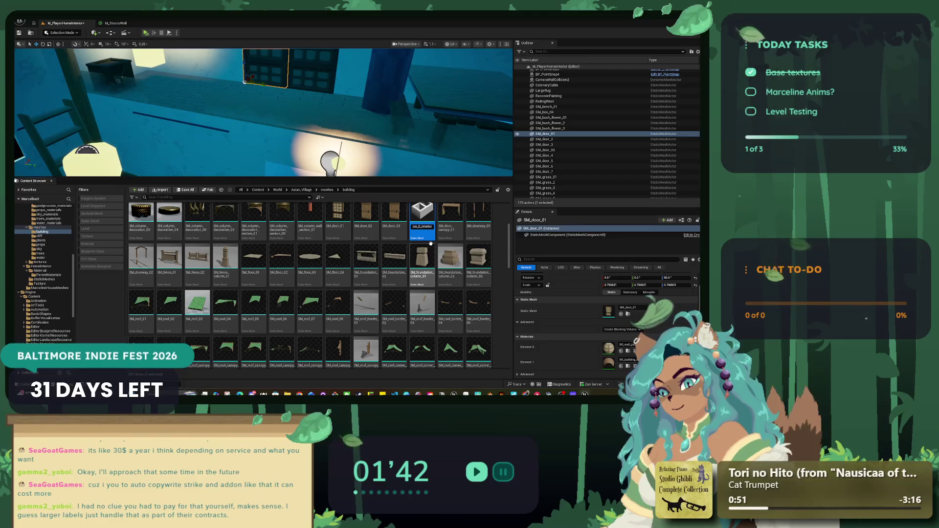
pyautogui.press('Return')
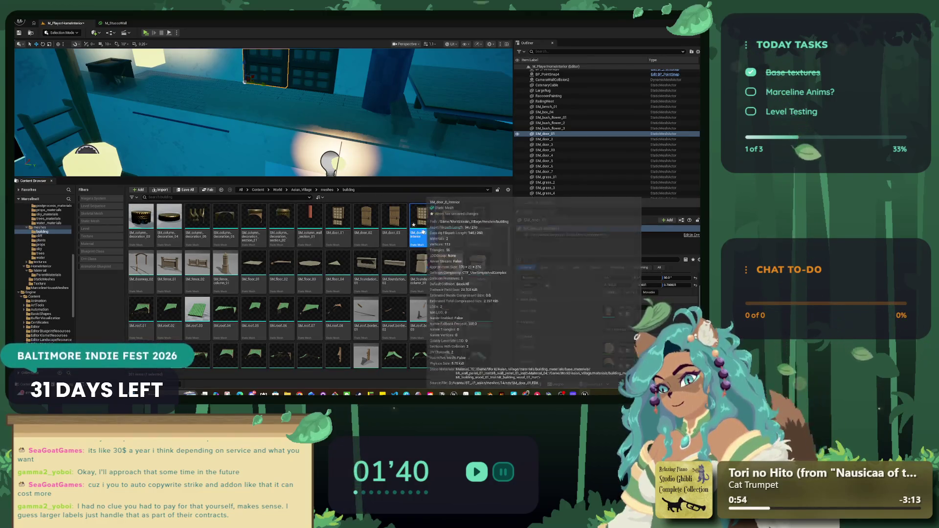
pyautogui.click(341, 223)
pyautogui.doubleClick(342, 226)
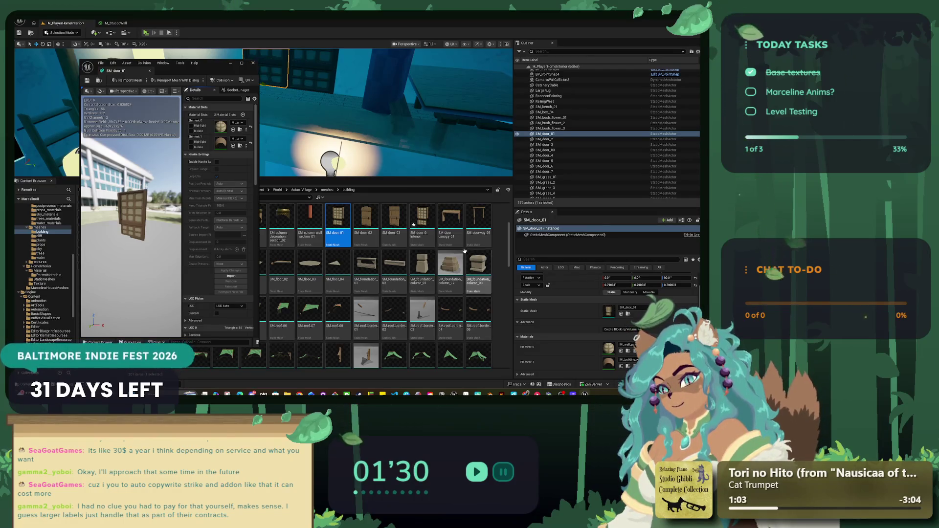
pyautogui.hotkey('ctrl', 'z')
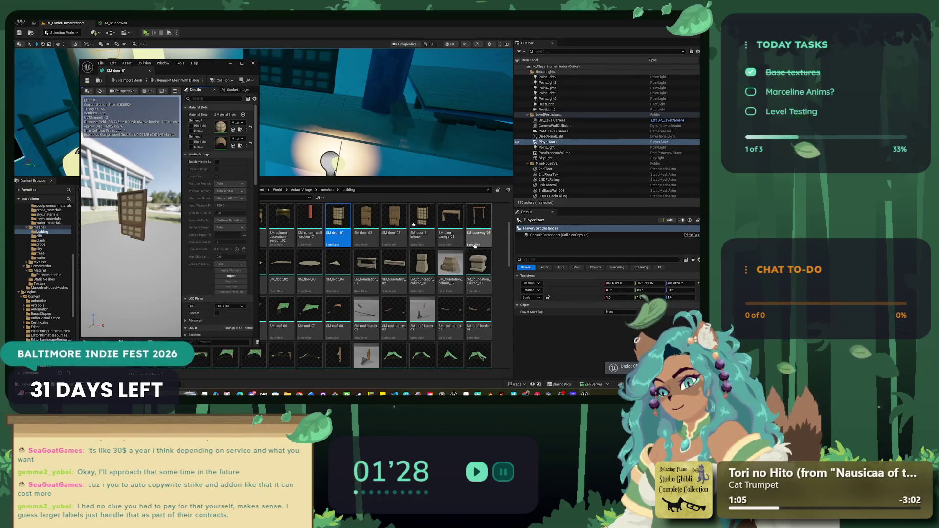
# Delete the SM_door_0_Interior asset and browse to the door's material in building_materials.
pyautogui.moveTo(475, 246)
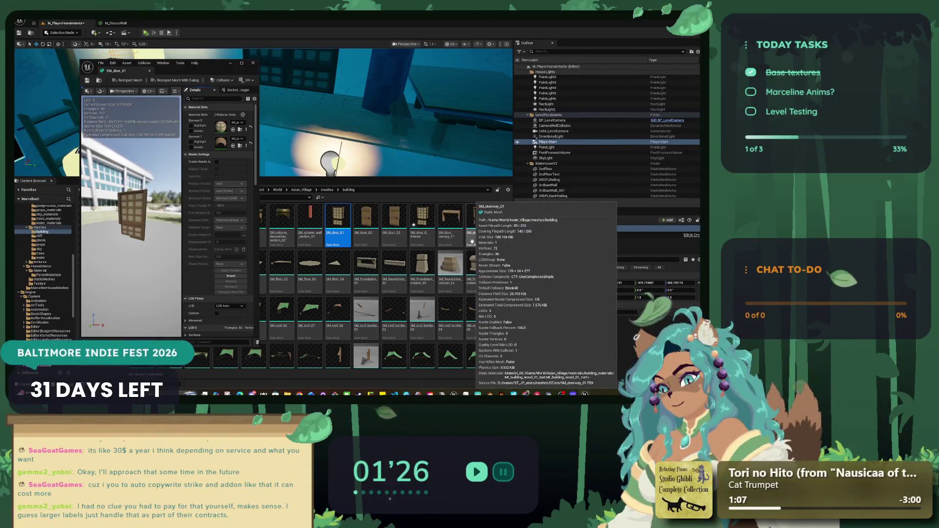
pyautogui.click(423, 232)
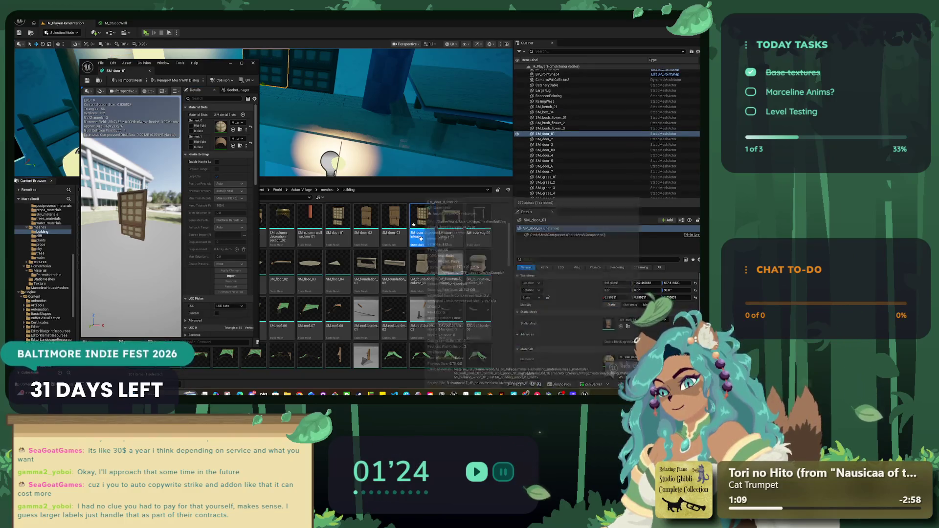
pyautogui.rightClick(425, 238)
pyautogui.moveTo(469, 59)
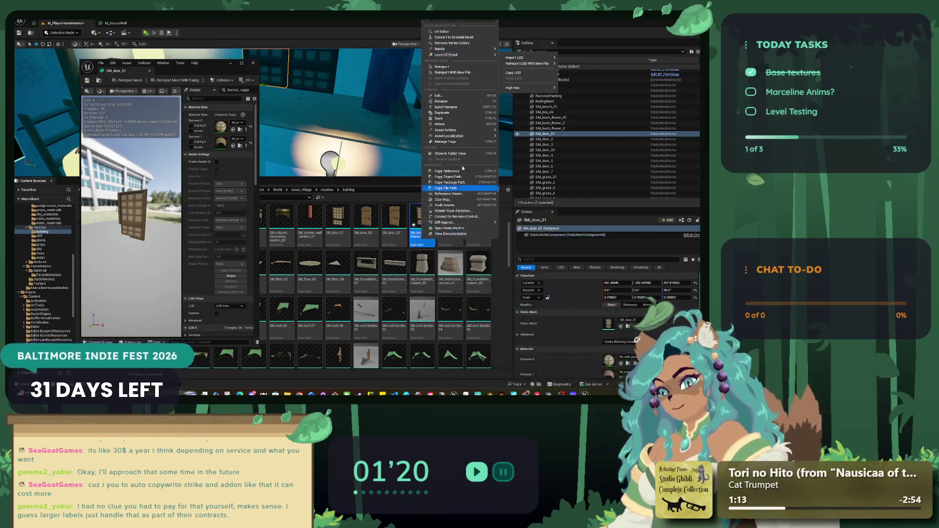
pyautogui.click(465, 123)
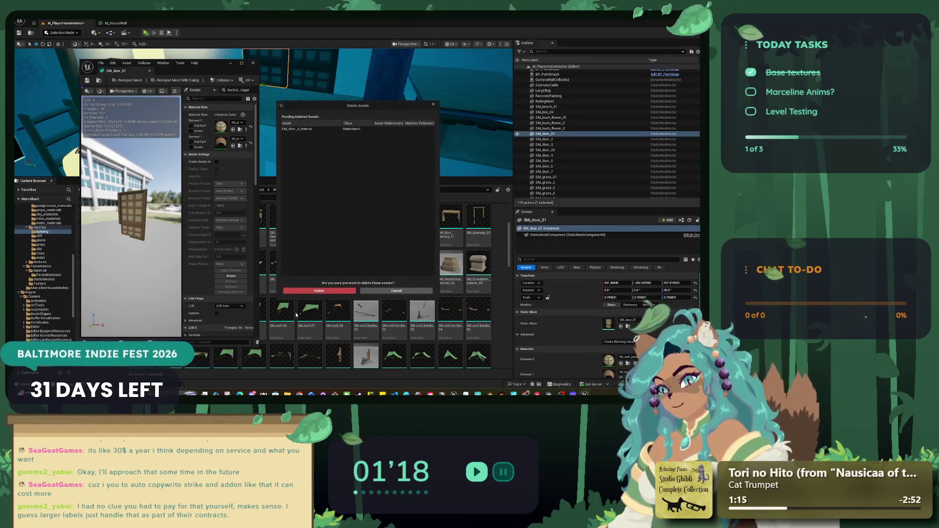
pyautogui.click(430, 193)
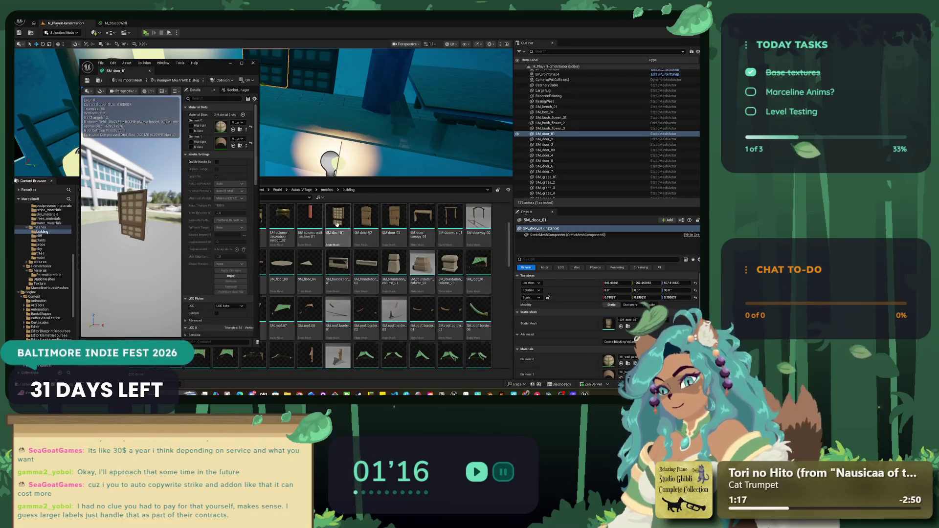
pyautogui.hotkey('ctrl', 'z')
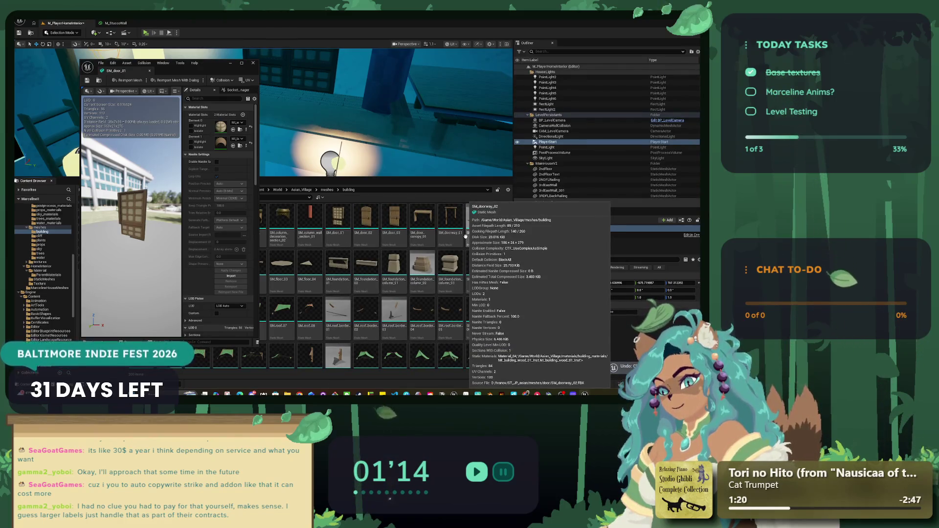
pyautogui.hotkey('ctrl', 'y')
pyautogui.click(240, 145)
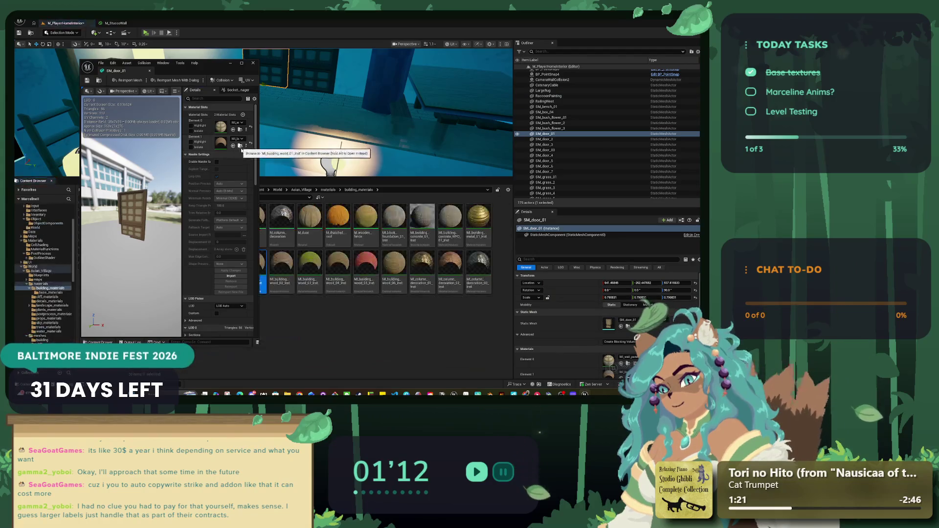
# Assign MI_building_wood_06_Inst to Element 0 of SM_door_01 and close the mesh editor.
pyautogui.moveTo(212, 69); pyautogui.dragTo(171, 65)
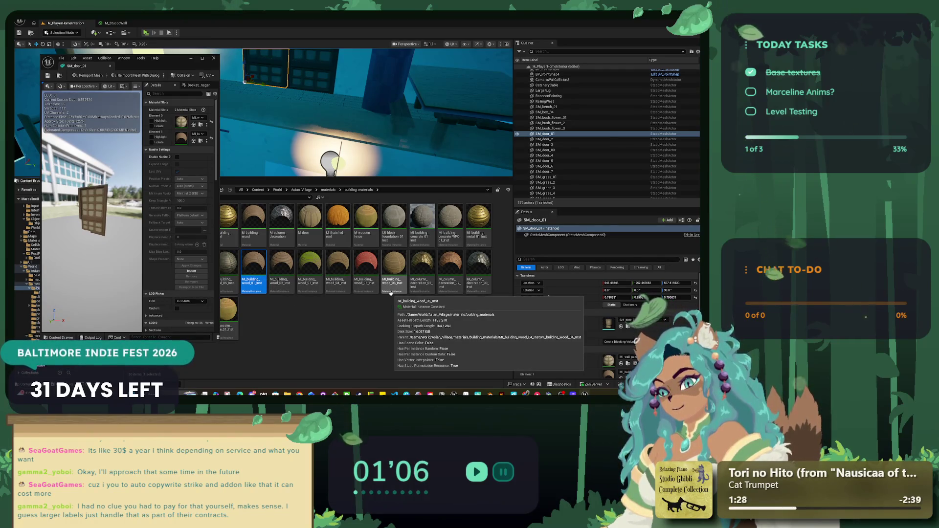
pyautogui.scroll(-1, 590, 334)
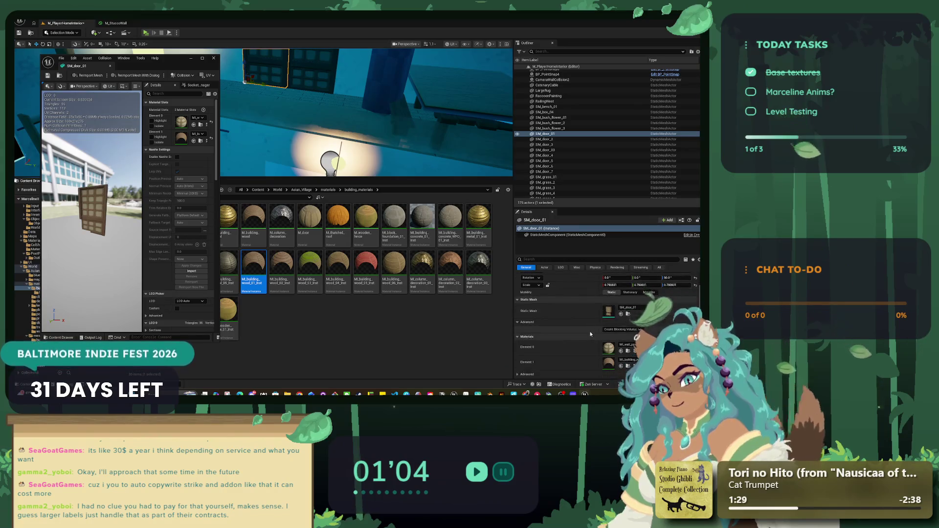
pyautogui.moveTo(395, 267)
pyautogui.mouseDown()
pyautogui.moveTo(584, 334)
pyautogui.moveTo(403, 328)
pyautogui.mouseUp()
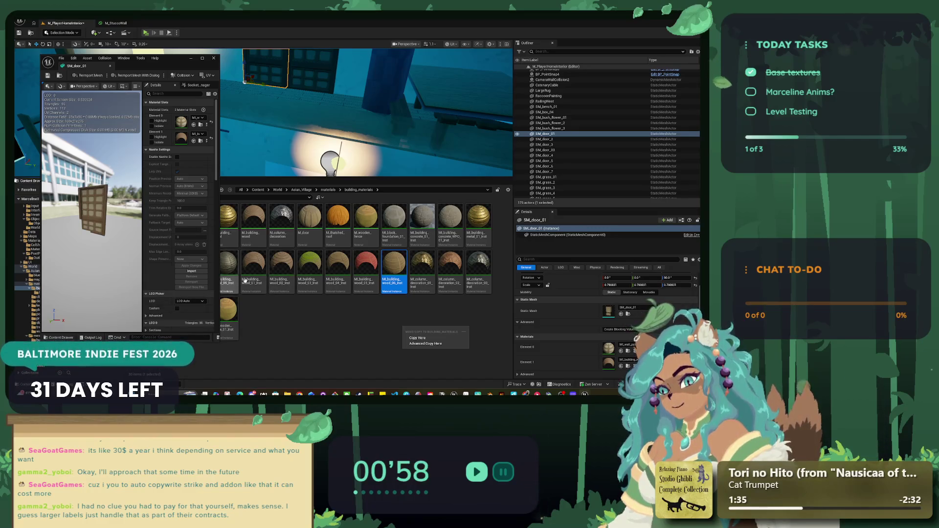
pyautogui.click(213, 58)
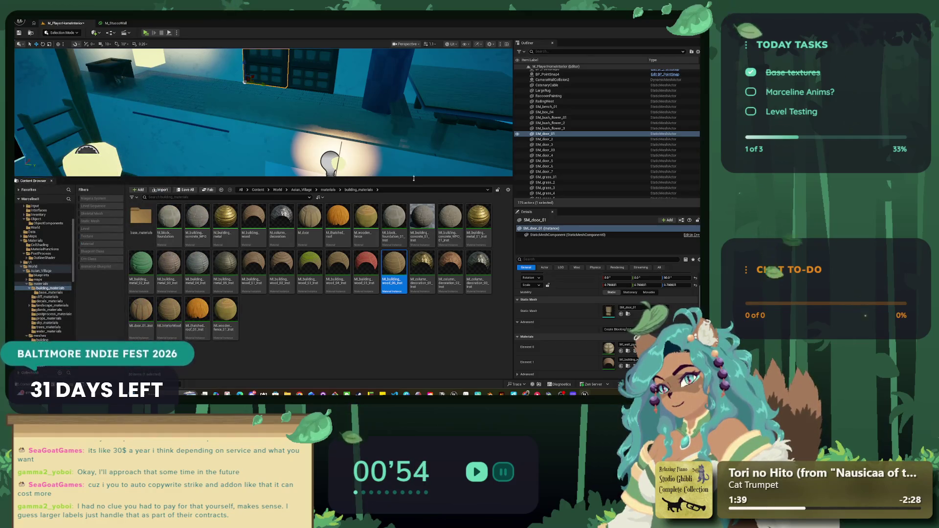
# Apply MI_InteriorWood to the placed door's material slot, then select SM_door_2.
pyautogui.moveTo(173, 312)
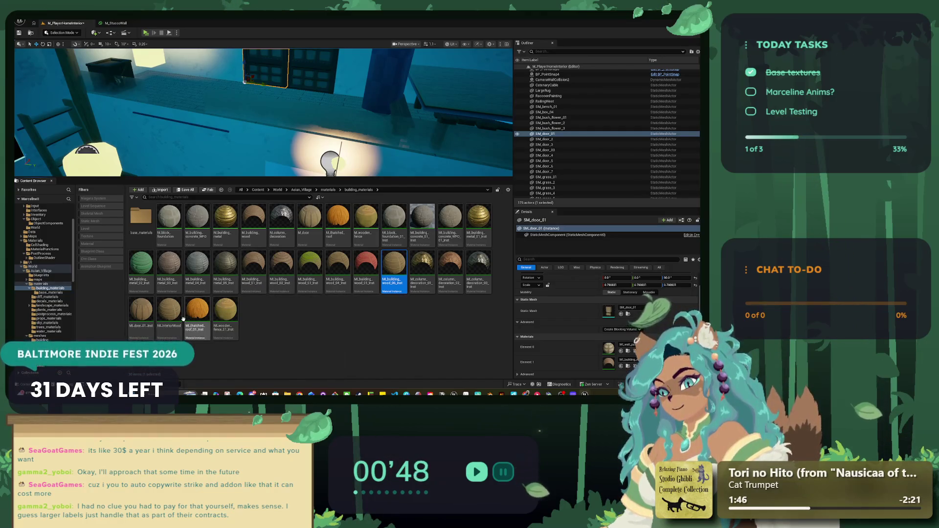
pyautogui.moveTo(180, 319)
pyautogui.mouseDown()
pyautogui.moveTo(617, 354)
pyautogui.moveTo(610, 364)
pyautogui.mouseUp()
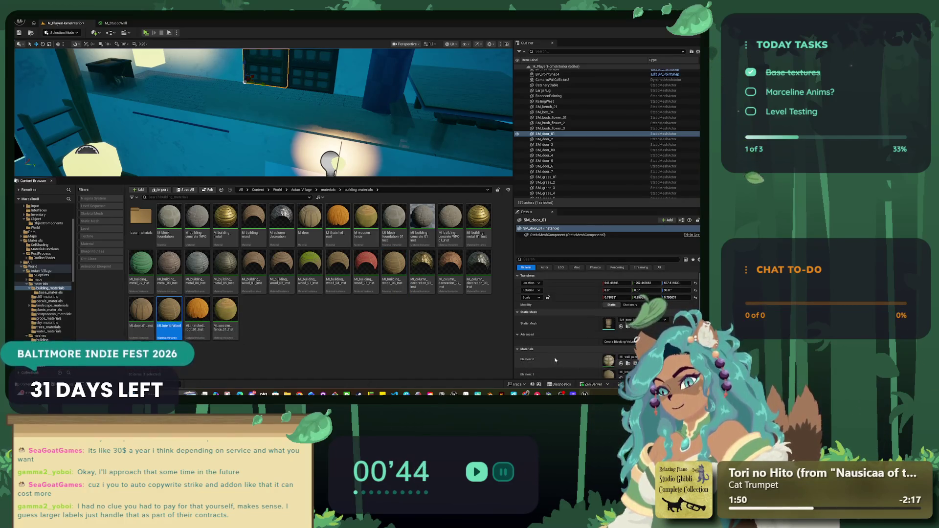
pyautogui.moveTo(392, 105); pyautogui.dragTo(392, 81)
pyautogui.click(367, 121)
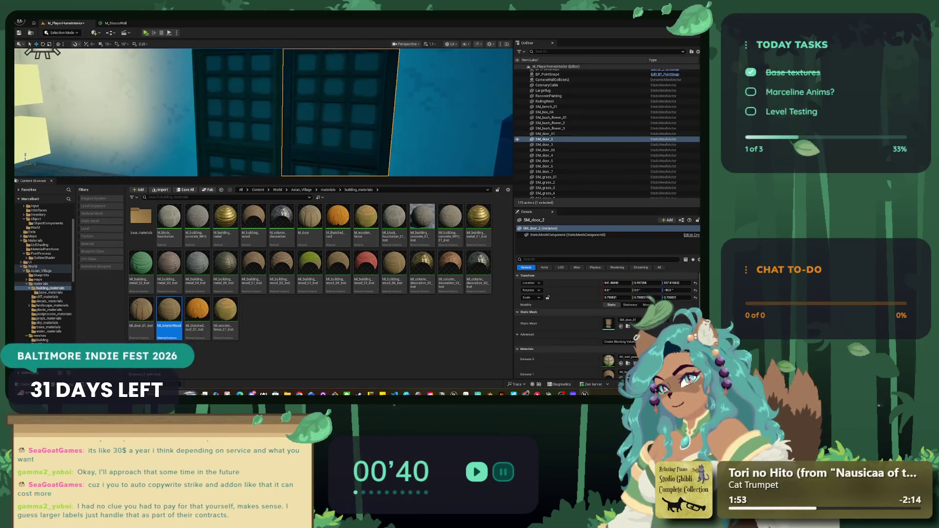
# Select doors SM_door_6 and SM_door_3, frame them, and launch Play in Editor with Alt+P.
pyautogui.moveTo(368, 157); pyautogui.dragTo(343, 158)
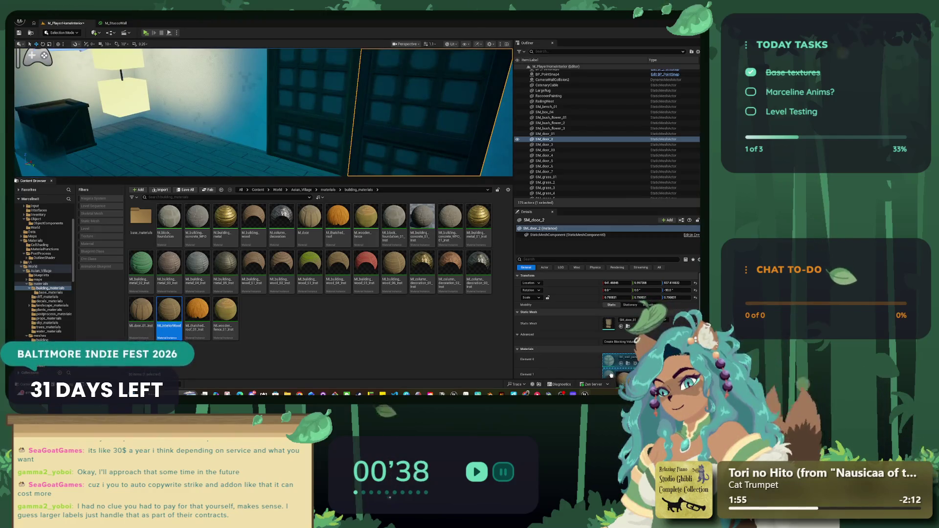
pyautogui.moveTo(379, 118)
pyautogui.mouseDown()
pyautogui.moveTo(372, 142)
pyautogui.moveTo(378, 119)
pyautogui.mouseUp()
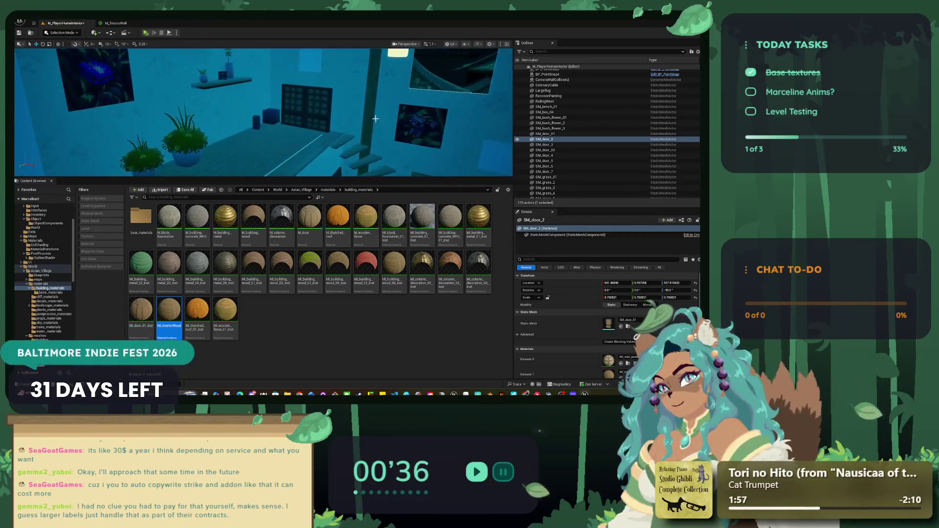
pyautogui.click(379, 119)
pyautogui.keyDown('ctrl'); pyautogui.click(362, 122); pyautogui.keyUp('ctrl')
pyautogui.press('f')
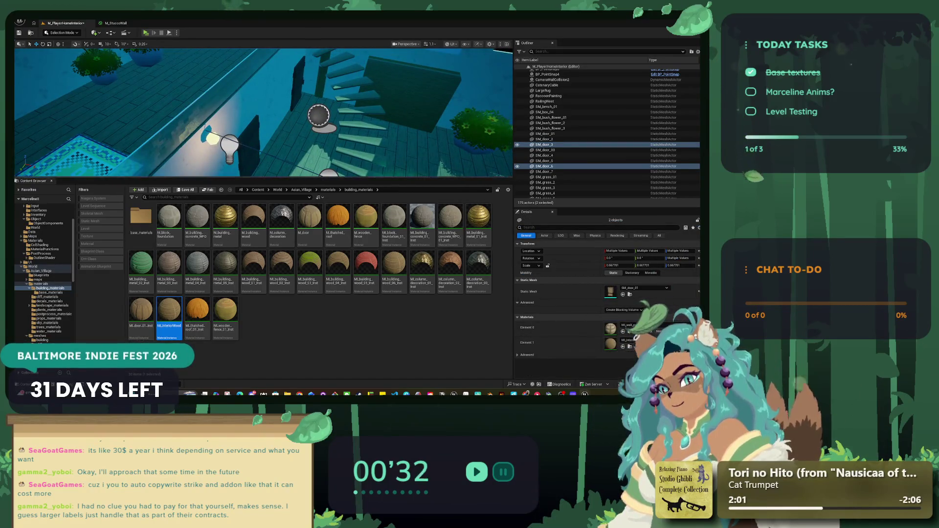
pyautogui.moveTo(264, 179); pyautogui.dragTo(264, 261)
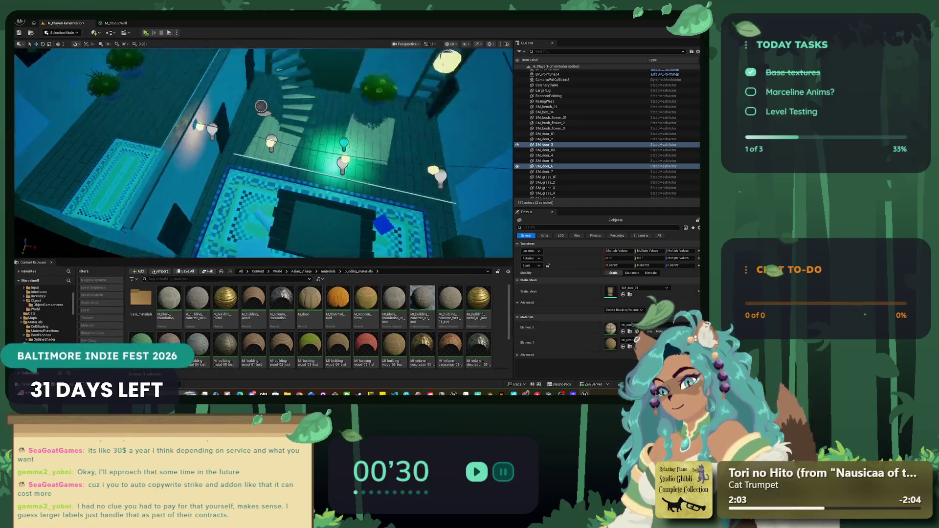
pyautogui.hotkey('alt', 'p')
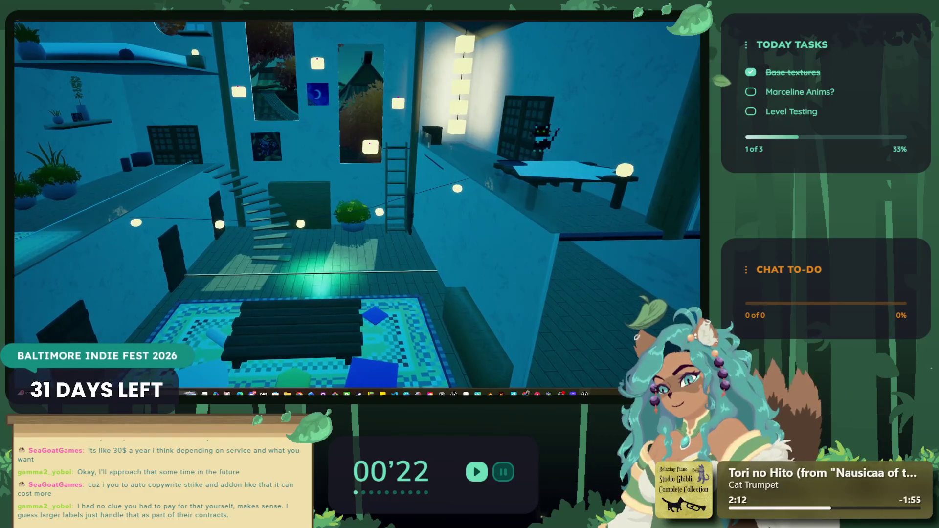
# Stop playing, filter the WorkTable's Details with 'hidd', and start another play test.
pyautogui.press('Escape')
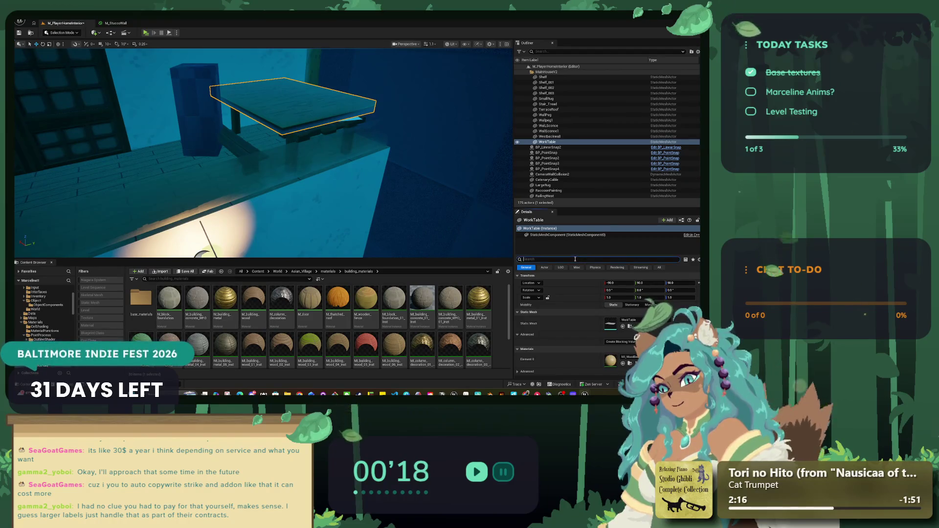
pyautogui.write('hidd')
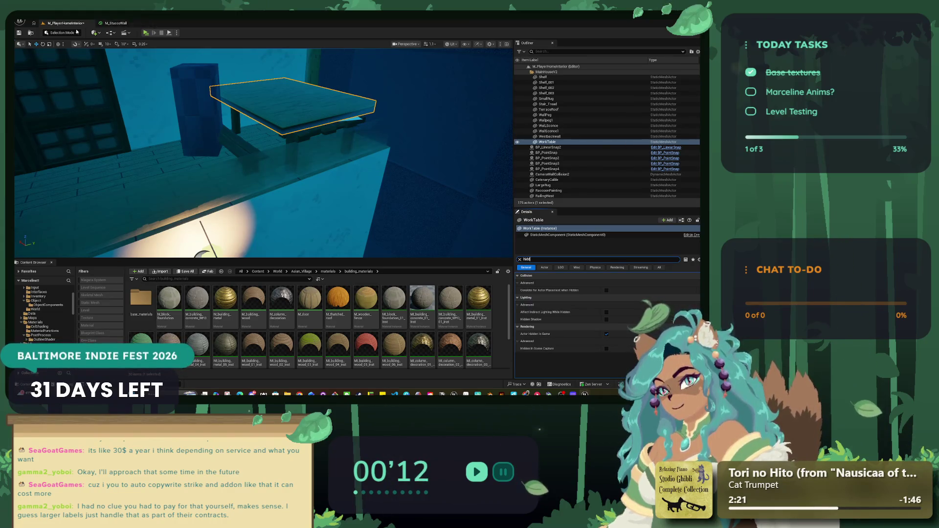
pyautogui.moveTo(264, 152)
pyautogui.mouseDown()
pyautogui.moveTo(225, 191)
pyautogui.moveTo(245, 211)
pyautogui.moveTo(235, 206)
pyautogui.mouseUp()
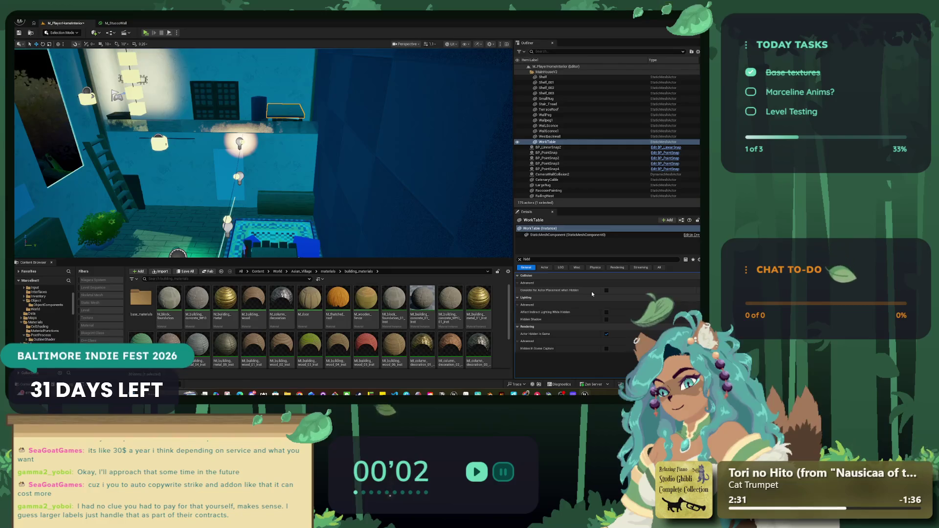
pyautogui.click(146, 33)
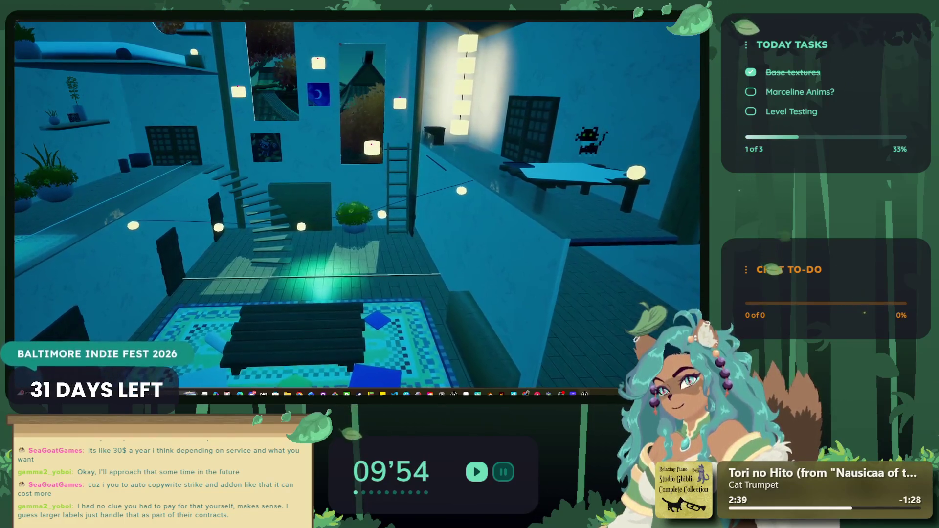
# Exit the play test, reframe the view on the floor, plant and rug, and replay with Alt+P.
pyautogui.press('Escape')
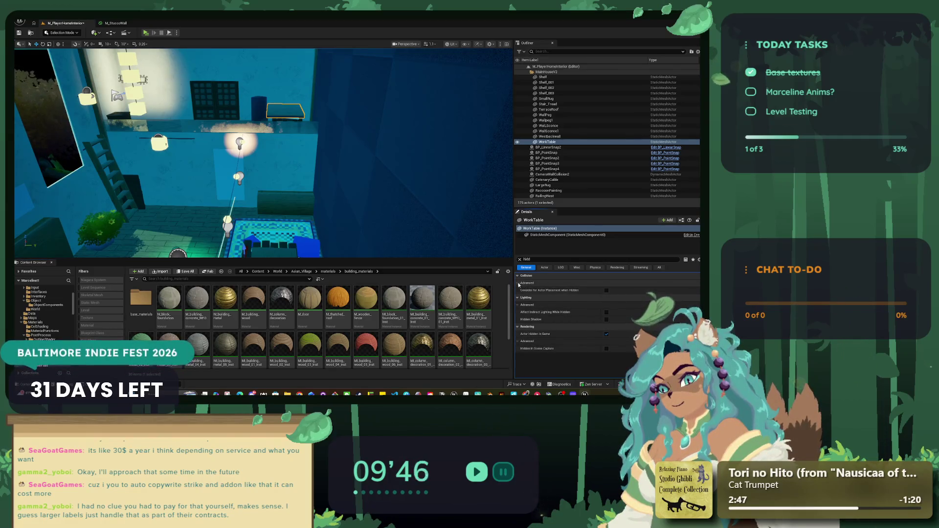
pyautogui.moveTo(299, 85); pyautogui.dragTo(323, 85)
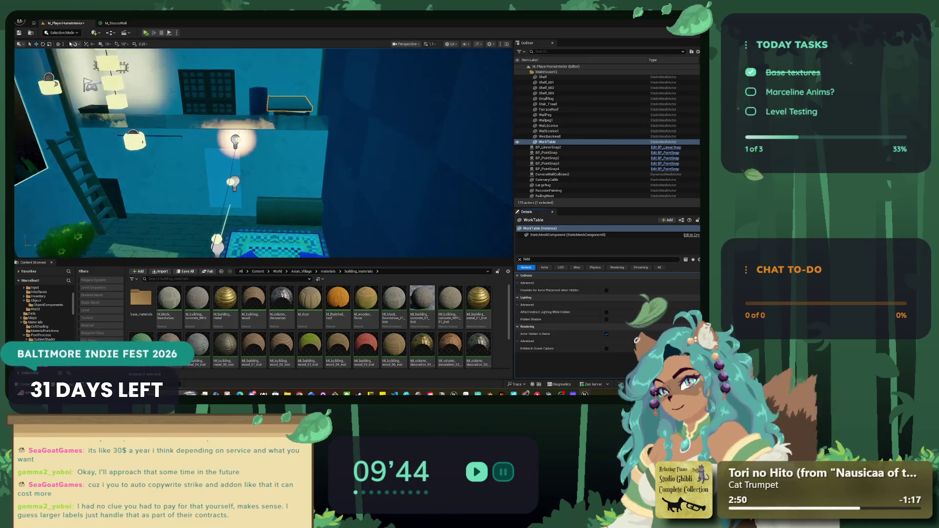
pyautogui.moveTo(254, 160); pyautogui.dragTo(255, 161)
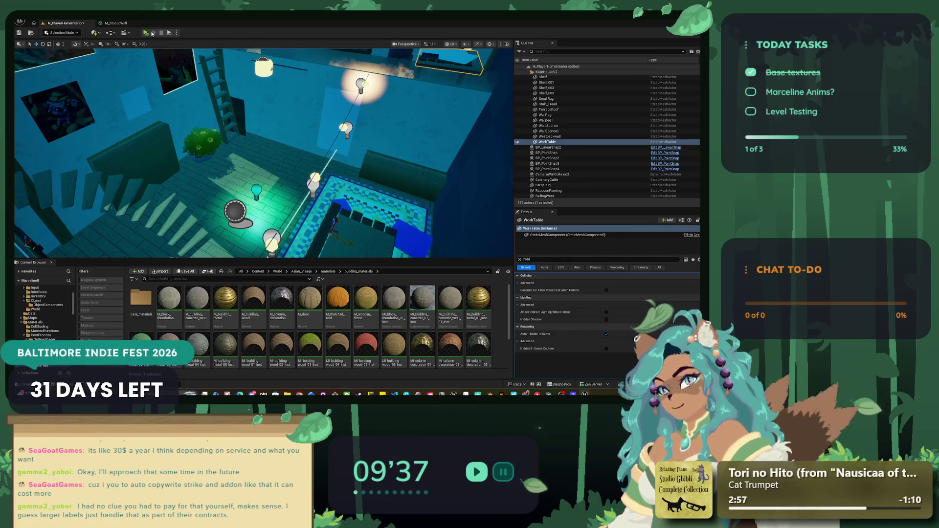
pyautogui.hotkey('alt', 'p')
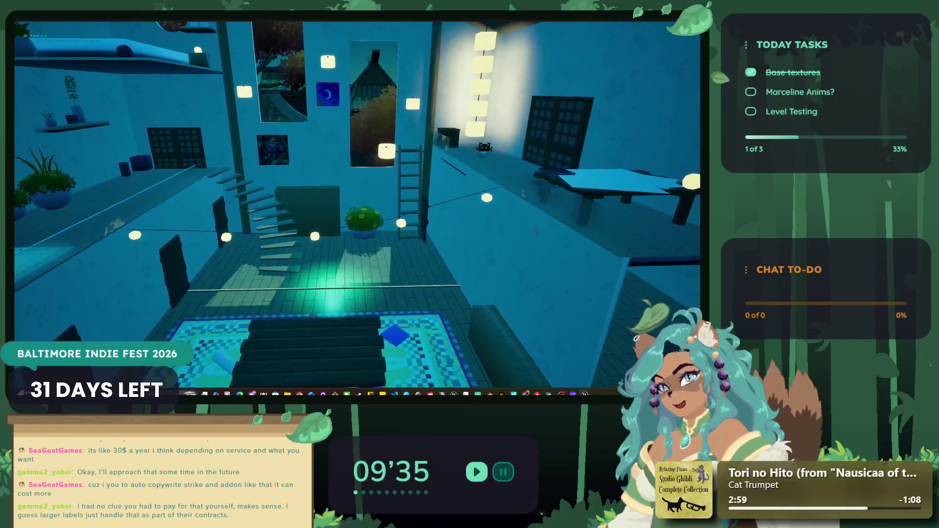
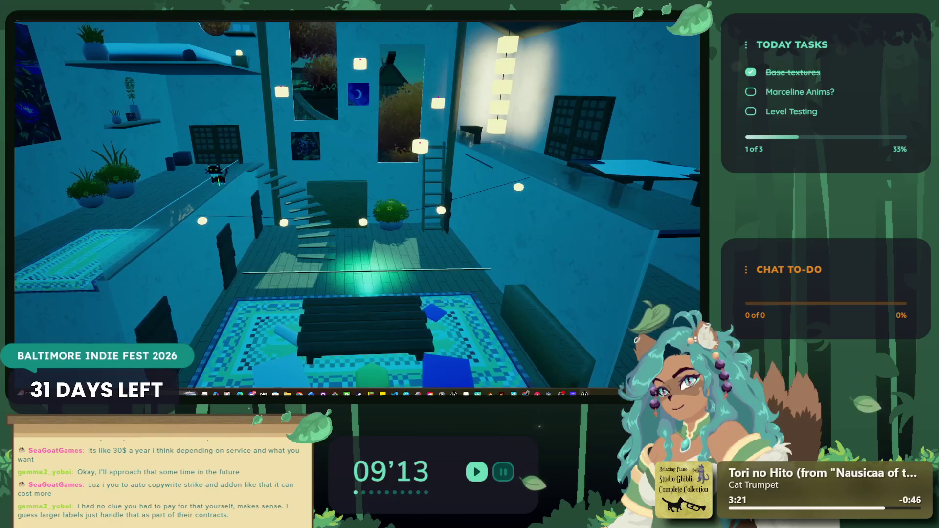
# Stop the game, raise the cable line strung across the room, and select its Cylinder component.
pyautogui.press('Escape')
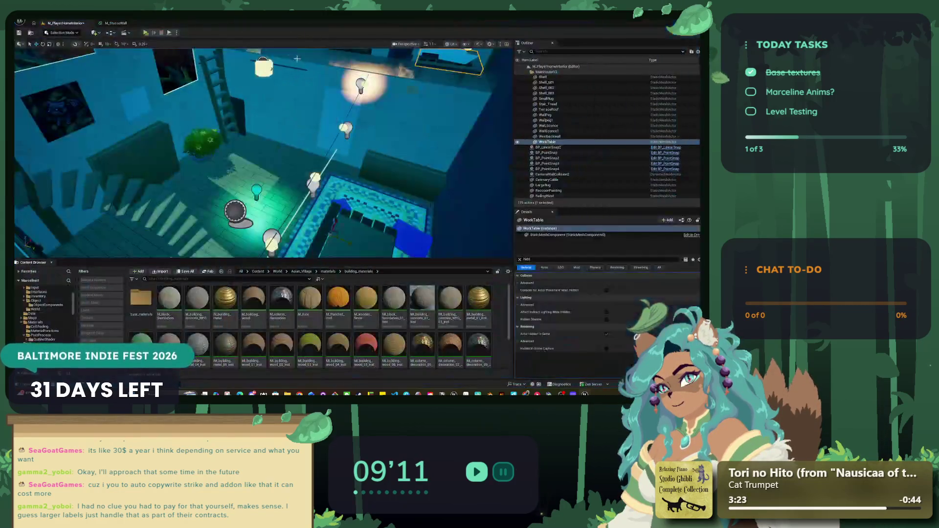
pyautogui.moveTo(272, 130); pyautogui.dragTo(272, 130)
pyautogui.click(273, 134)
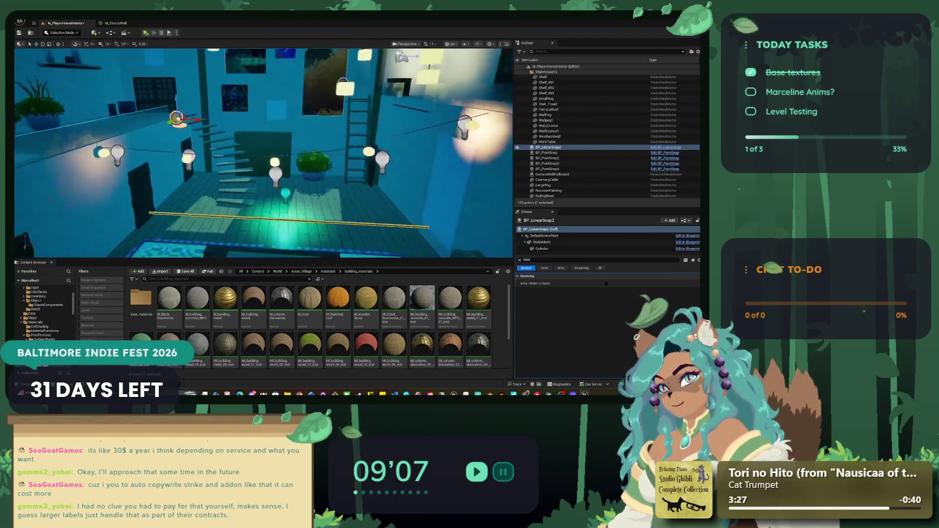
pyautogui.moveTo(184, 115); pyautogui.dragTo(186, 96)
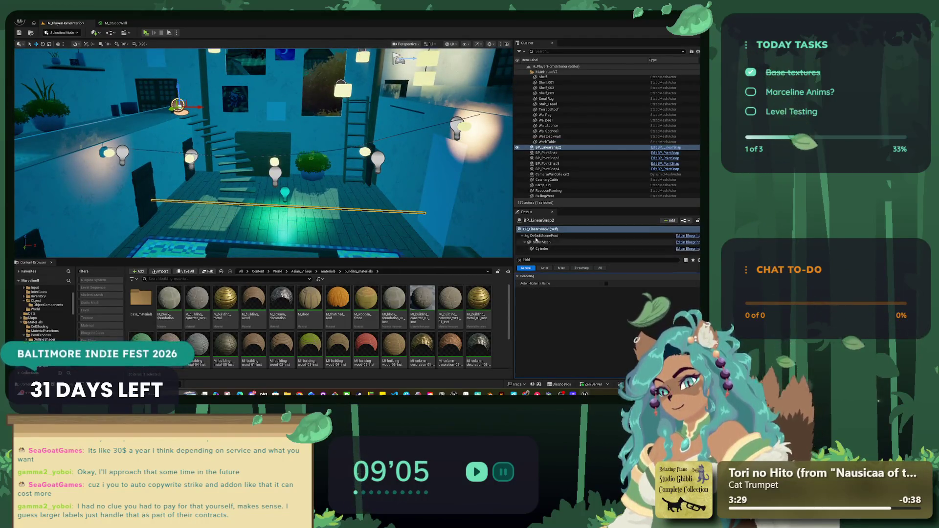
pyautogui.click(542, 249)
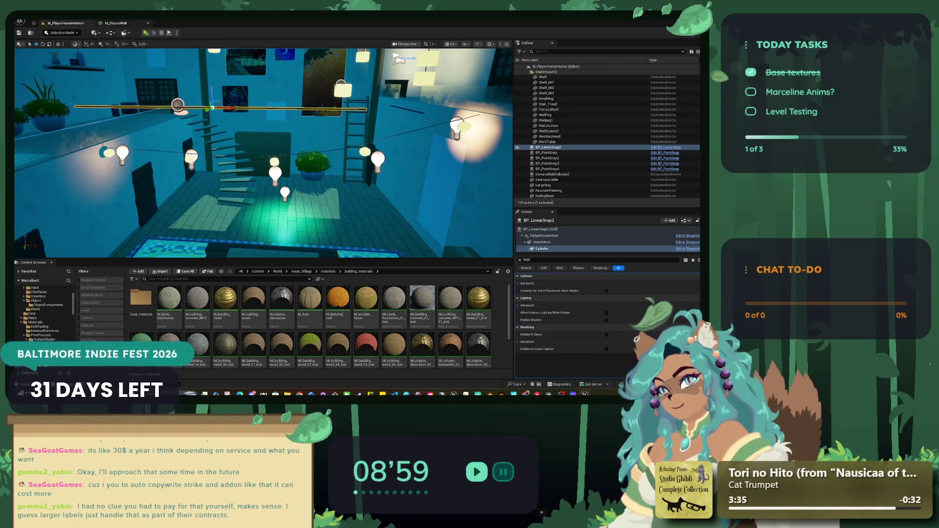
# Playtest the level, walking and jumping the cat up the stairs and along the balcony.
pyautogui.click(145, 32)
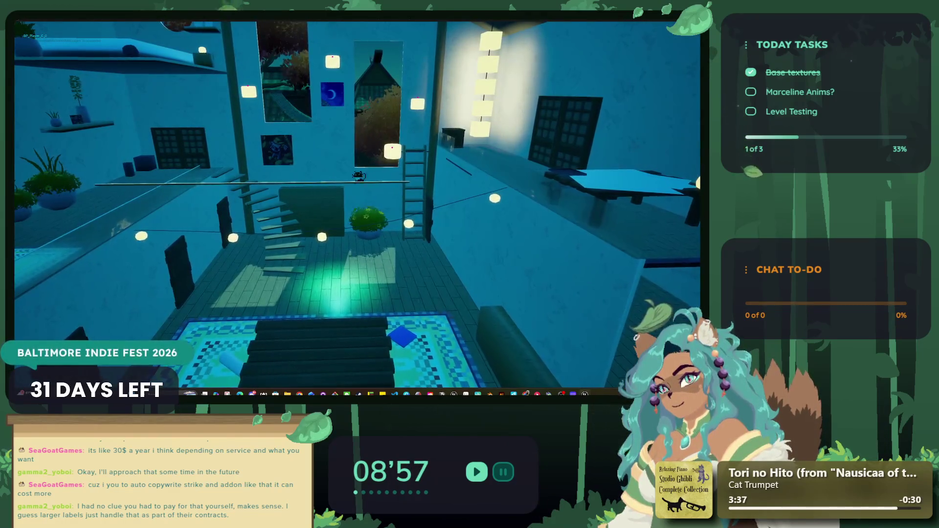
pyautogui.press('w')
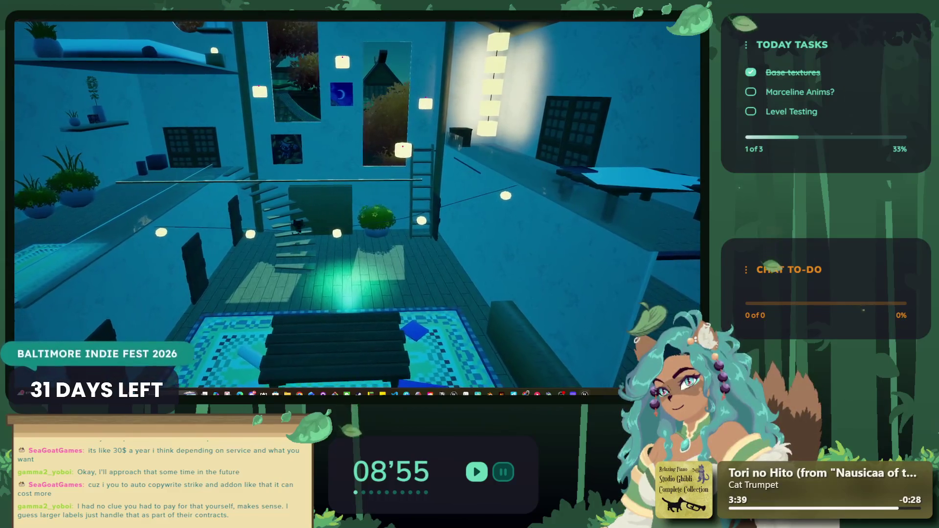
pyautogui.press('a')
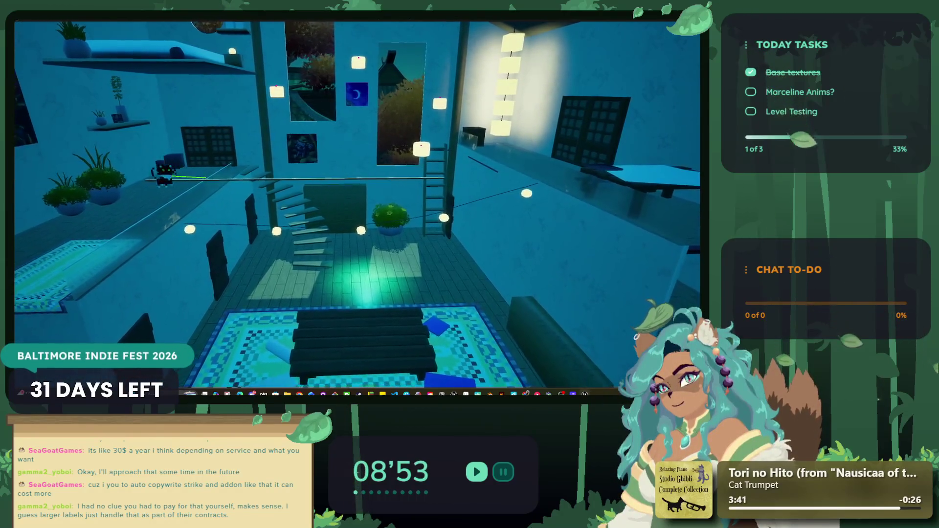
pyautogui.press('d')
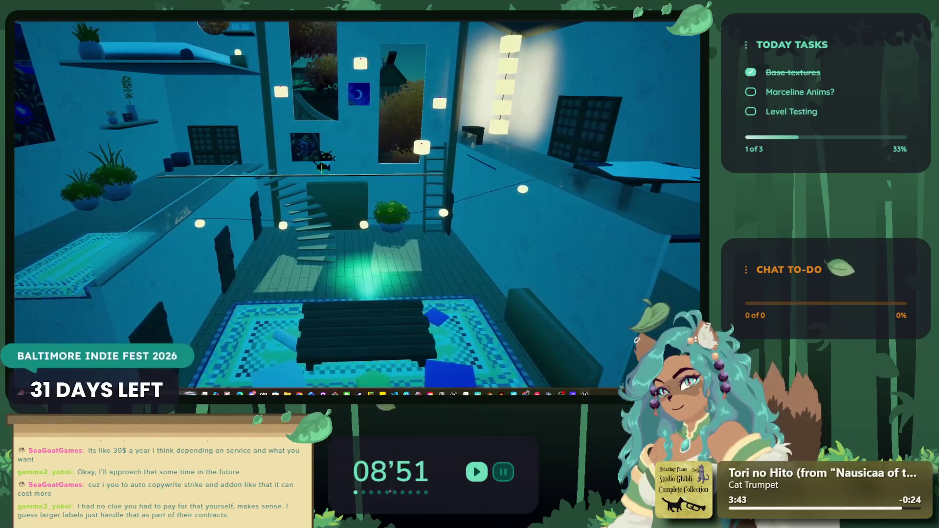
pyautogui.press('space')
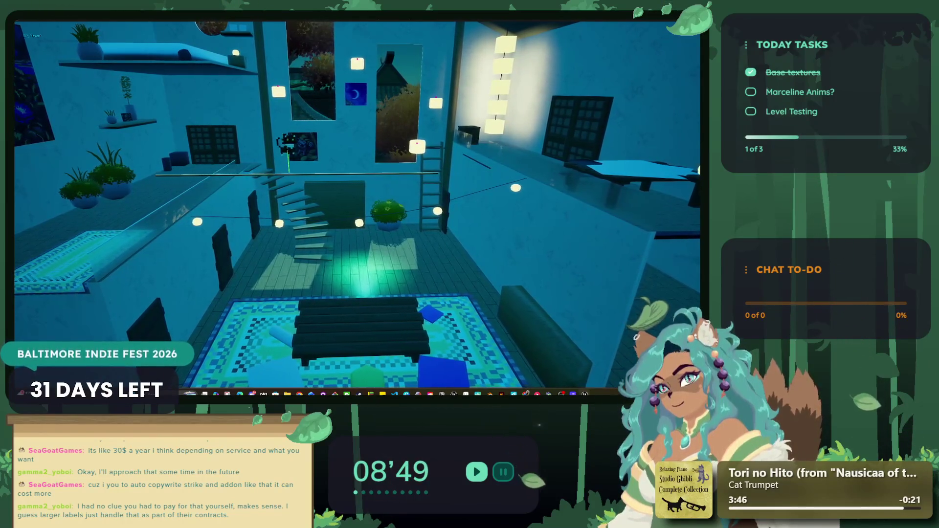
pyautogui.press('a')
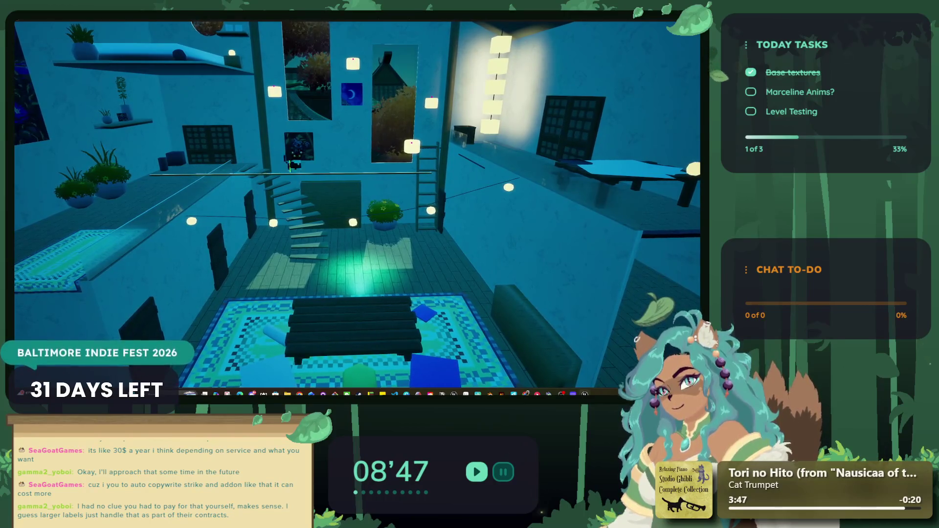
pyautogui.press('d')
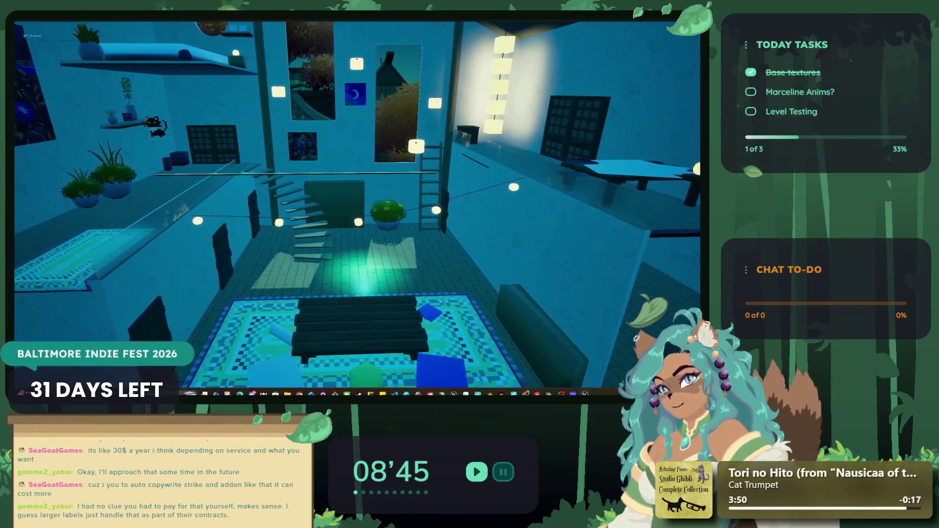
pyautogui.press('Escape')
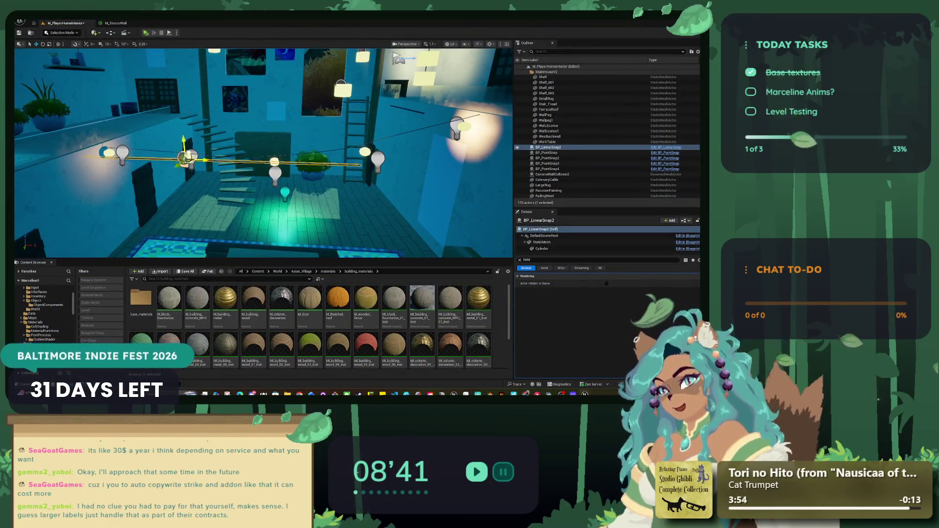
# Select the work table and run a second brief playtest of the level.
pyautogui.moveTo(246, 219); pyautogui.dragTo(231, 203)
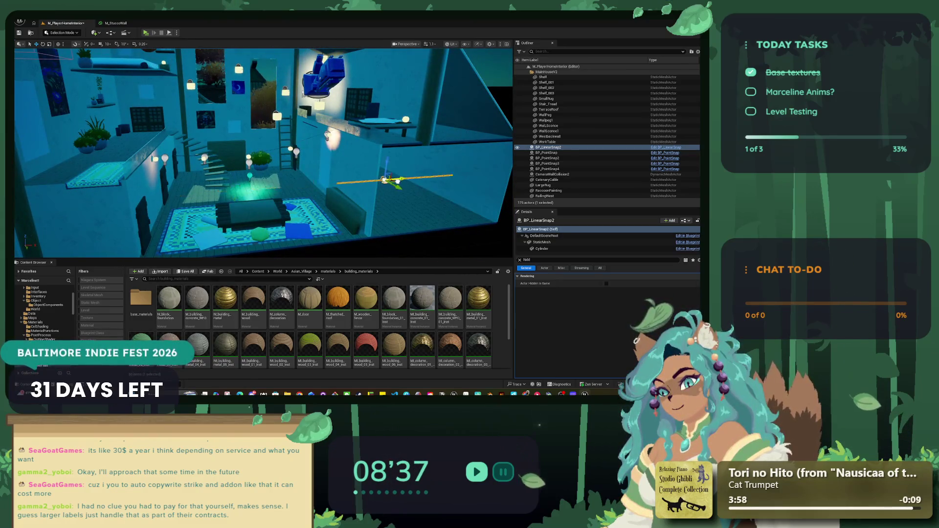
pyautogui.click(402, 126)
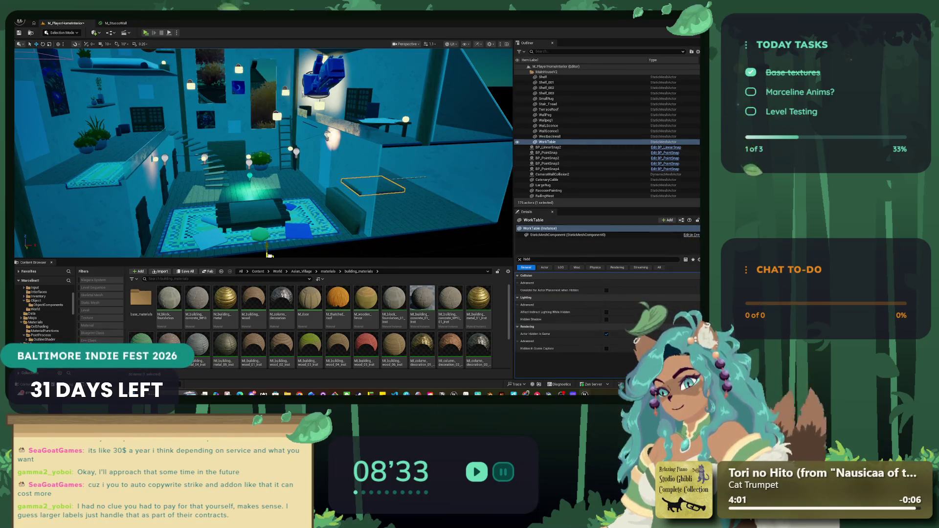
pyautogui.moveTo(277, 234)
pyautogui.mouseDown()
pyautogui.moveTo(389, 179)
pyautogui.moveTo(384, 198)
pyautogui.mouseUp()
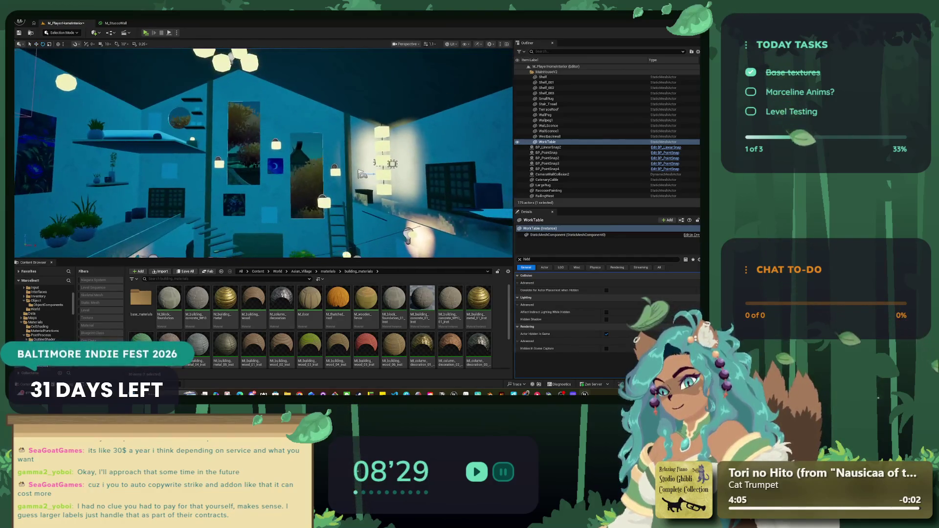
pyautogui.click(146, 33)
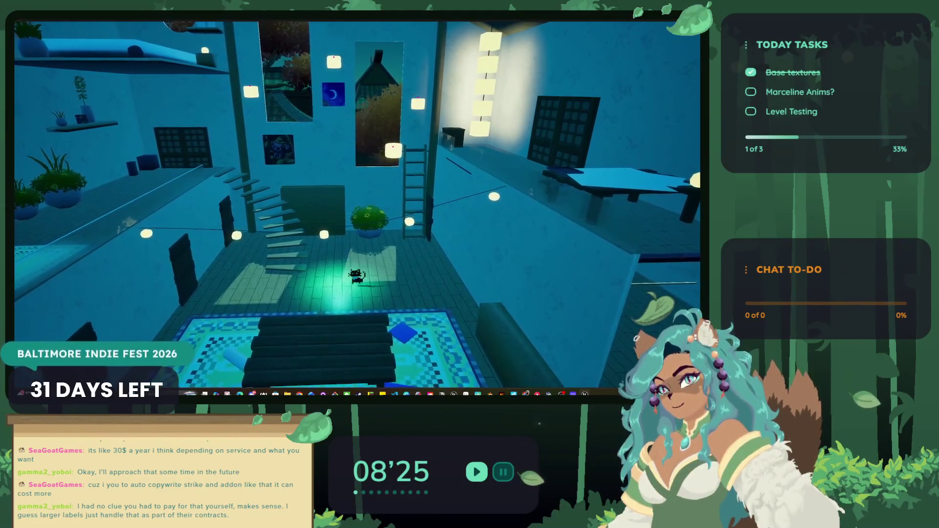
pyautogui.press('Escape')
pyautogui.moveTo(300, 103); pyautogui.dragTo(337, 83)
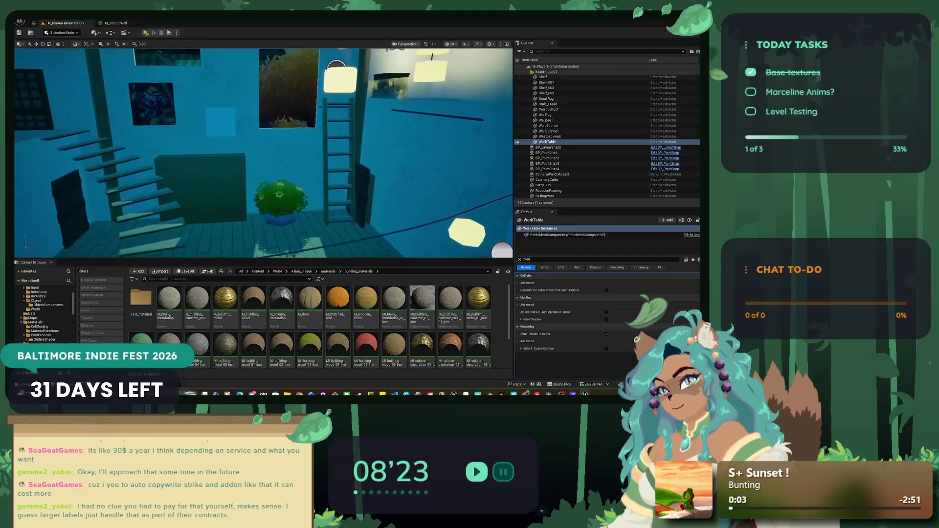
# Duplicate the lantern by the ladder, undo and redo the copies, then delete BP_PointSnap2.
pyautogui.click(337, 83)
pyautogui.hotkey('ctrl', 'd')
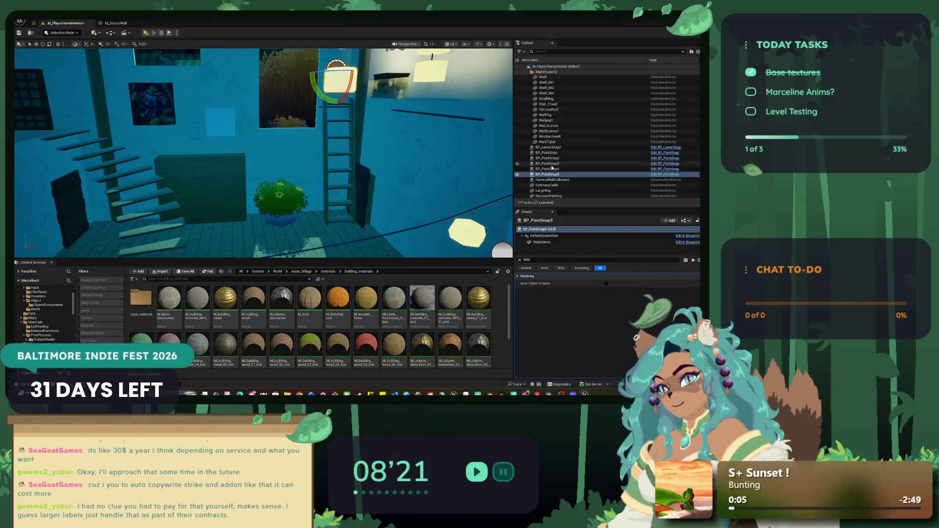
pyautogui.rightClick(556, 175)
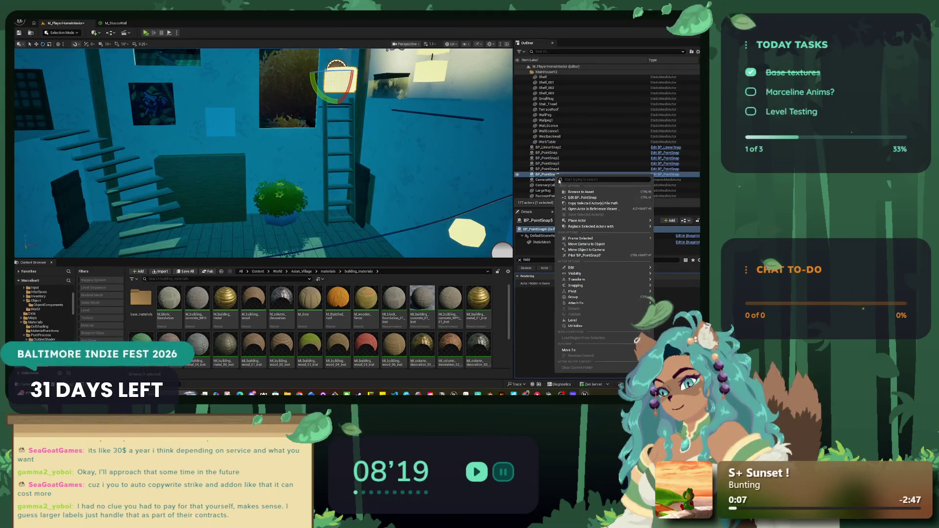
pyautogui.press('Escape')
pyautogui.hotkey('ctrl', 'd')
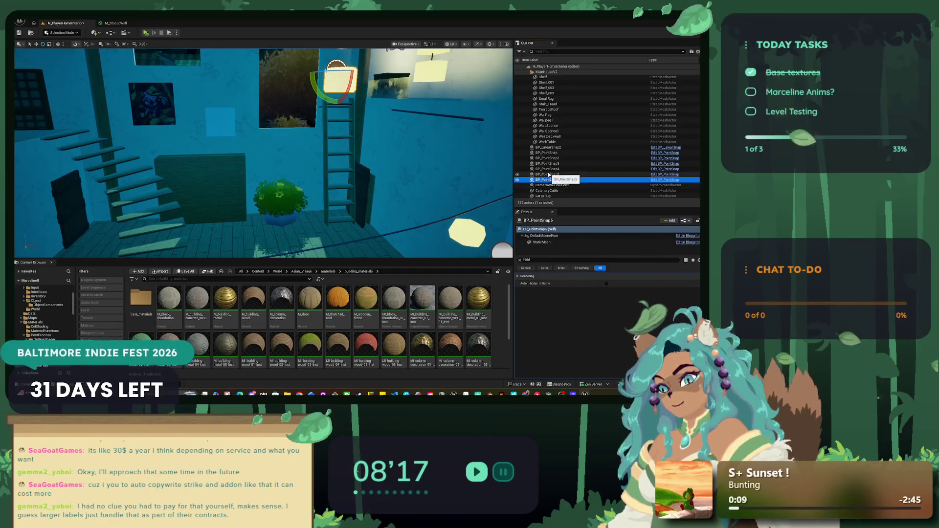
pyautogui.hotkey('ctrl', 'z')
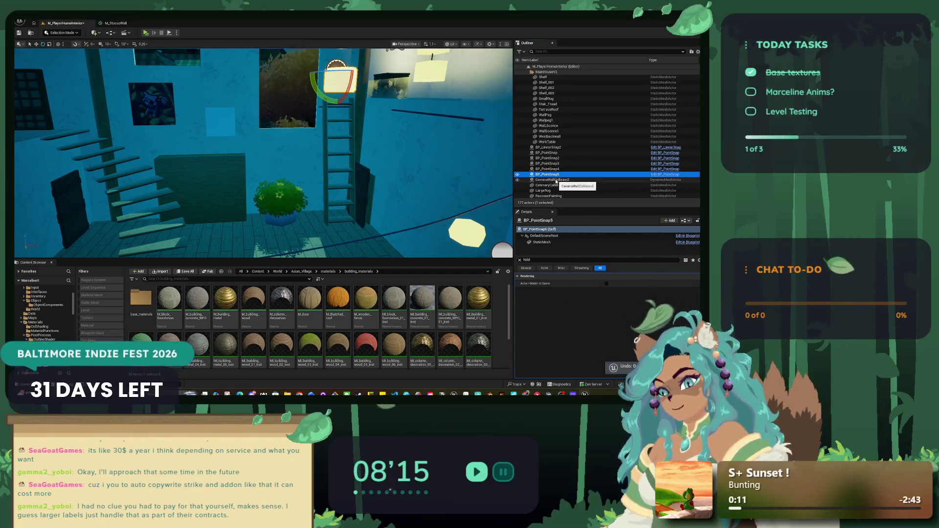
pyautogui.hotkey('ctrl', 'z')
pyautogui.hotkey('ctrl', 'z')
pyautogui.hotkey('ctrl', 'z')
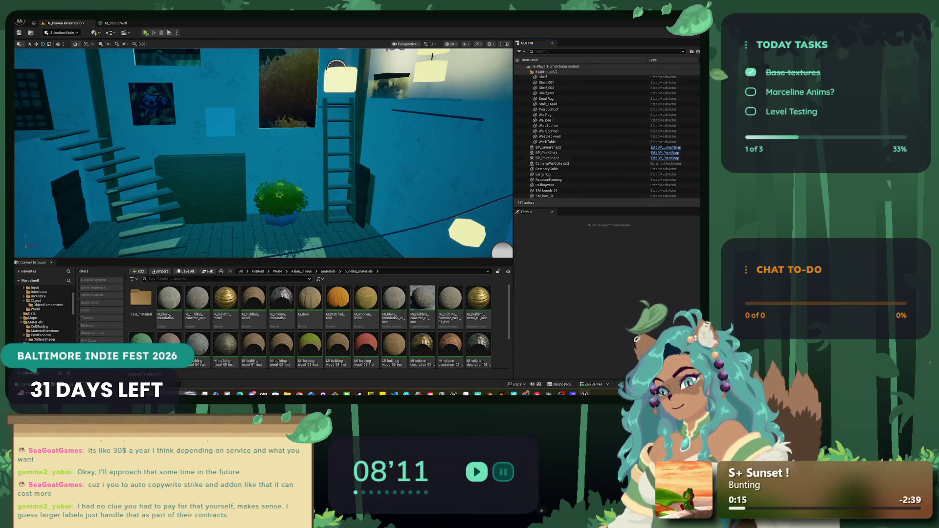
pyautogui.moveTo(363, 153); pyautogui.dragTo(363, 137)
pyautogui.hotkey('ctrl', 'y')
pyautogui.hotkey('ctrl', 'y')
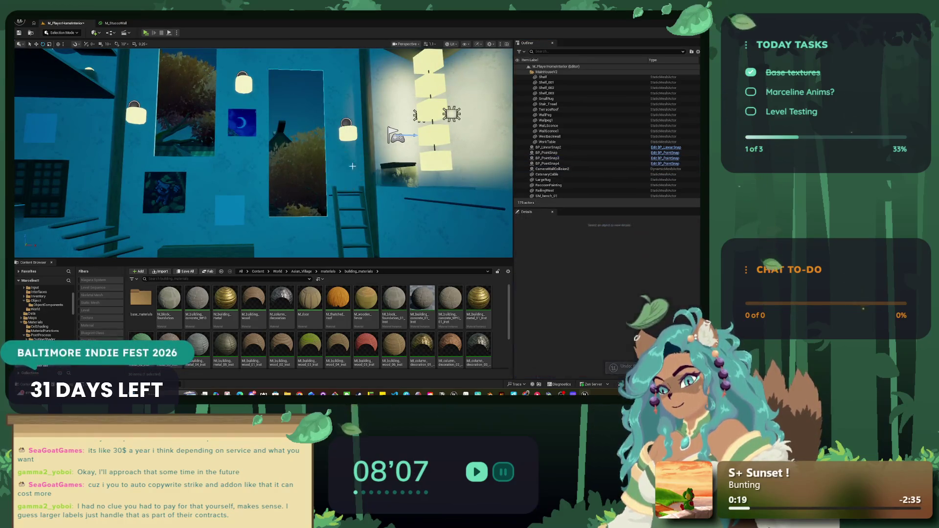
pyautogui.press('Delete')
# Select wall lantern BP_PointSnap3 in move mode, playtest briefly, then undo the BP_PointSnap2 deletion.
pyautogui.moveTo(510, 208); pyautogui.dragTo(440, 210)
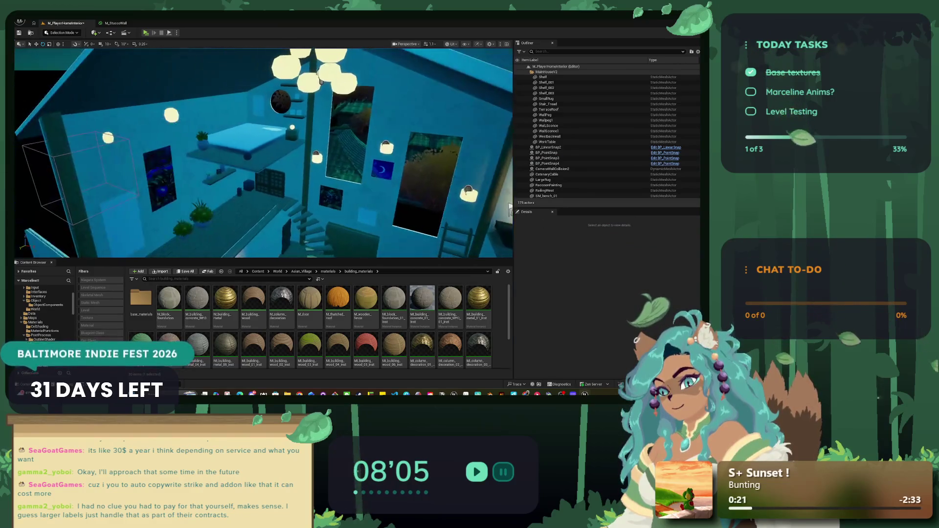
pyautogui.moveTo(510, 208); pyautogui.dragTo(291, 144)
pyautogui.click(243, 138)
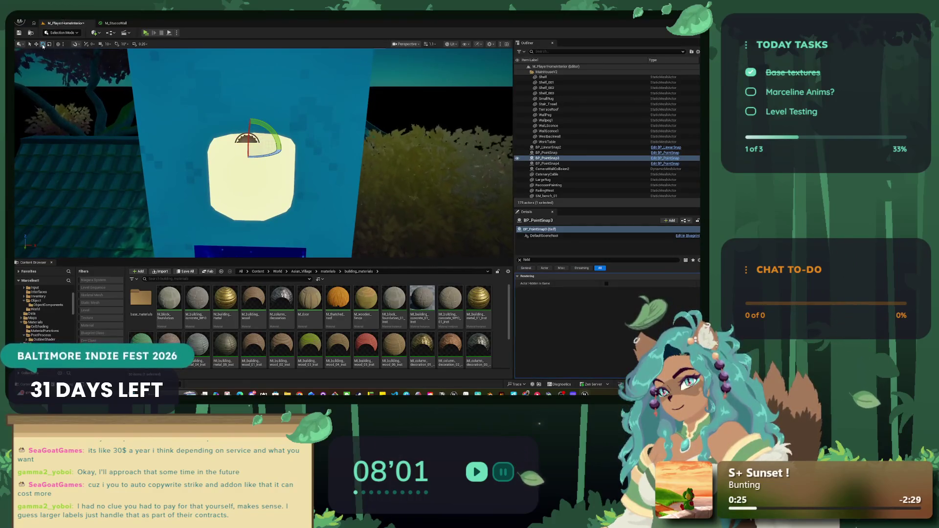
pyautogui.press('w')
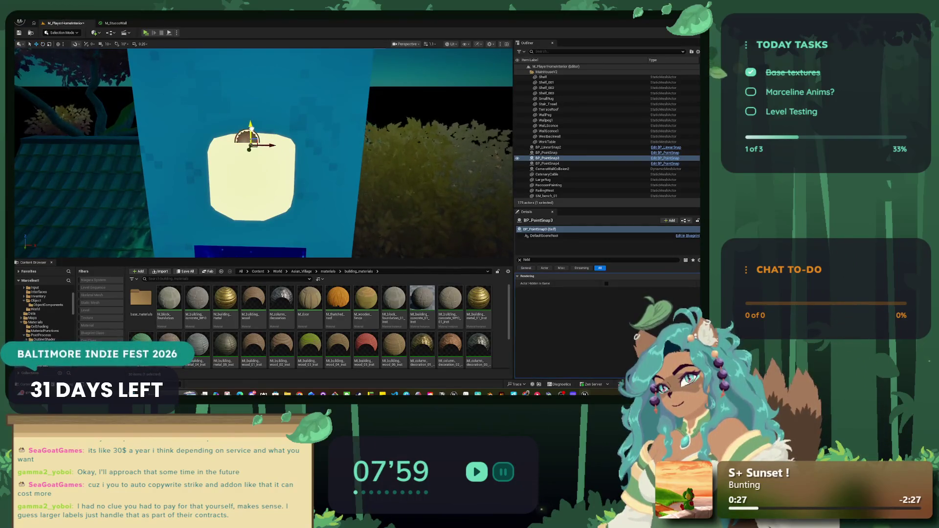
pyautogui.click(146, 32)
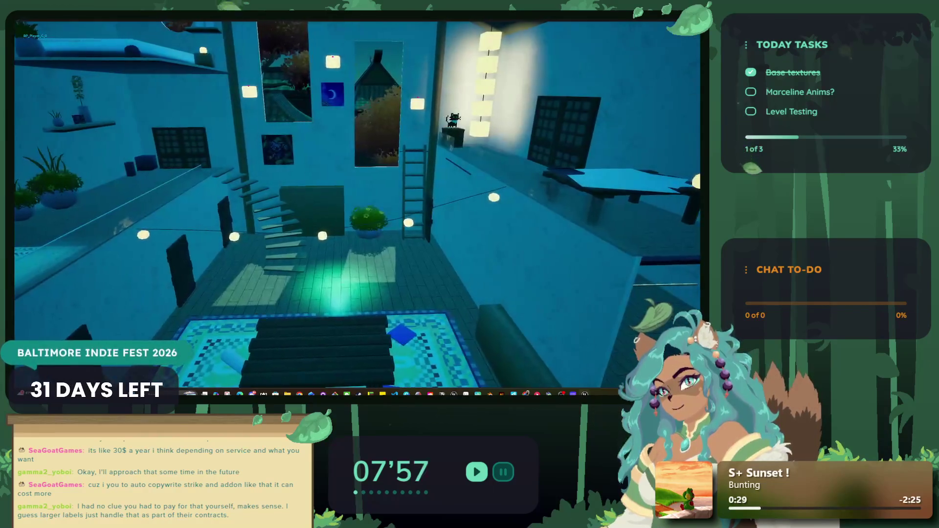
pyautogui.press('Escape')
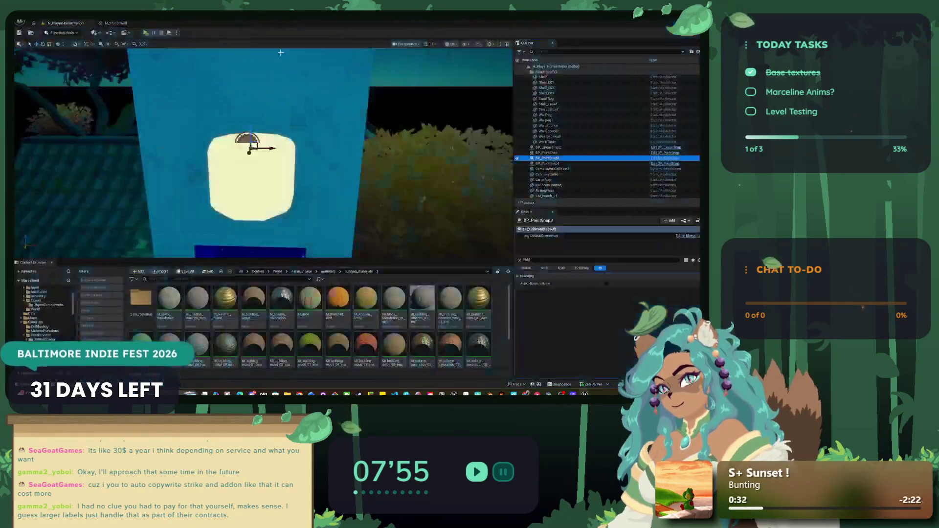
pyautogui.hotkey('ctrl', 'z')
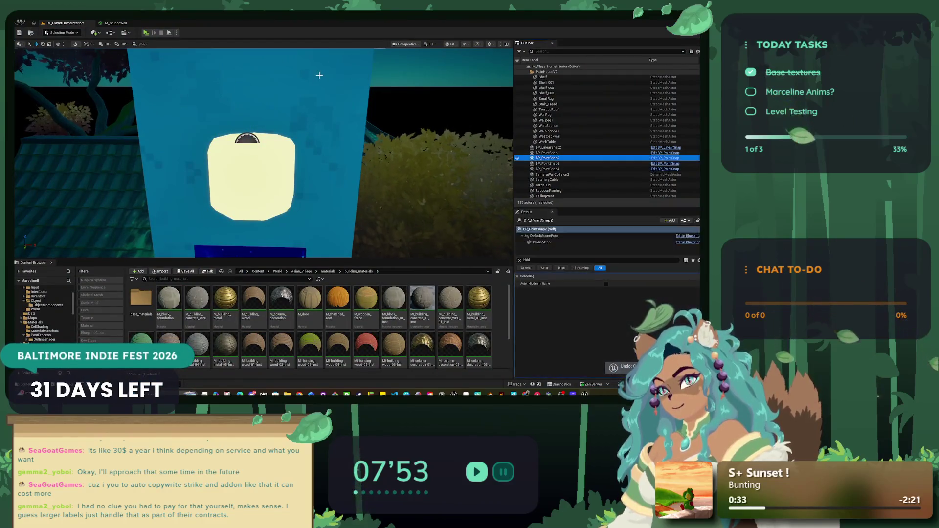
# Redo deleting BP_PointSnap2, reselect the BP_PointSnap3 lantern and turn the view toward its wall.
pyautogui.moveTo(293, 100); pyautogui.dragTo(293, 101)
pyautogui.hotkey('ctrl', 'y')
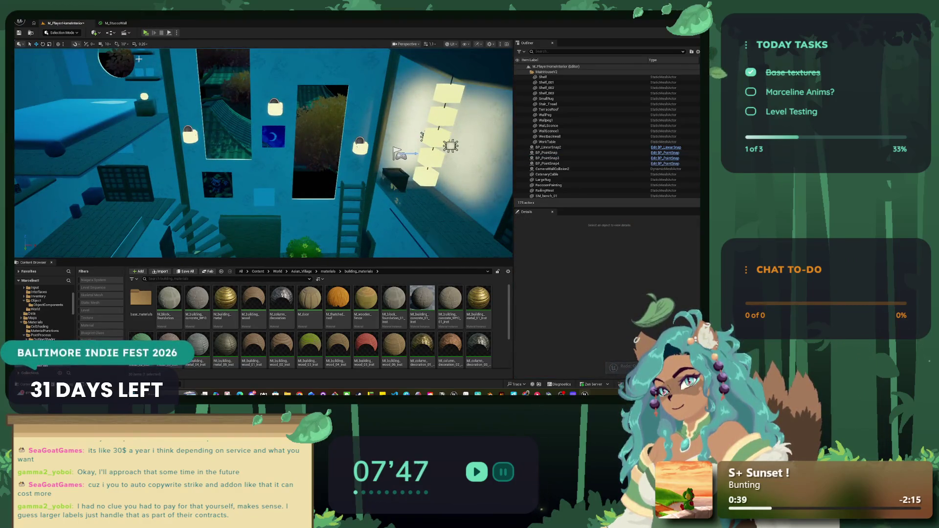
pyautogui.scroll(3, 249, 77)
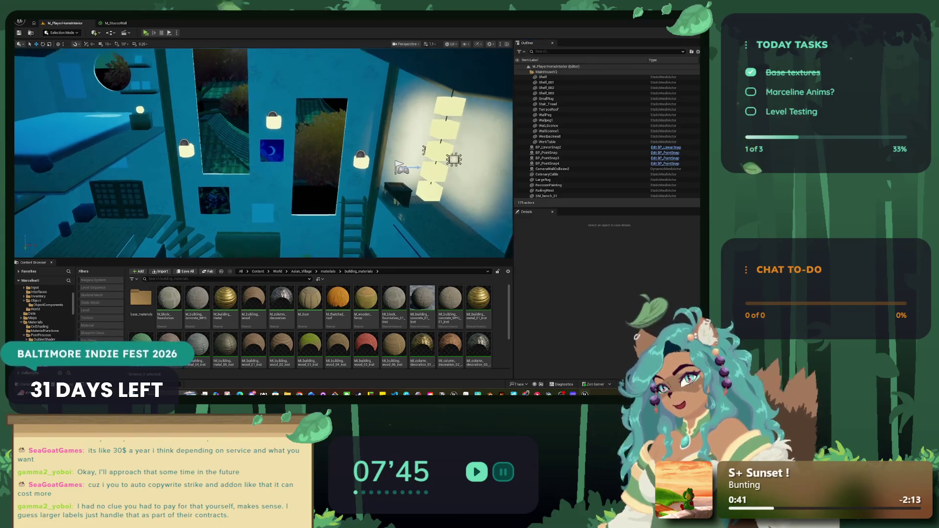
pyautogui.click(258, 93)
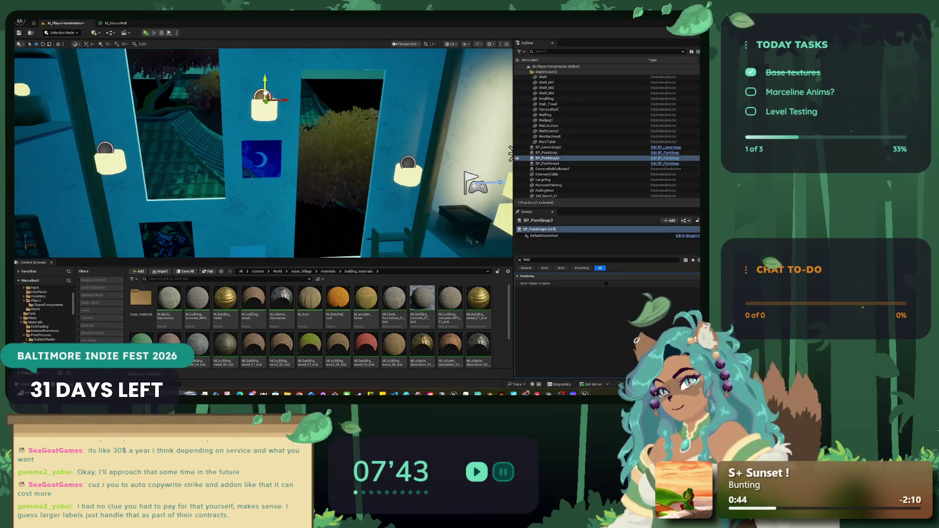
pyautogui.scroll(-10, 265, 152)
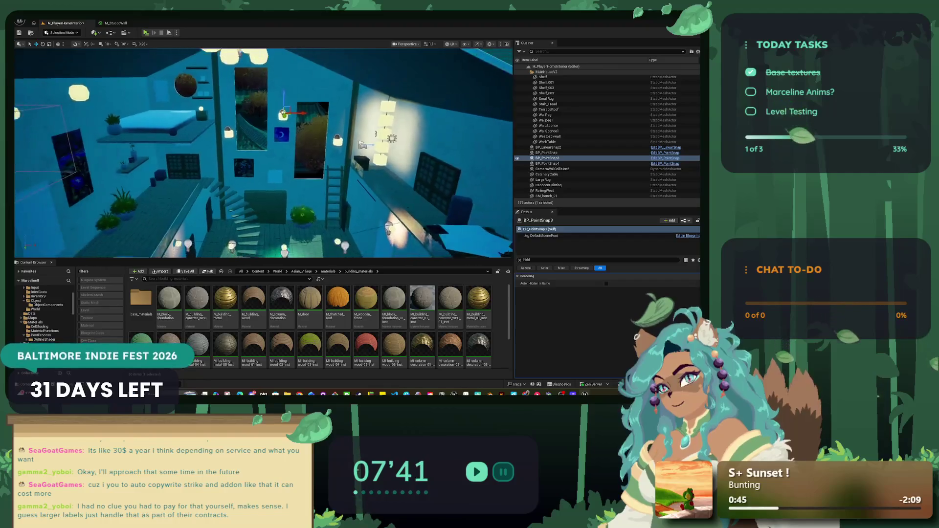
pyautogui.scroll(10, 264, 151)
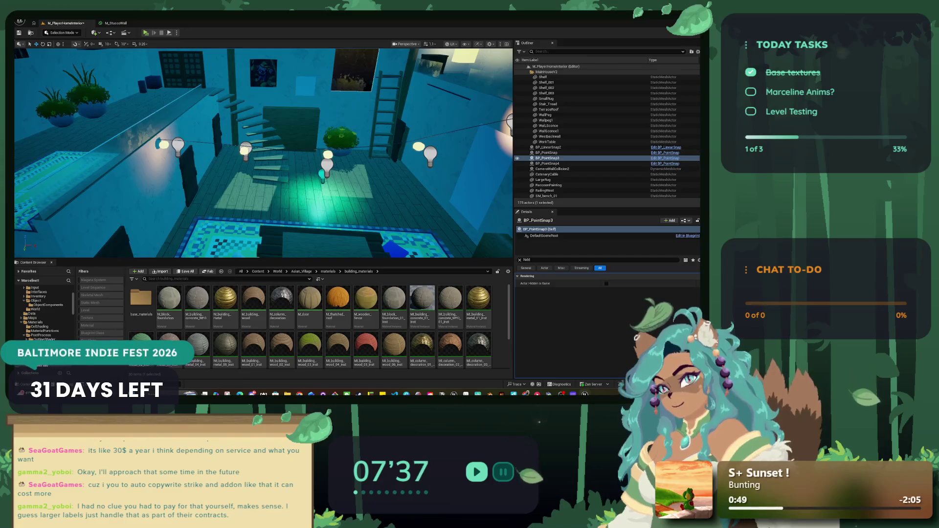
pyautogui.moveTo(264, 151)
pyautogui.mouseDown()
pyautogui.moveTo(294, 137)
pyautogui.moveTo(321, 83)
pyautogui.moveTo(335, 81)
pyautogui.mouseUp()
# Duplicate the bulb and slide the copy right along the hanging cable.
pyautogui.hotkey('ctrl', 'd')
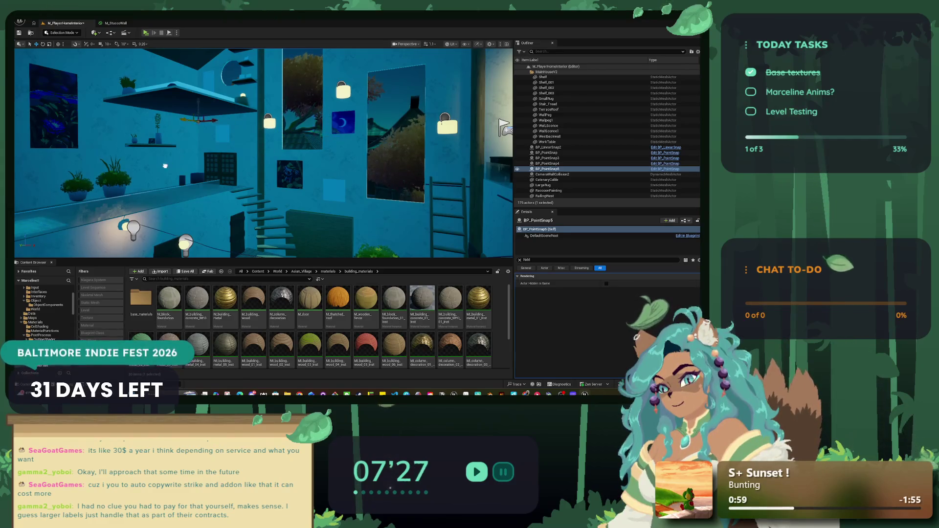
pyautogui.moveTo(114, 148)
pyautogui.mouseDown()
pyautogui.moveTo(201, 103)
pyautogui.moveTo(230, 132)
pyautogui.moveTo(245, 169)
pyautogui.moveTo(304, 145)
pyautogui.mouseUp()
pyautogui.moveTo(162, 103); pyautogui.dragTo(172, 98)
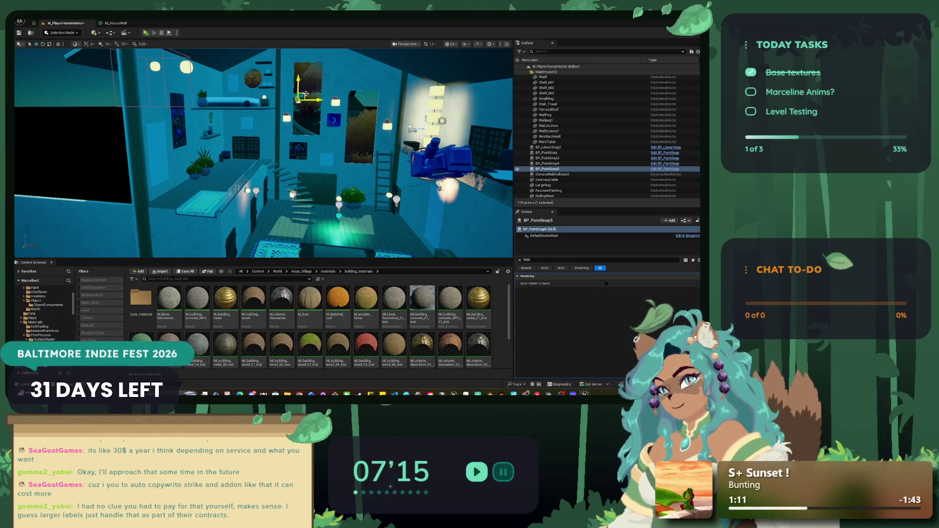
pyautogui.moveTo(295, 183); pyautogui.dragTo(352, 197)
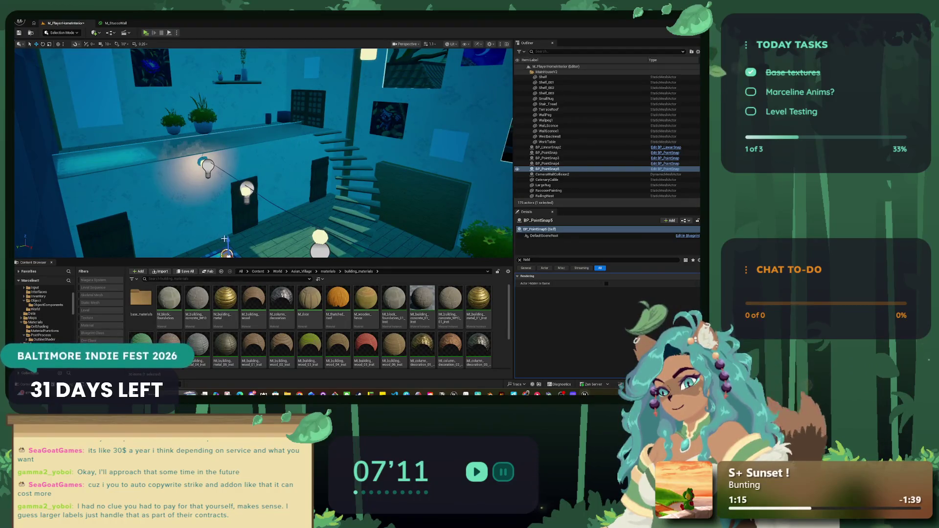
pyautogui.moveTo(352, 196); pyautogui.dragTo(391, 205)
pyautogui.moveTo(220, 155)
pyautogui.mouseDown()
pyautogui.moveTo(211, 156)
pyautogui.moveTo(334, 156)
pyautogui.moveTo(278, 149)
pyautogui.mouseUp()
# Shift PointLight3 to the right after undoing an accidental move of both lamp lights.
pyautogui.click(270, 150)
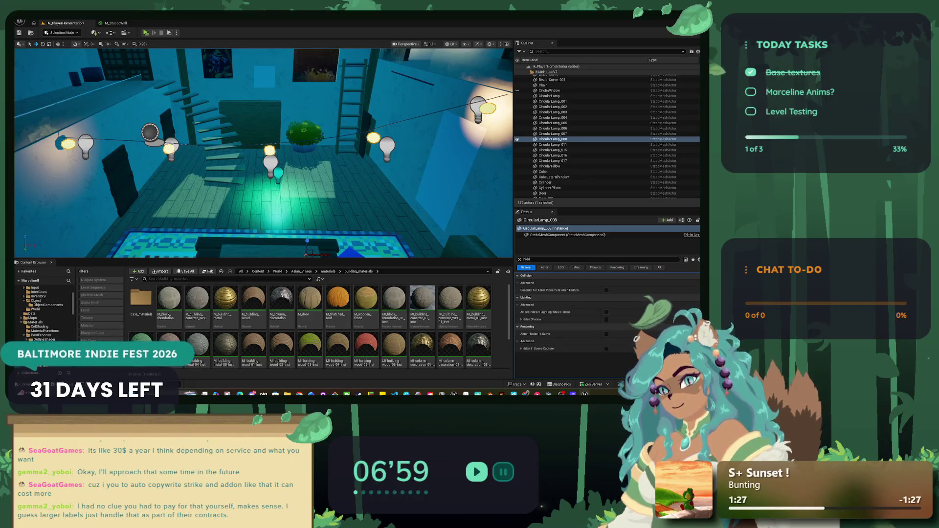
pyautogui.keyDown('ctrl'); pyautogui.click(86, 144); pyautogui.keyUp('ctrl')
pyautogui.moveTo(93, 145); pyautogui.dragTo(136, 150)
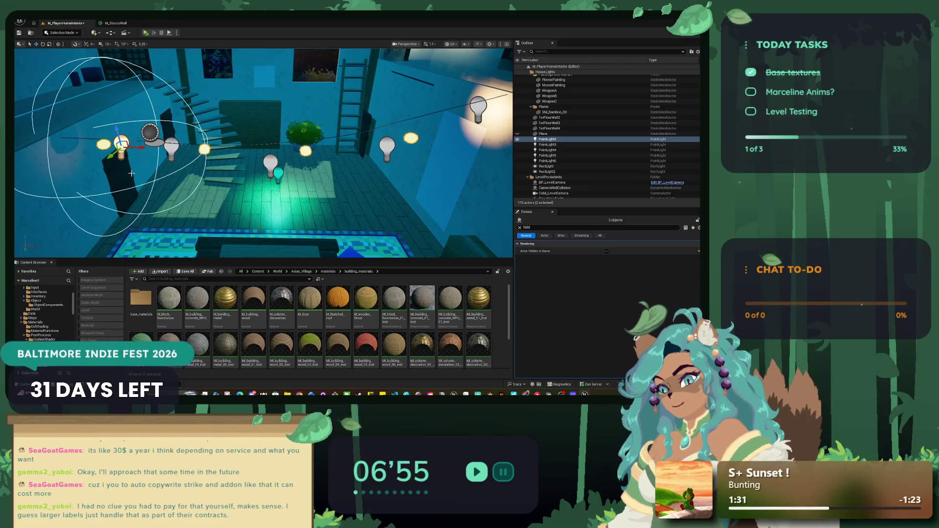
pyautogui.hotkey('ctrl', 'z')
pyautogui.hotkey('ctrl', 'z')
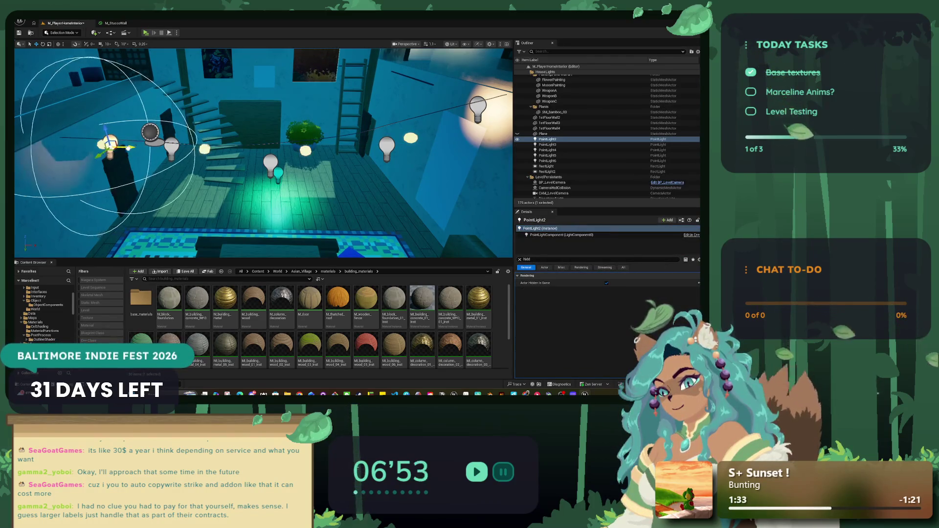
pyautogui.click(172, 146)
pyautogui.moveTo(191, 151); pyautogui.dragTo(224, 153)
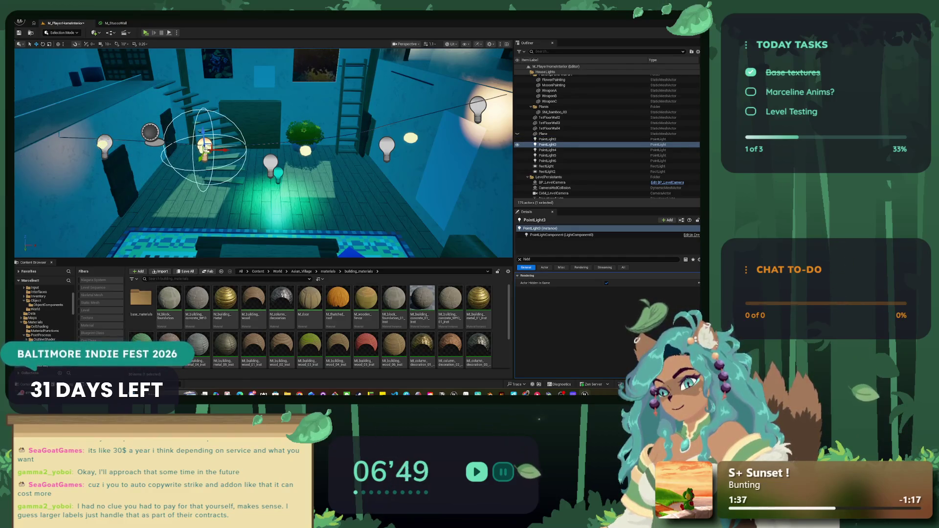
pyautogui.keyDown('ctrl'); pyautogui.click(209, 149); pyautogui.keyUp('ctrl')
pyautogui.keyDown('ctrl'); pyautogui.click(205, 146); pyautogui.keyUp('ctrl')
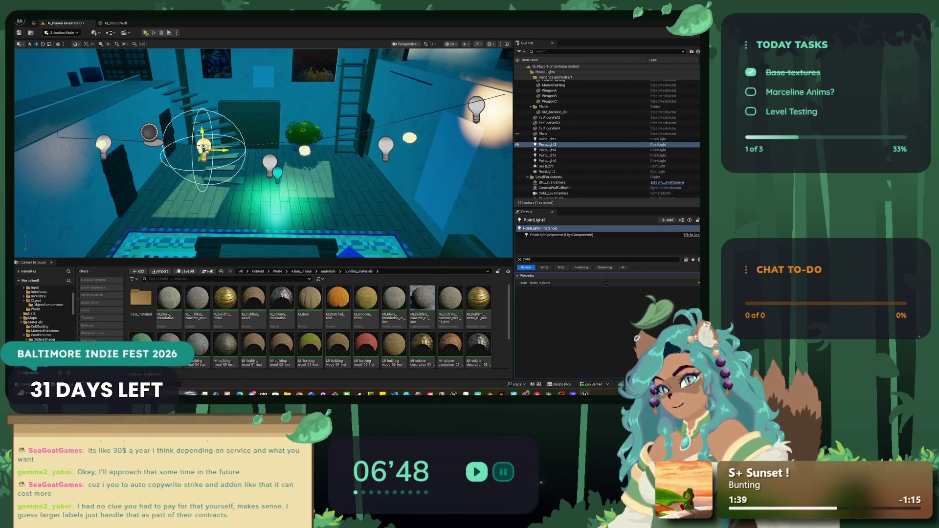
# Add a Point Light component to CircularLamp_008 from the Details add list and select it.
pyautogui.click(519, 259)
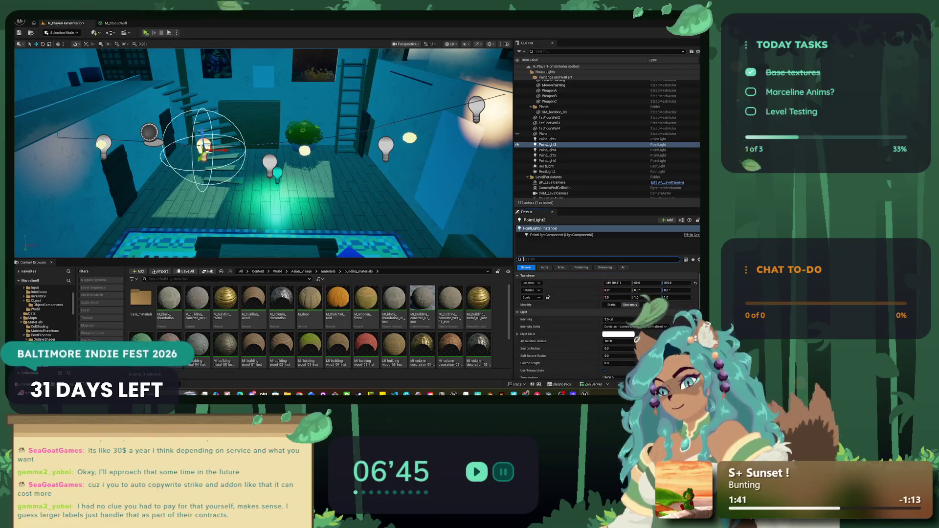
pyautogui.click(205, 147)
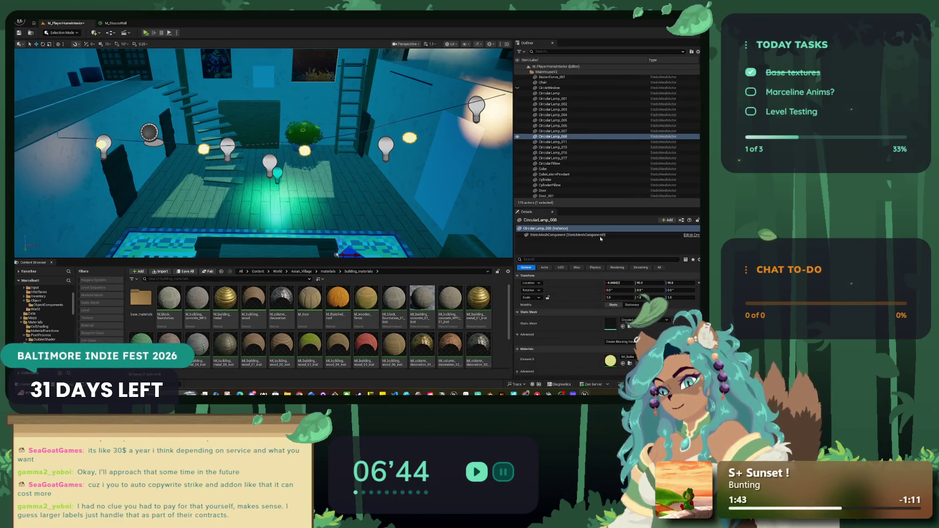
pyautogui.click(662, 221)
pyautogui.press('Escape')
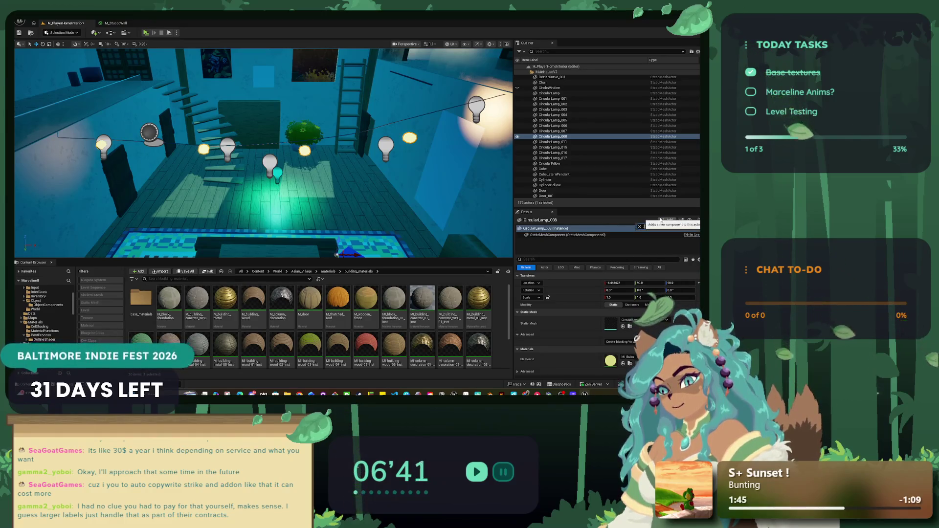
pyautogui.click(661, 220)
pyautogui.write('int')
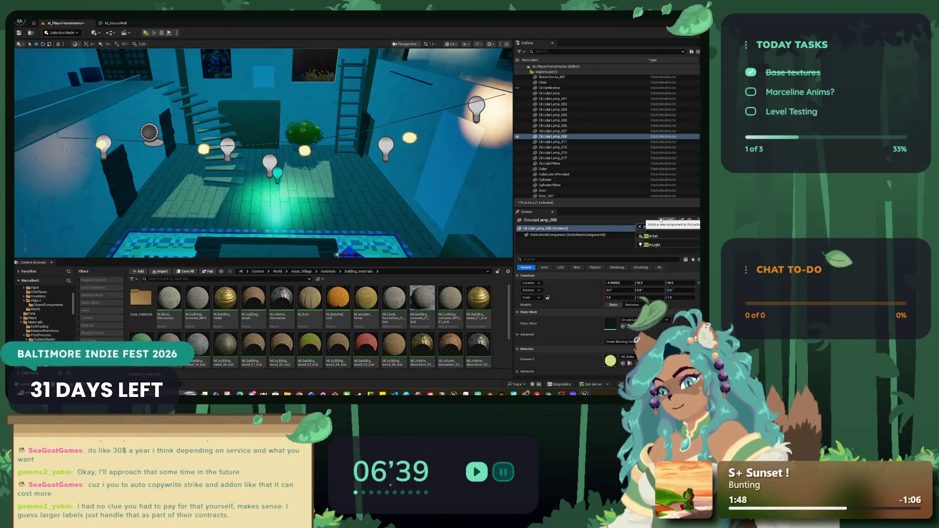
pyautogui.click(655, 245)
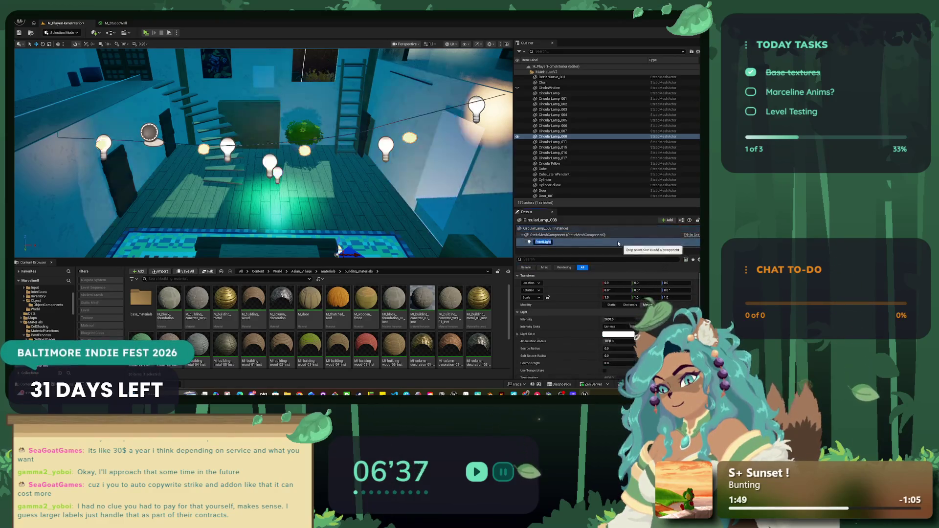
pyautogui.click(337, 252)
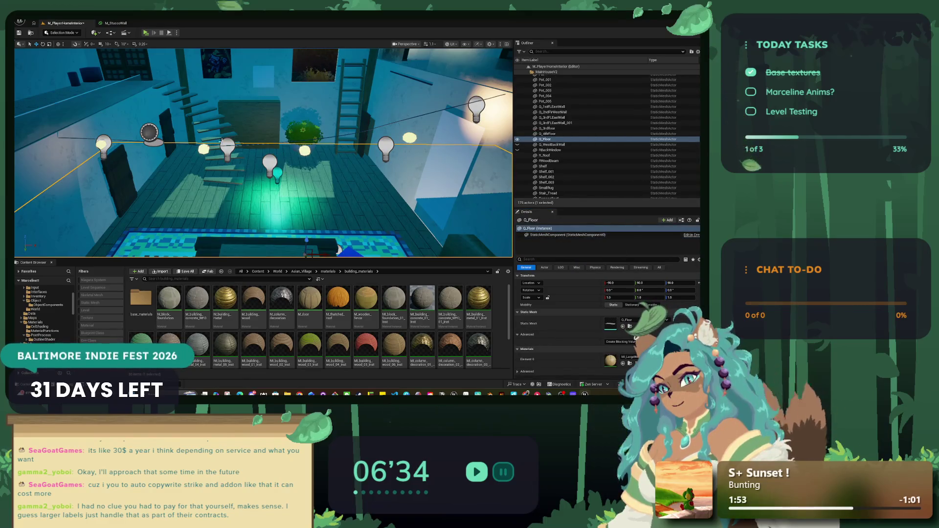
pyautogui.click(338, 251)
pyautogui.click(541, 241)
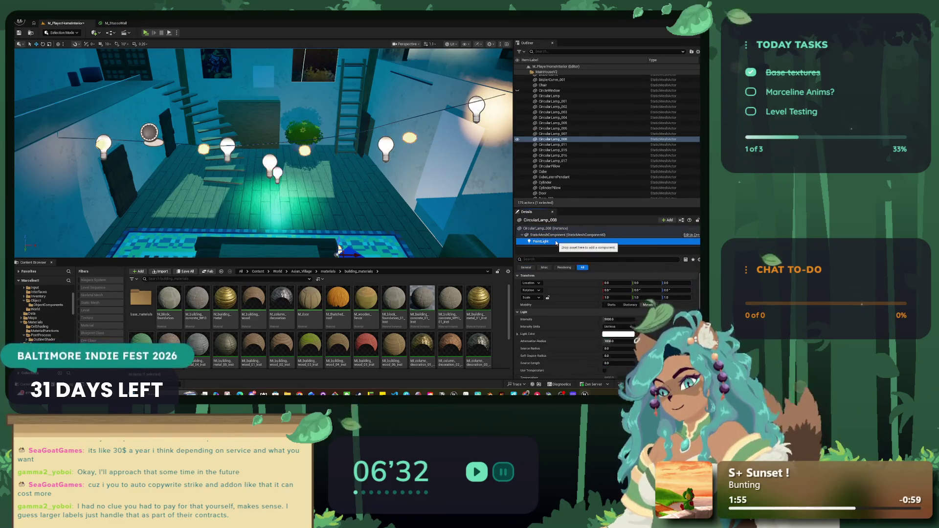
# Move the lamp's new PointLight component up into the hanging bulb.
pyautogui.scroll(-10, 263, 152)
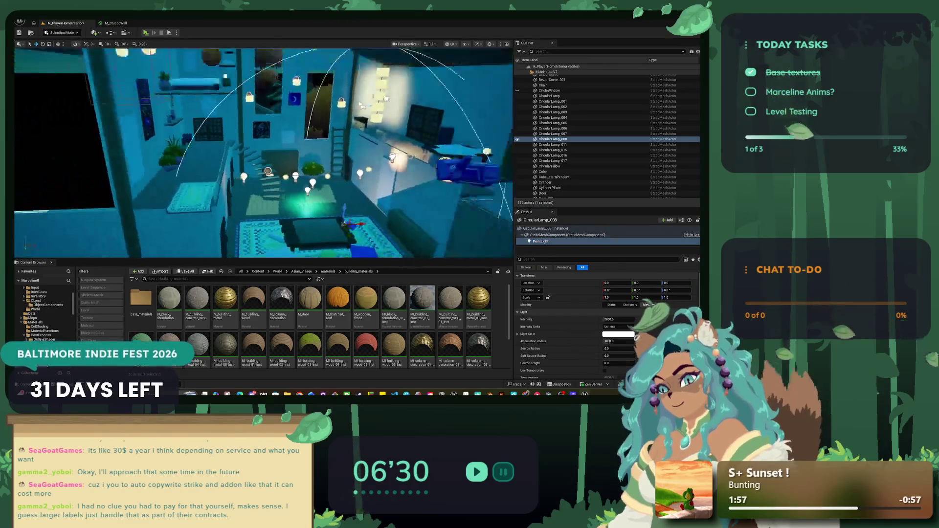
pyautogui.moveTo(324, 200); pyautogui.dragTo(275, 169)
pyautogui.scroll(10, 275, 169)
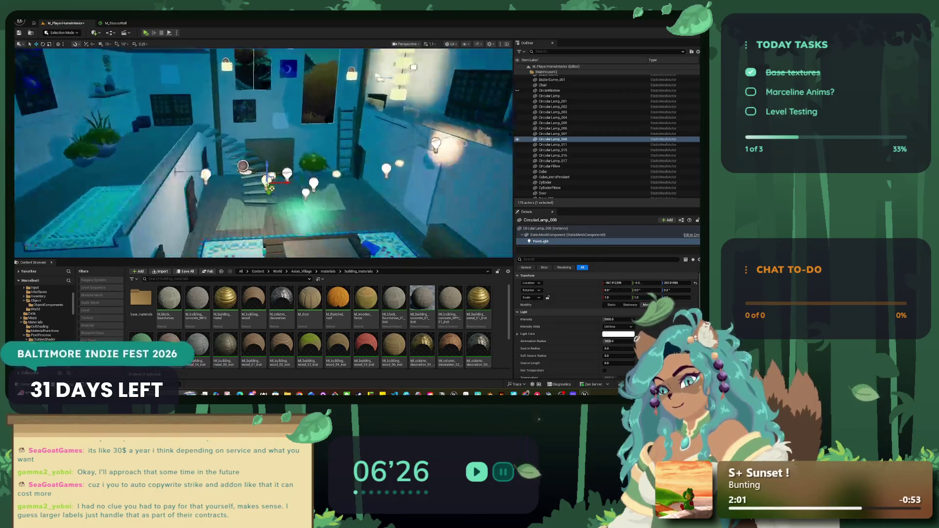
pyautogui.moveTo(188, 196)
pyautogui.mouseDown()
pyautogui.moveTo(277, 201)
pyautogui.moveTo(278, 170)
pyautogui.moveTo(258, 185)
pyautogui.moveTo(251, 174)
pyautogui.moveTo(215, 247)
pyautogui.moveTo(264, 98)
pyautogui.moveTo(276, 90)
pyautogui.moveTo(274, 127)
pyautogui.mouseUp()
# Filter Details for 'cast' and uncheck Cast Shadows on the point light.
pyautogui.scroll(-4, 542, 344)
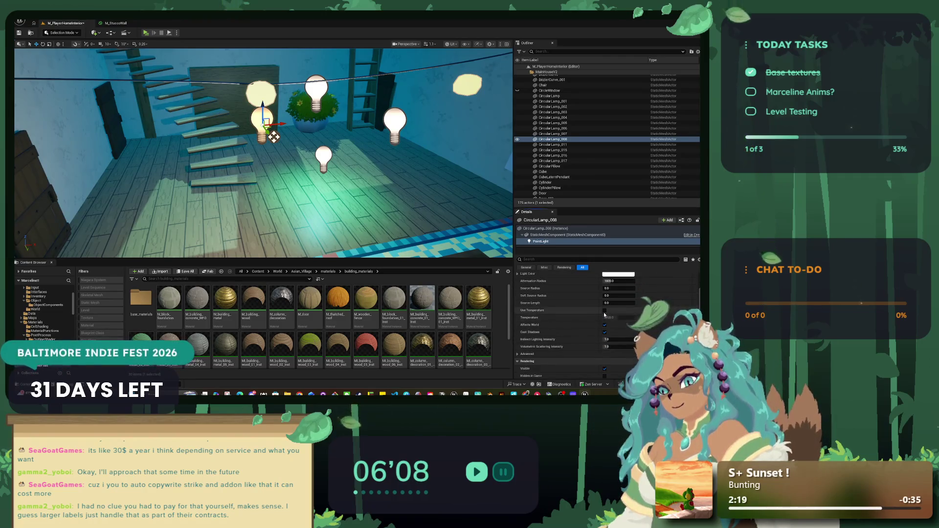
pyautogui.scroll(-5, 602, 327)
pyautogui.scroll(2, 601, 331)
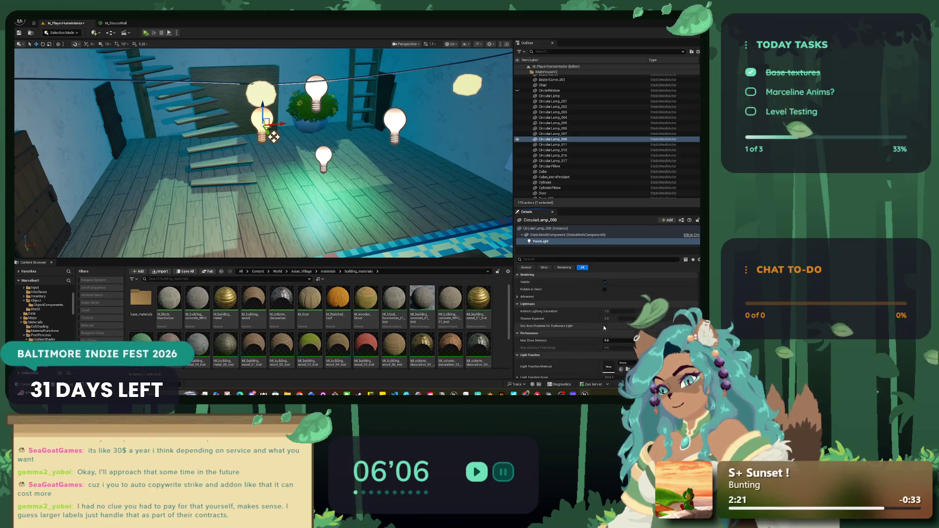
pyautogui.scroll(-6, 604, 326)
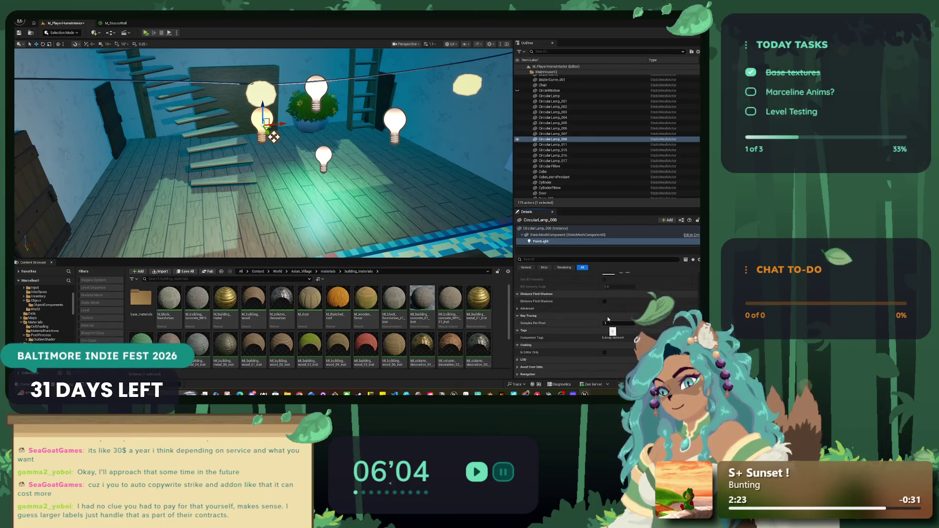
pyautogui.scroll(6, 605, 356)
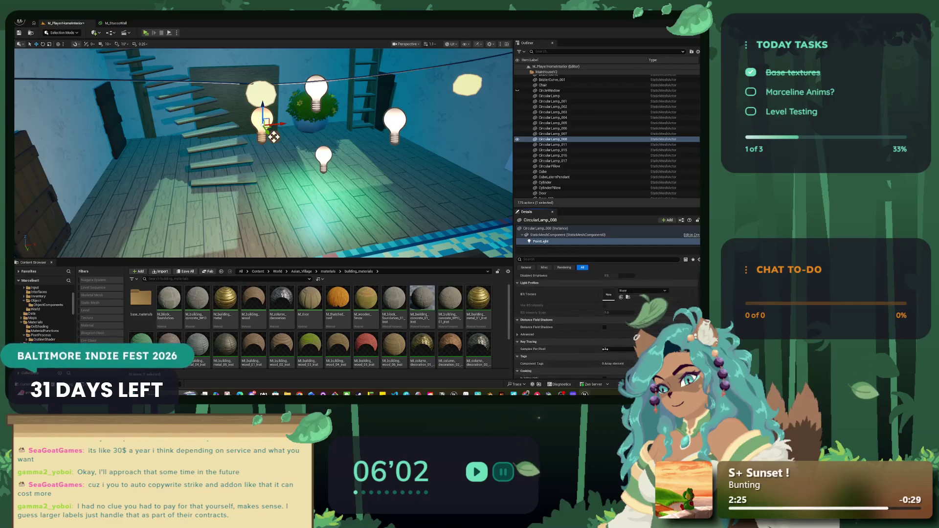
pyautogui.scroll(2, 609, 352)
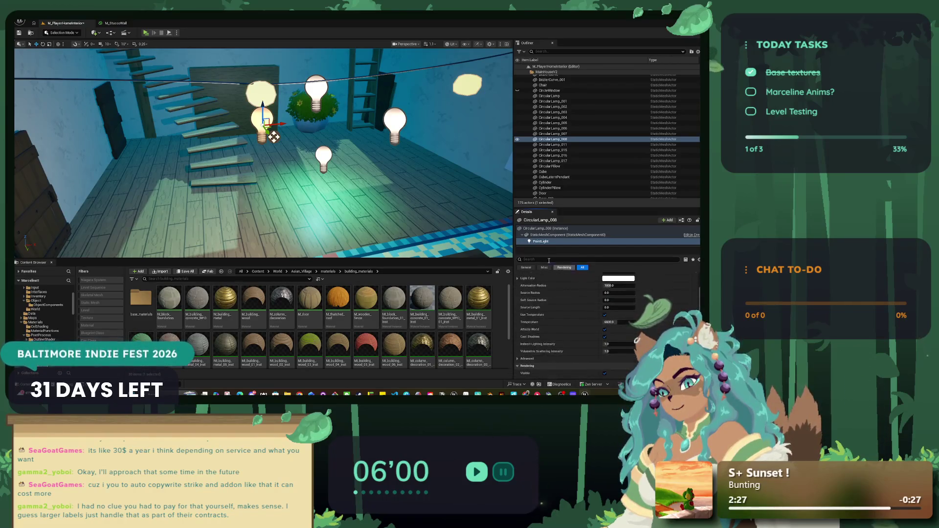
pyautogui.write('cast')
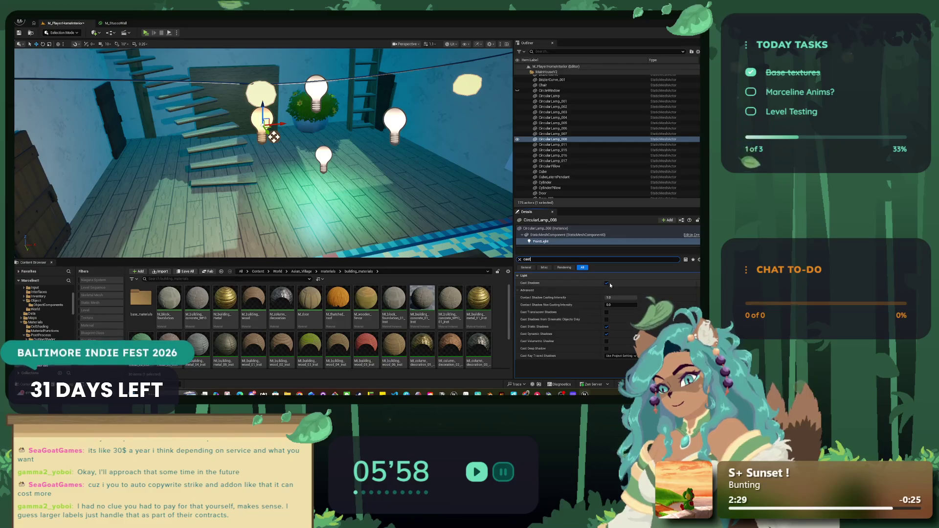
pyautogui.click(607, 283)
pyautogui.scroll(-3, 342, 160)
pyautogui.scroll(-3, 342, 160)
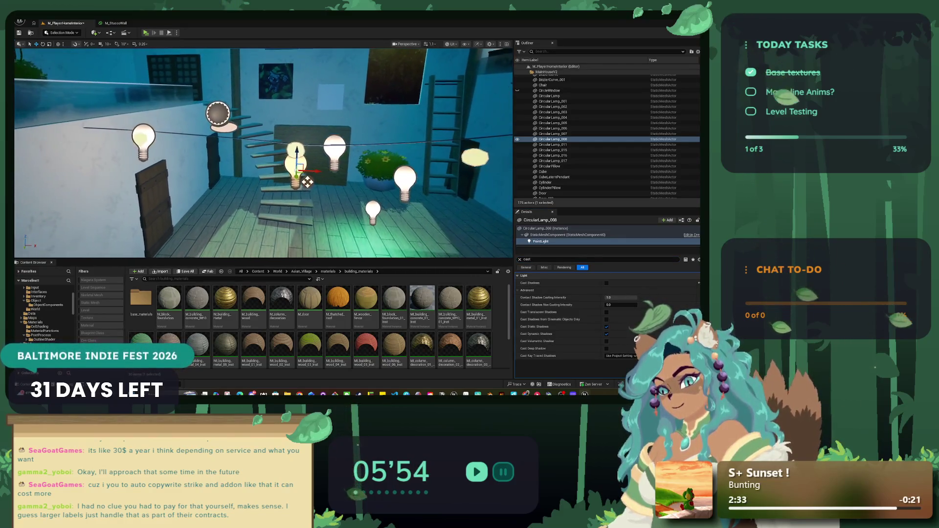
pyautogui.click(336, 154)
# Delete PointLight3, clear the property filter, and lower the left bulb's PointLight2 slightly.
pyautogui.press('Delete')
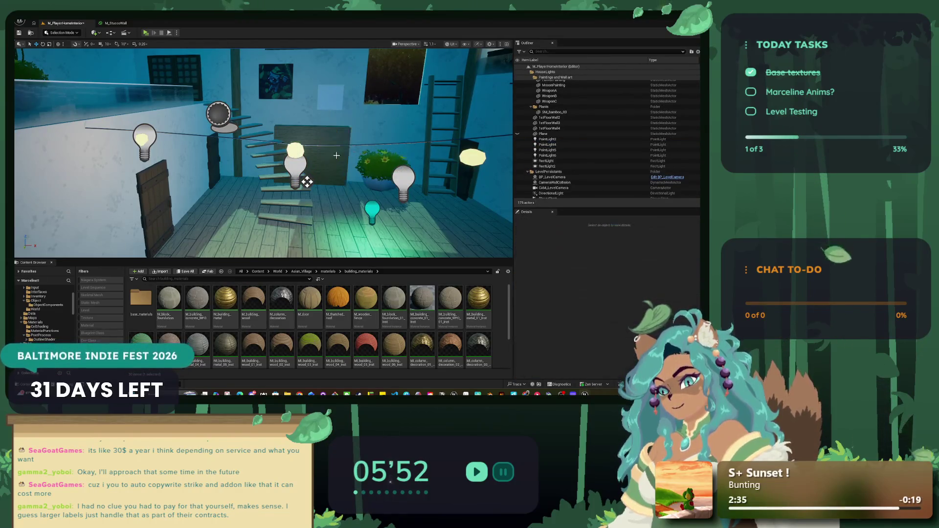
pyautogui.click(306, 182)
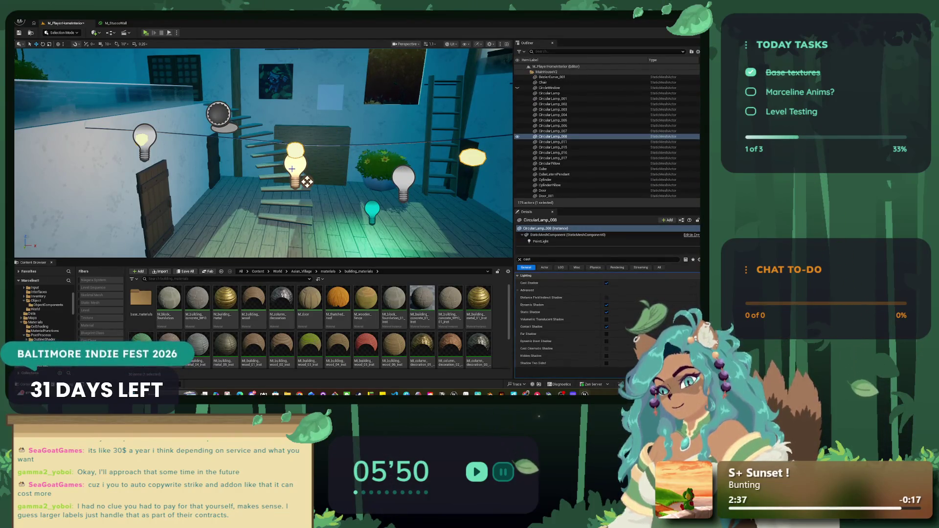
pyautogui.click(143, 141)
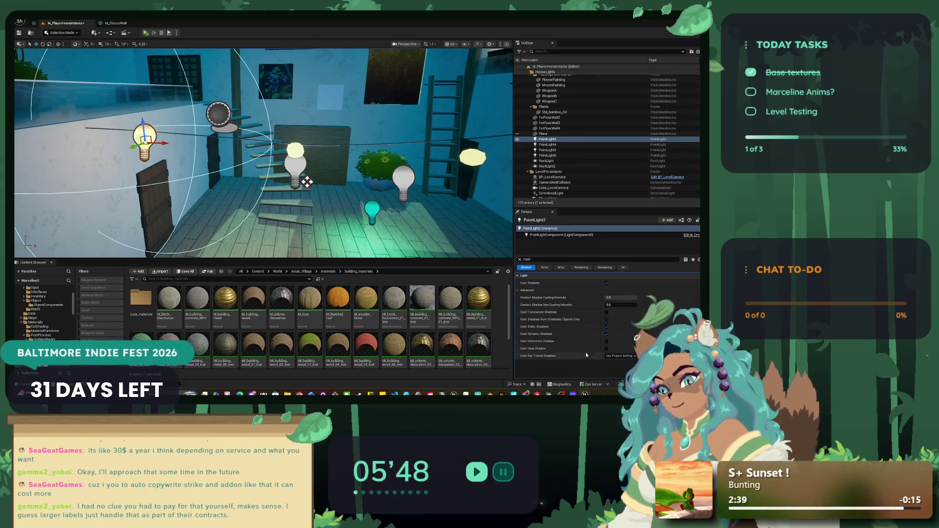
pyautogui.click(526, 259)
pyautogui.hotkey('ctrl', 'a')
pyautogui.press('BackSpace')
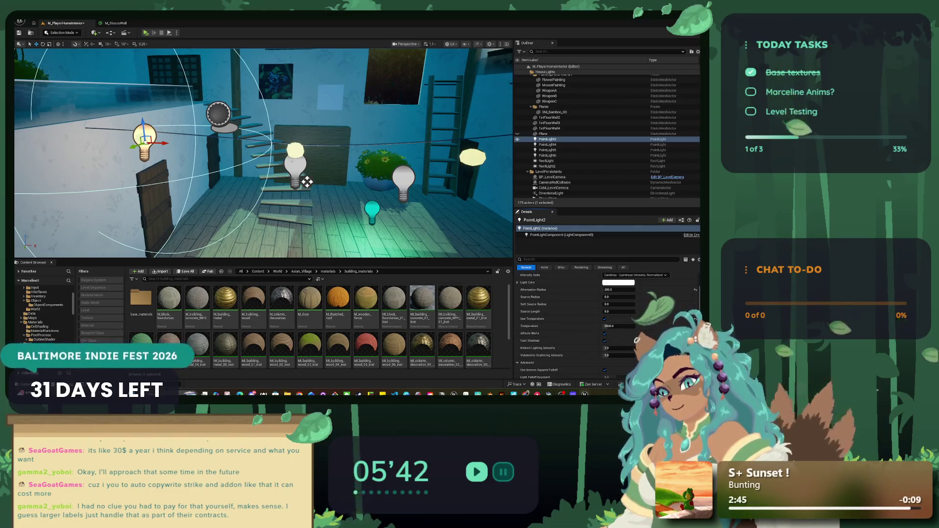
pyautogui.click(296, 168)
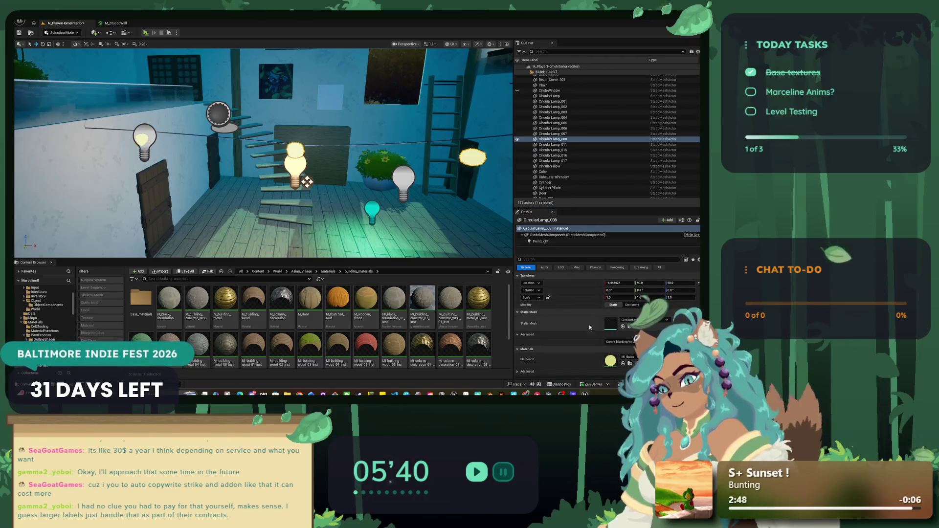
pyautogui.click(541, 241)
pyautogui.scroll(-3, 594, 325)
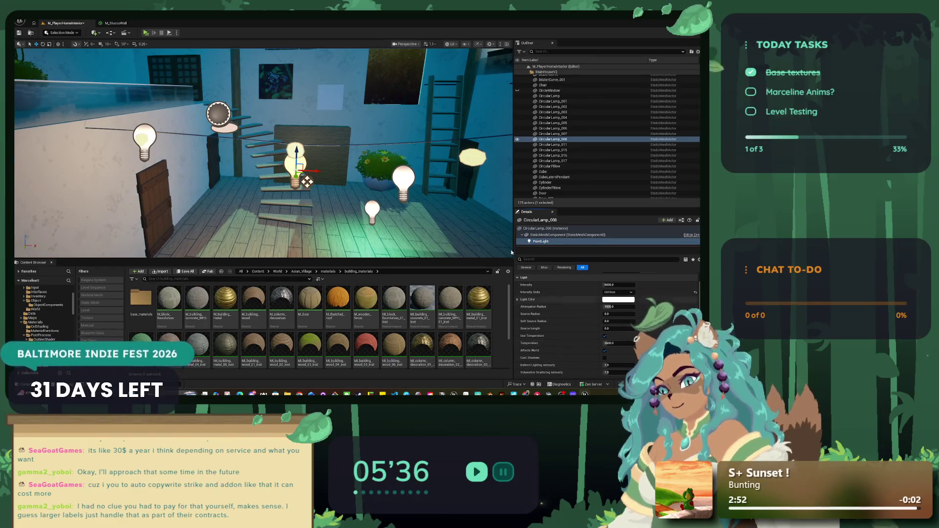
pyautogui.click(177, 159)
pyautogui.moveTo(177, 146); pyautogui.dragTo(177, 157)
# Set CircularLamp_008's point light Attenuation Radius to 200.
pyautogui.click(336, 210)
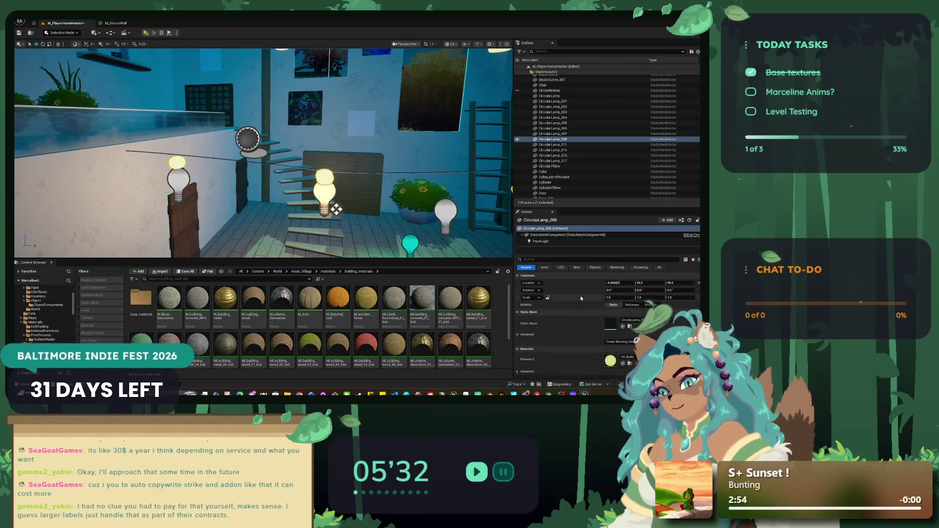
pyautogui.hotkey('ctrl', 'z')
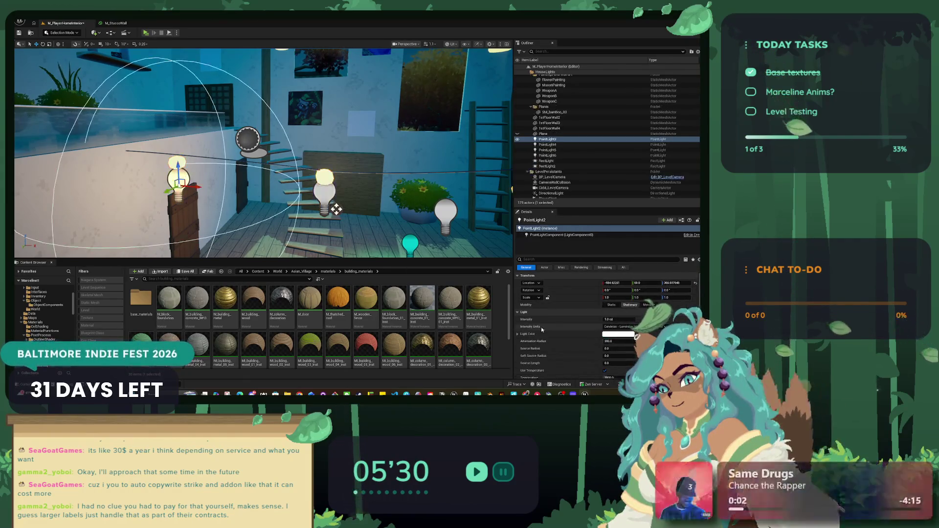
pyautogui.scroll(-3, 568, 324)
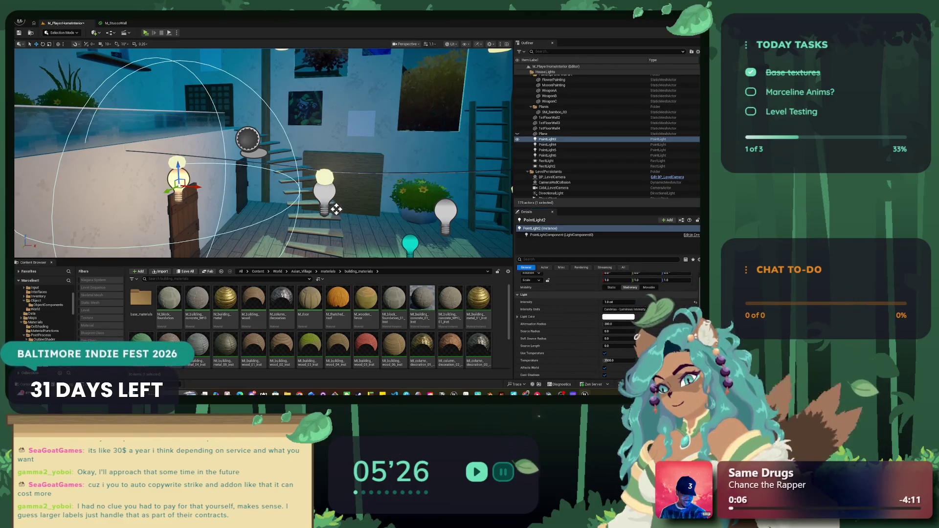
pyautogui.hotkey('ctrl', 'y')
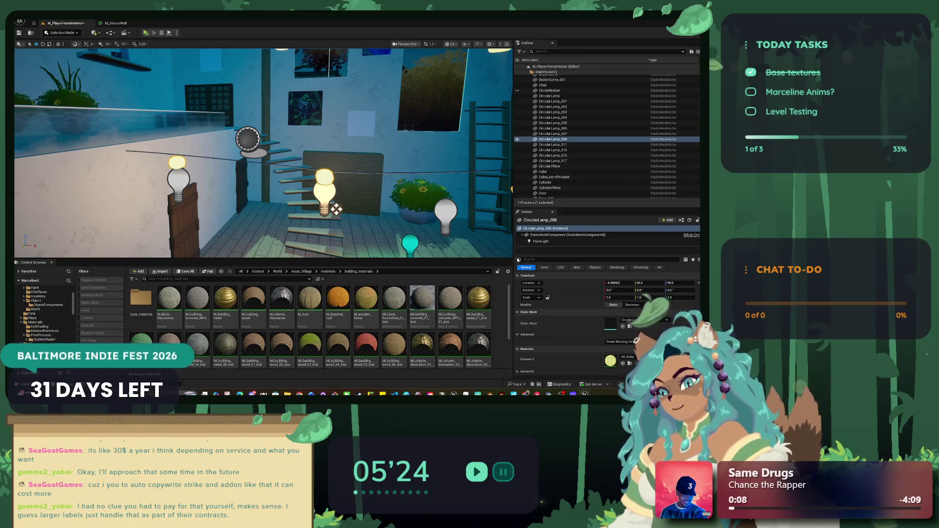
pyautogui.click(558, 241)
pyautogui.scroll(-2, 568, 323)
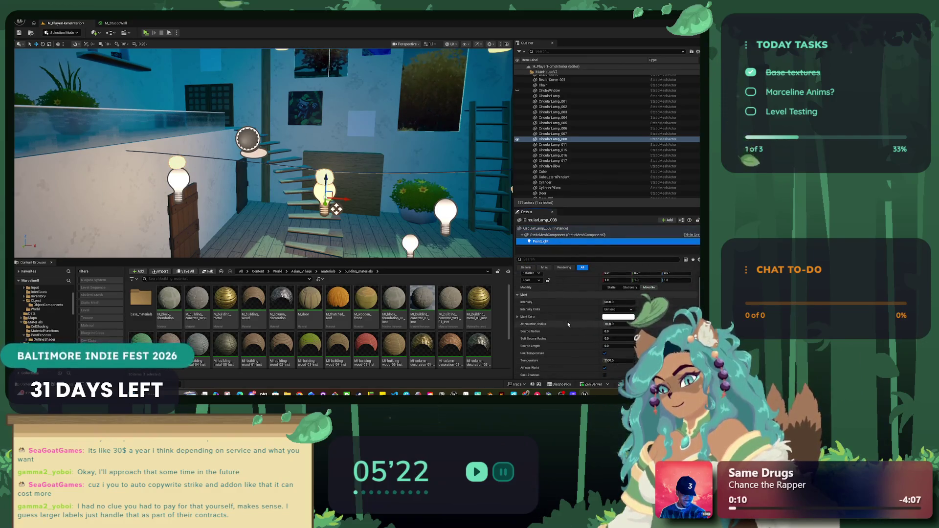
pyautogui.write('200')
pyautogui.press('Return')
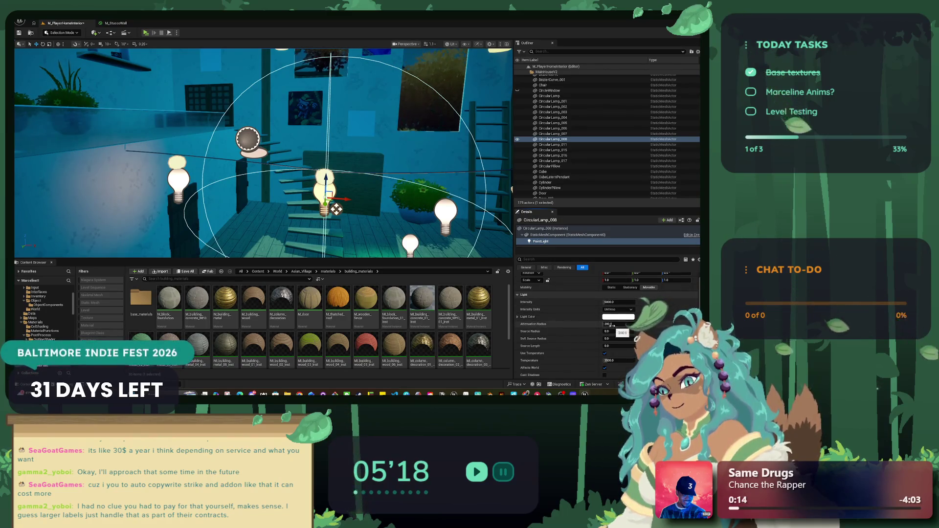
pyautogui.moveTo(611, 325); pyautogui.dragTo(628, 325)
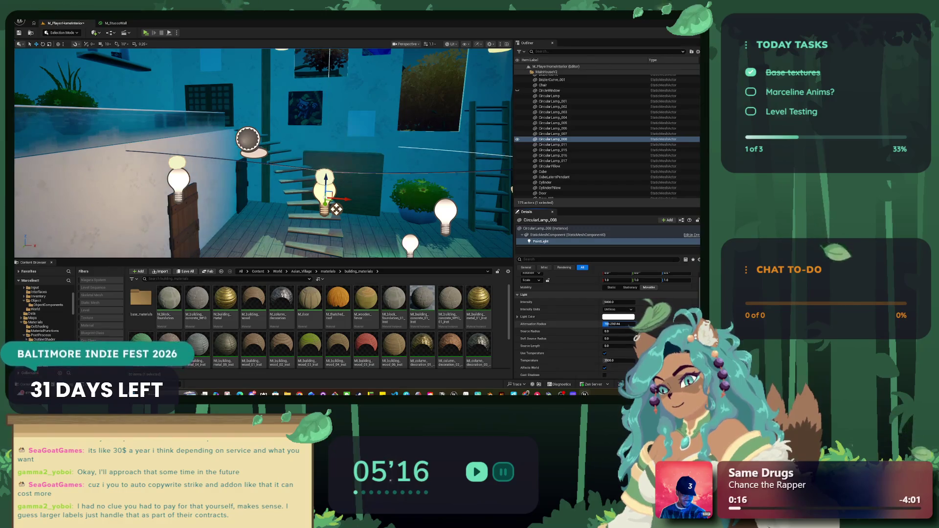
pyautogui.write('200')
pyautogui.press('Return')
pyautogui.press('f')
pyautogui.moveTo(274, 161); pyautogui.dragTo(308, 147)
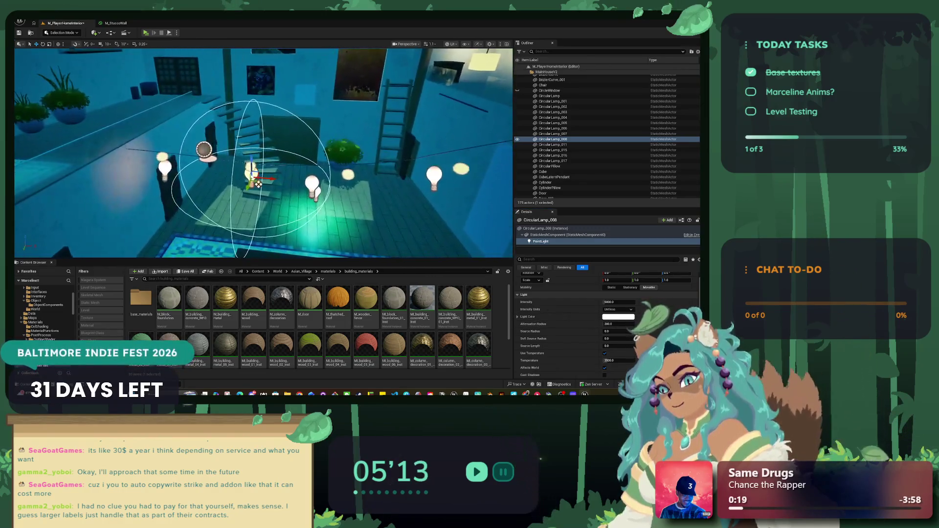
# Select CircularLamp_011 in the Outliner and delete it from the level.
pyautogui.click(258, 184)
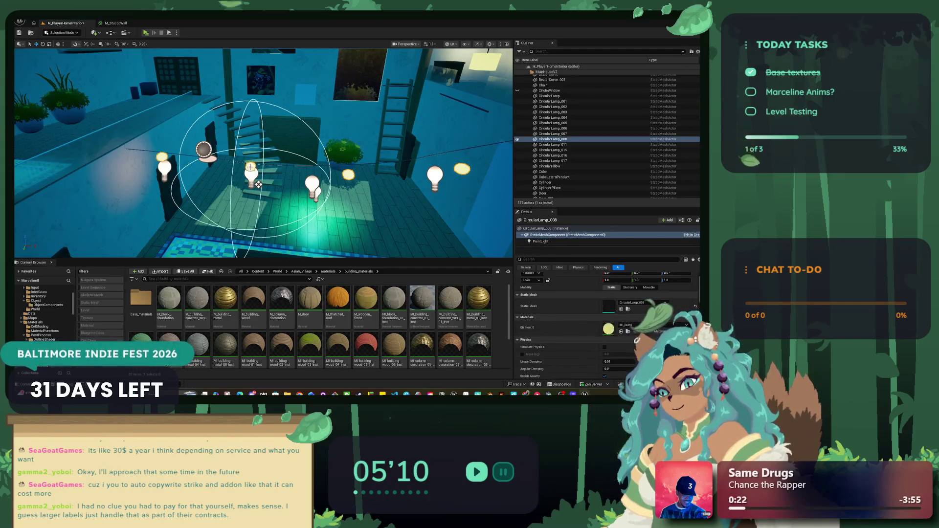
pyautogui.click(258, 184)
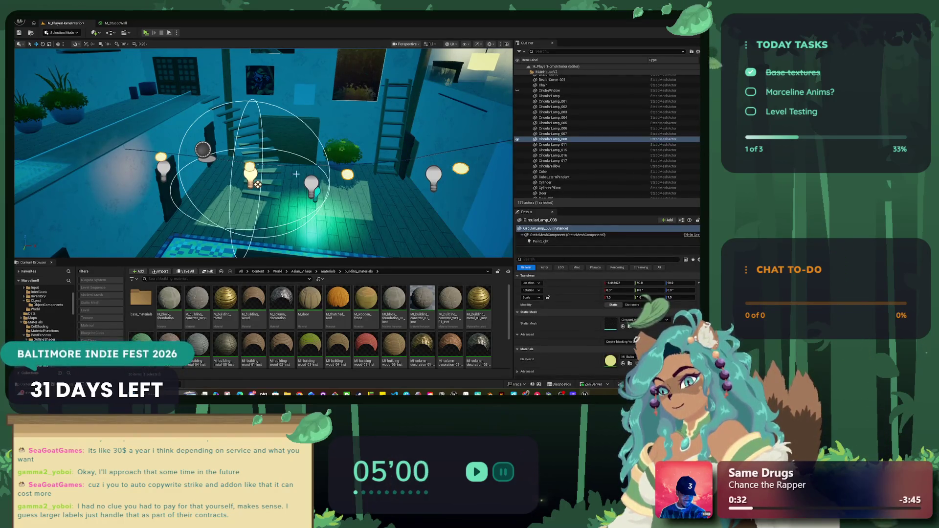
pyautogui.click(545, 134)
pyautogui.click(546, 139)
pyautogui.click(546, 145)
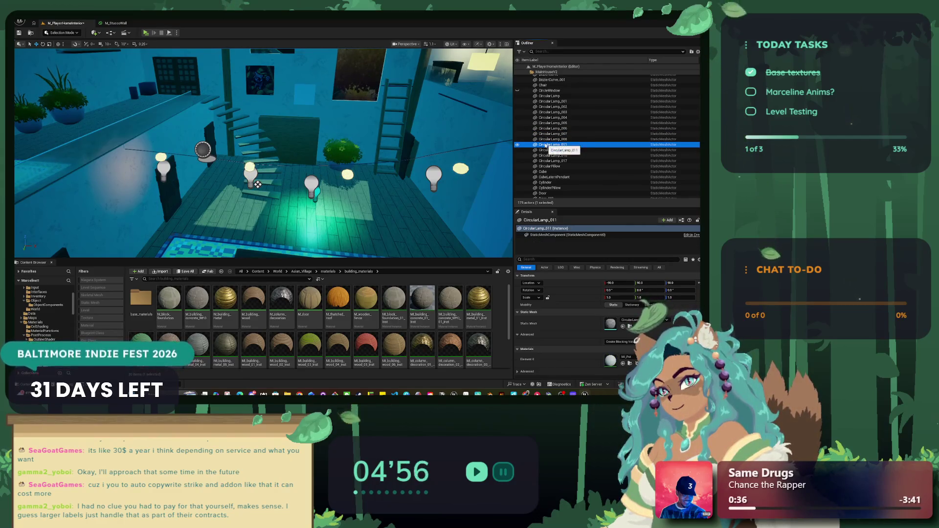
pyautogui.click(545, 138)
pyautogui.click(546, 145)
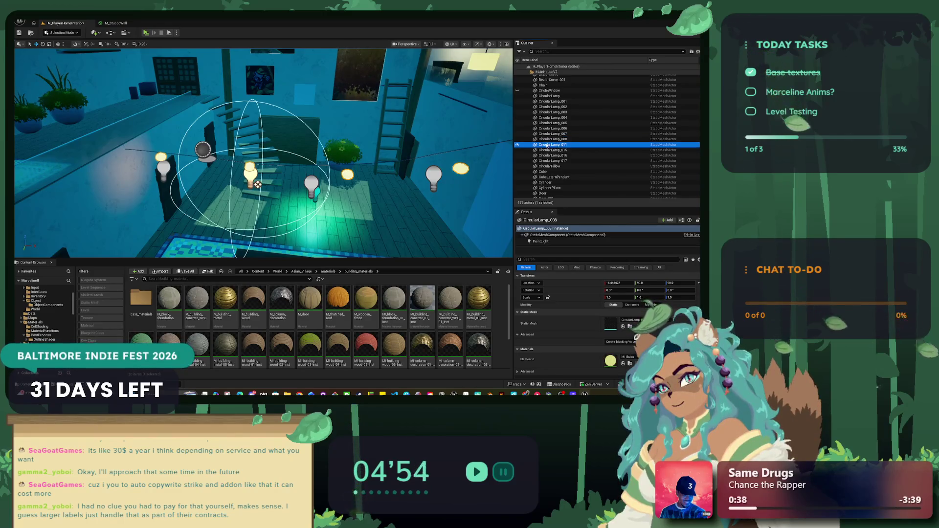
pyautogui.moveTo(140, 80); pyautogui.dragTo(328, 228)
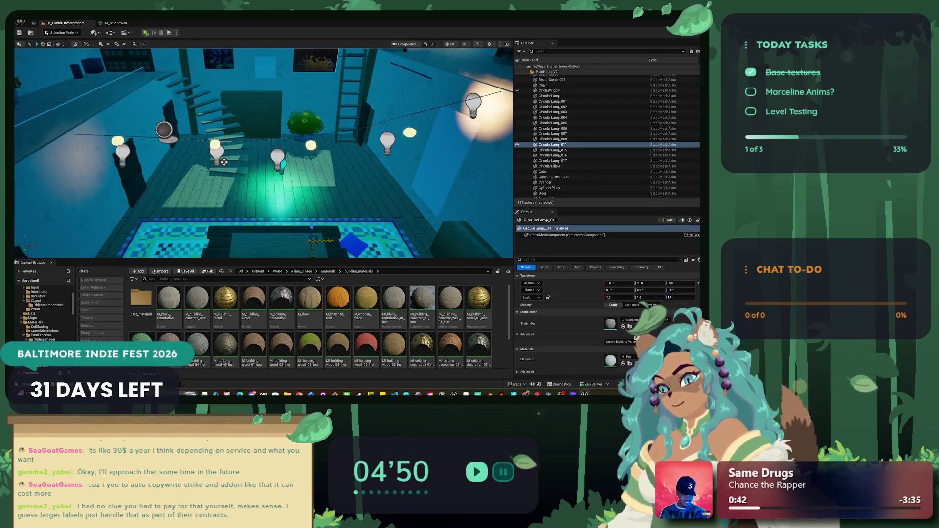
pyautogui.scroll(-10, 329, 231)
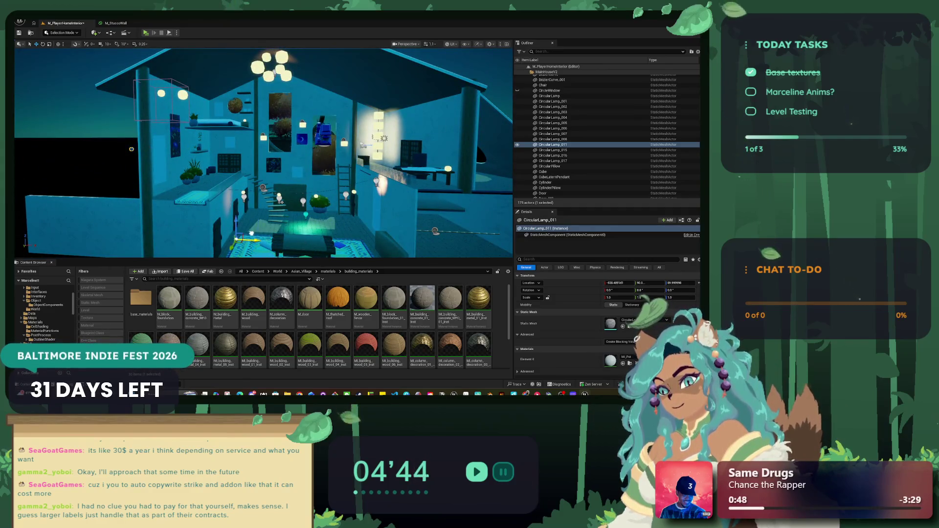
pyautogui.press('Delete')
# Select the stair lamp CircularLamp_008, check the other lamps, and frame CircularLamp_003.
pyautogui.scroll(5, 240, 200)
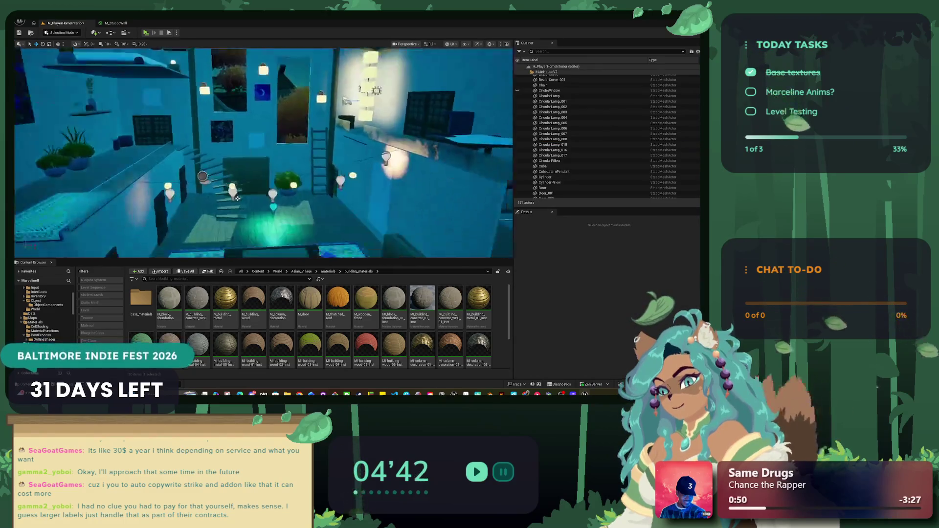
pyautogui.click(235, 200)
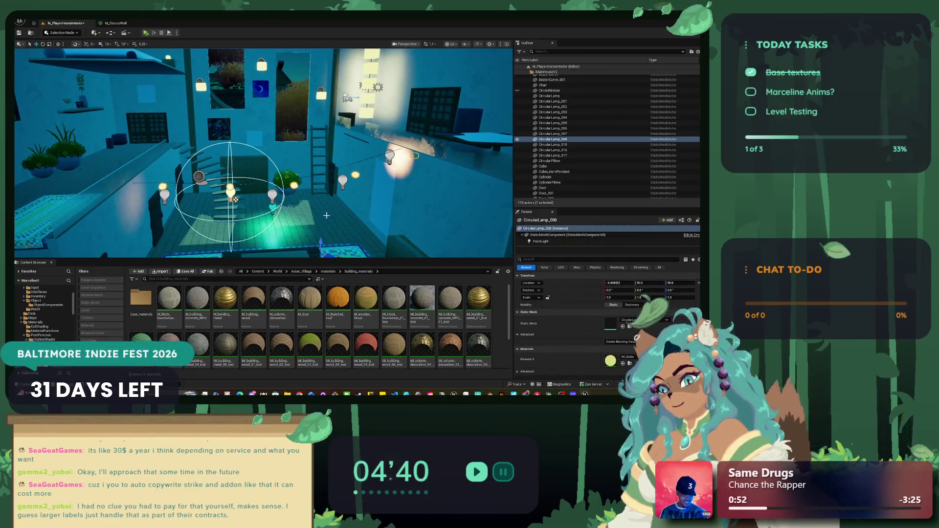
pyautogui.scroll(-2, 309, 204)
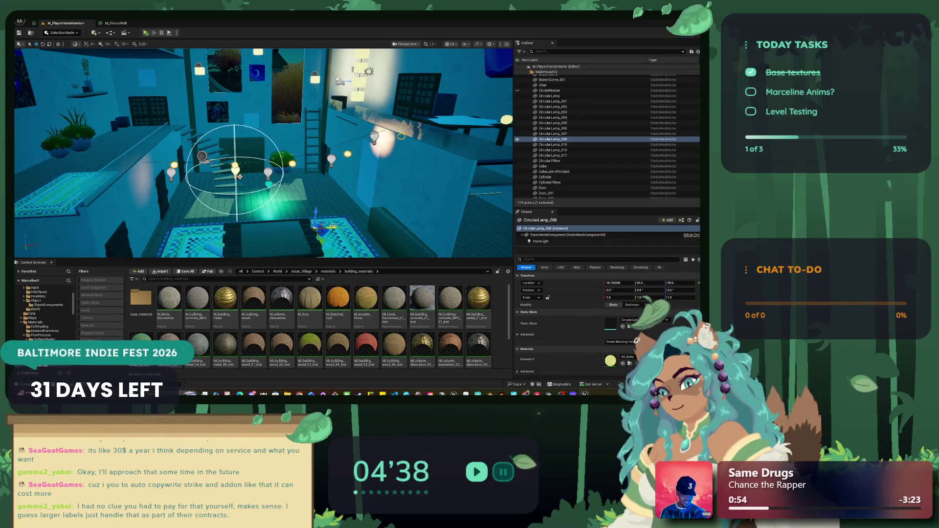
pyautogui.click(565, 147)
pyautogui.click(566, 149)
pyautogui.click(565, 155)
pyautogui.click(564, 161)
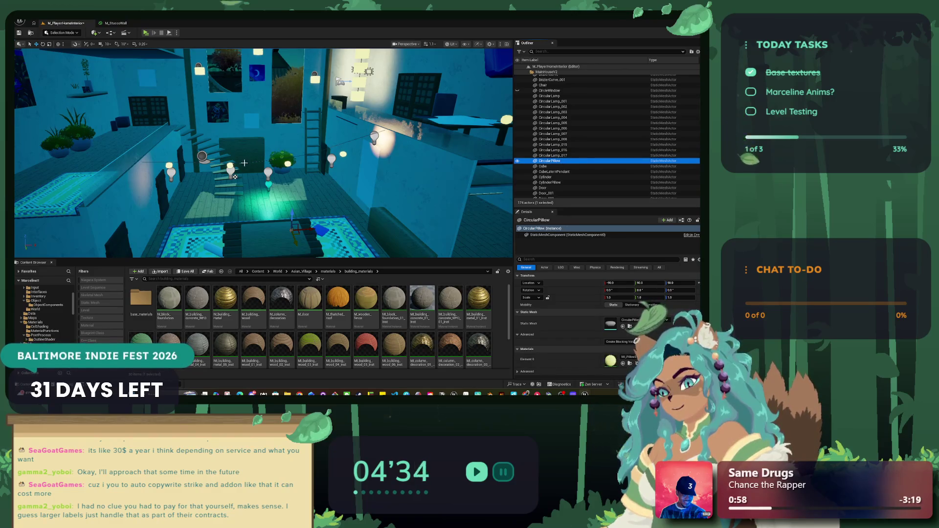
pyautogui.click(233, 173)
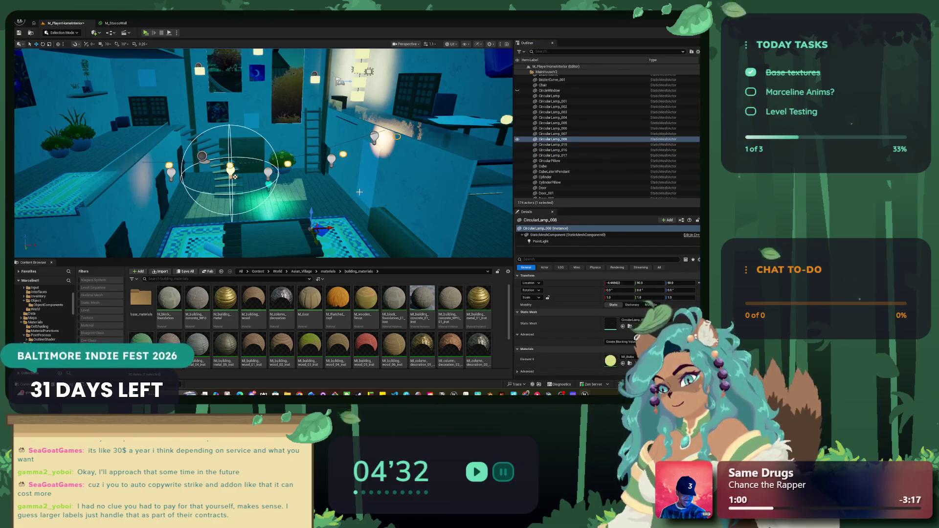
pyautogui.moveTo(360, 192)
pyautogui.mouseDown()
pyautogui.moveTo(313, 215)
pyautogui.moveTo(274, 220)
pyautogui.mouseUp()
pyautogui.click(555, 106)
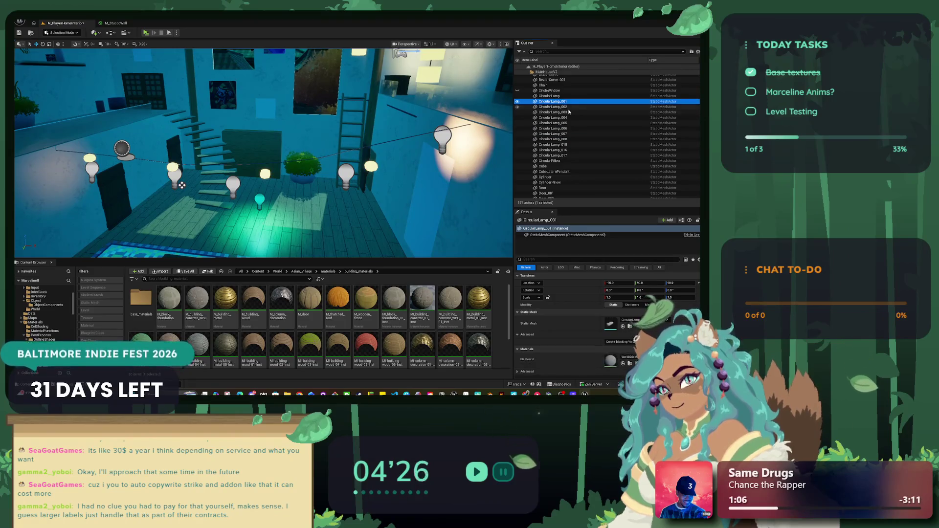
pyautogui.click(568, 112)
pyautogui.doubleClick(569, 112)
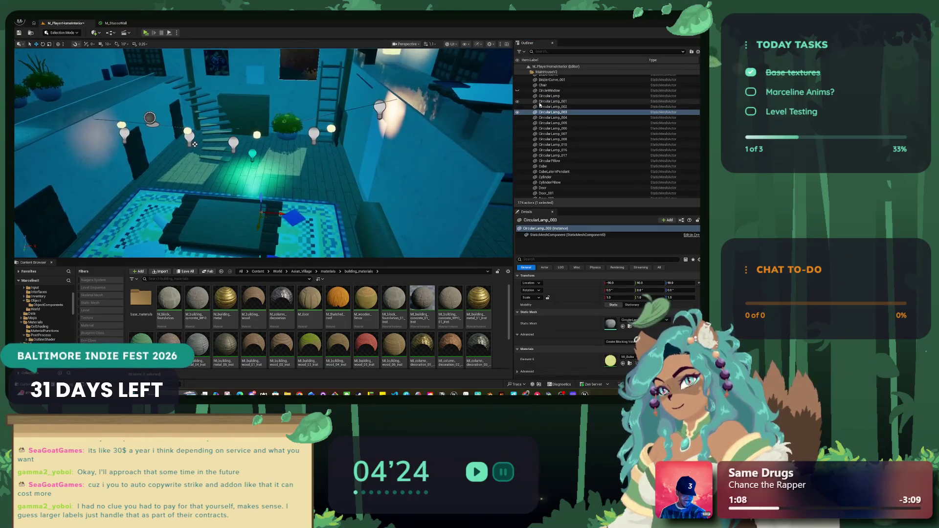
# Step through the Outliner lamps from CircularLamp_001 to CircularLamp_017 and the CircularPillow.
pyautogui.click(548, 101)
pyautogui.click(546, 112)
pyautogui.click(545, 117)
pyautogui.click(545, 122)
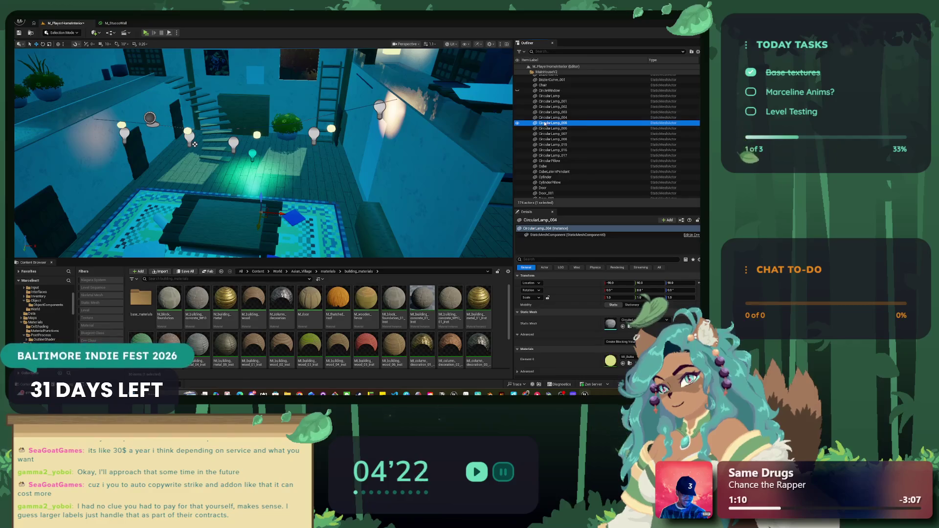
pyautogui.click(548, 128)
pyautogui.click(548, 134)
pyautogui.click(550, 139)
pyautogui.click(552, 144)
pyautogui.click(550, 150)
pyautogui.click(550, 156)
pyautogui.click(549, 161)
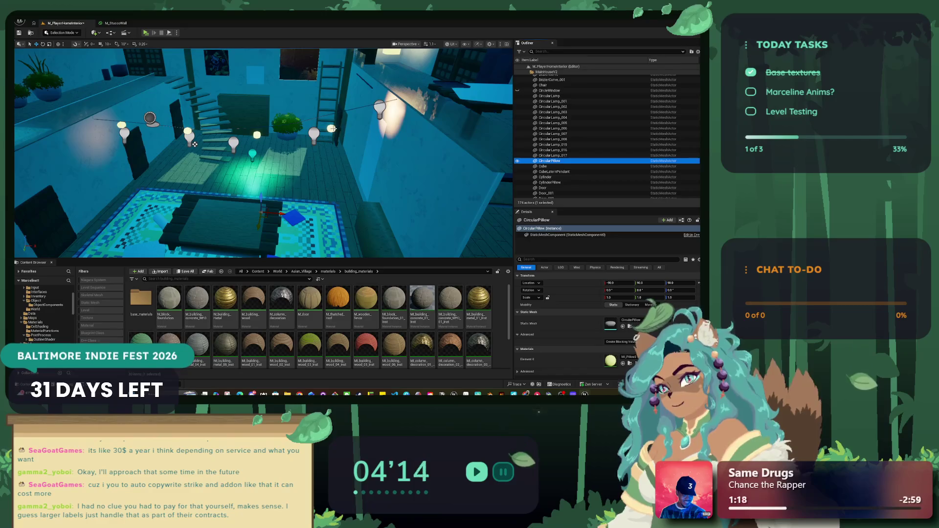
# Shift the stair lamp CircularLamp_008 slightly to the left with its move gizmo.
pyautogui.click(552, 139)
pyautogui.click(555, 236)
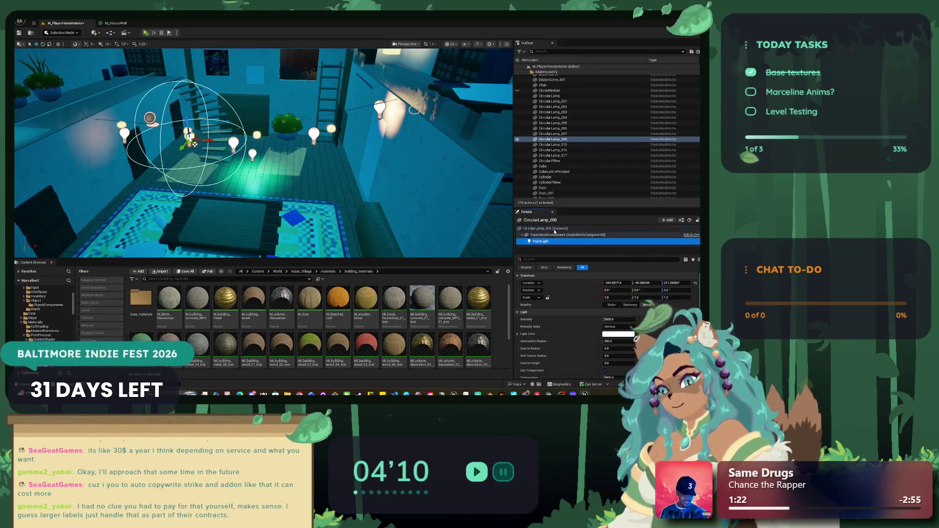
pyautogui.click(545, 228)
pyautogui.click(414, 111)
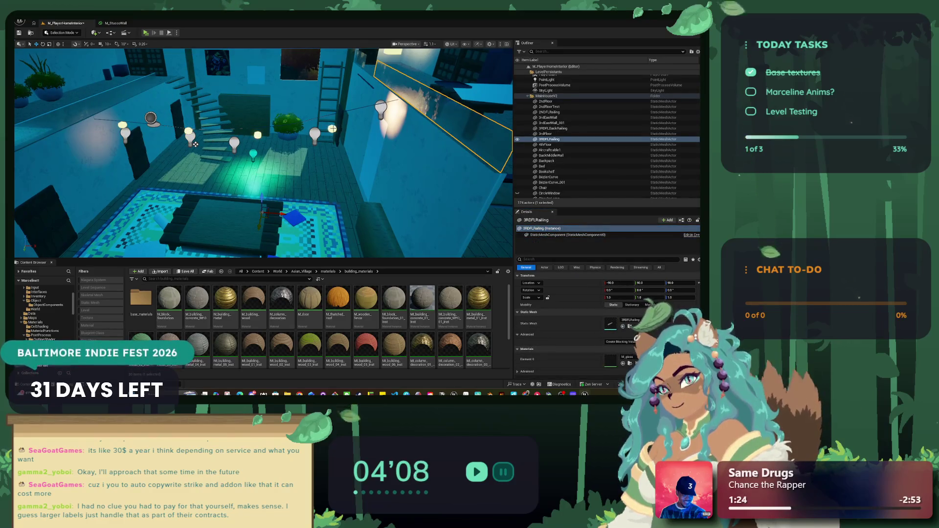
pyautogui.click(195, 144)
pyautogui.moveTo(195, 144); pyautogui.dragTo(172, 139)
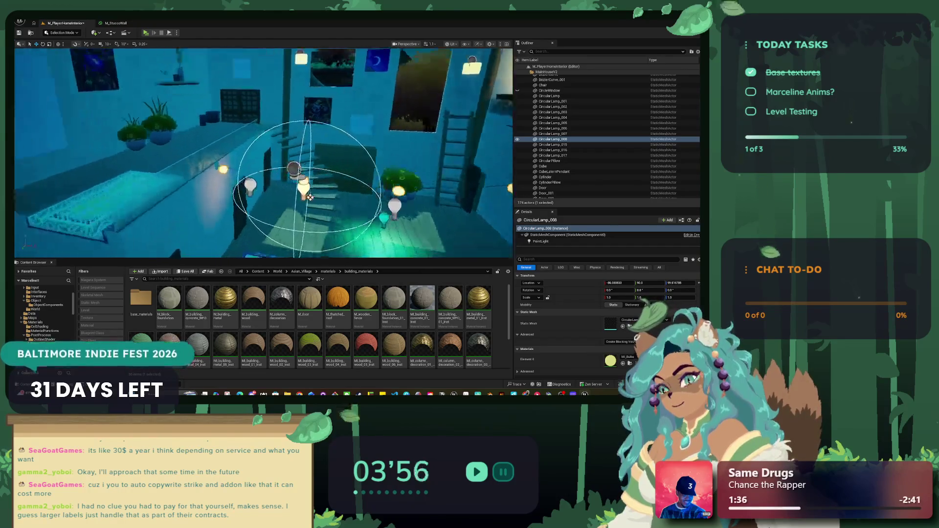
# Slide the BP_PointSnap5 lamp to the left along the wall.
pyautogui.click(309, 197)
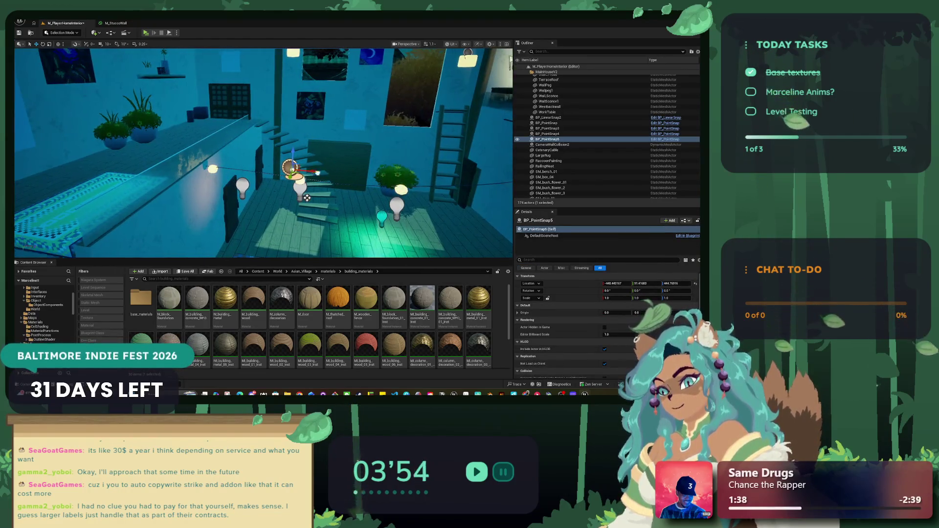
pyautogui.press('f')
pyautogui.moveTo(304, 223)
pyautogui.mouseDown()
pyautogui.moveTo(200, 203)
pyautogui.moveTo(268, 226)
pyautogui.mouseUp()
pyautogui.press('f')
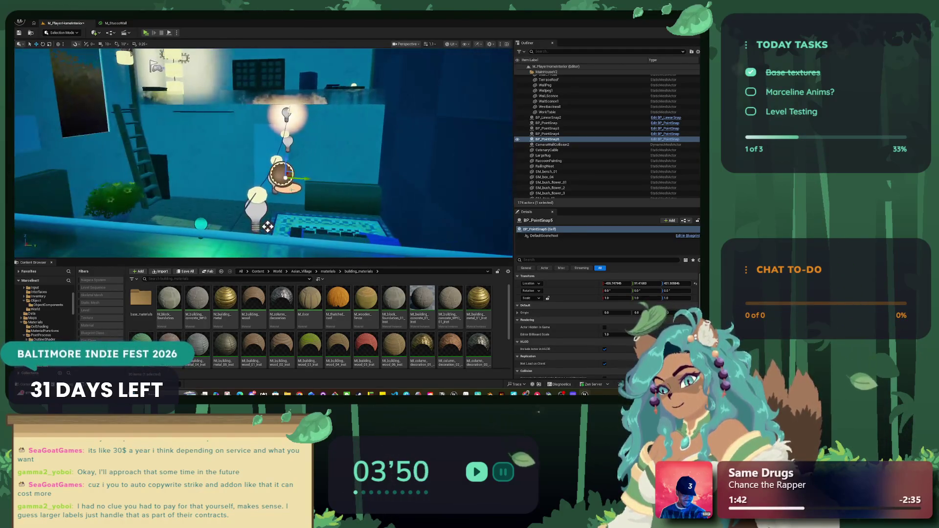
pyautogui.moveTo(288, 174); pyautogui.dragTo(264, 175)
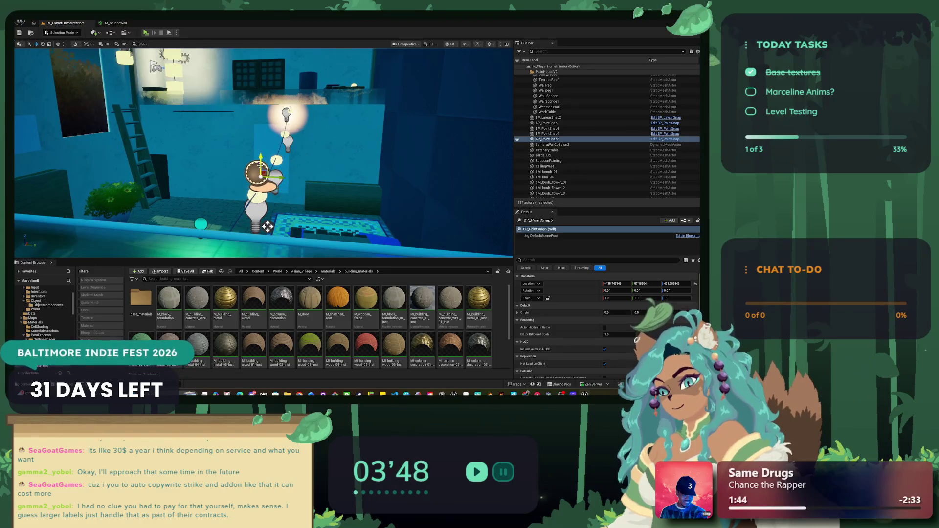
pyautogui.moveTo(267, 227)
pyautogui.mouseDown()
pyautogui.moveTo(264, 210)
pyautogui.moveTo(281, 185)
pyautogui.moveTo(256, 184)
pyautogui.moveTo(390, 185)
pyautogui.mouseUp()
# Duplicate the wall lamp into BP_PointSnap7 and BP_PointSnap8, moving them right and up-right.
pyautogui.press('d')
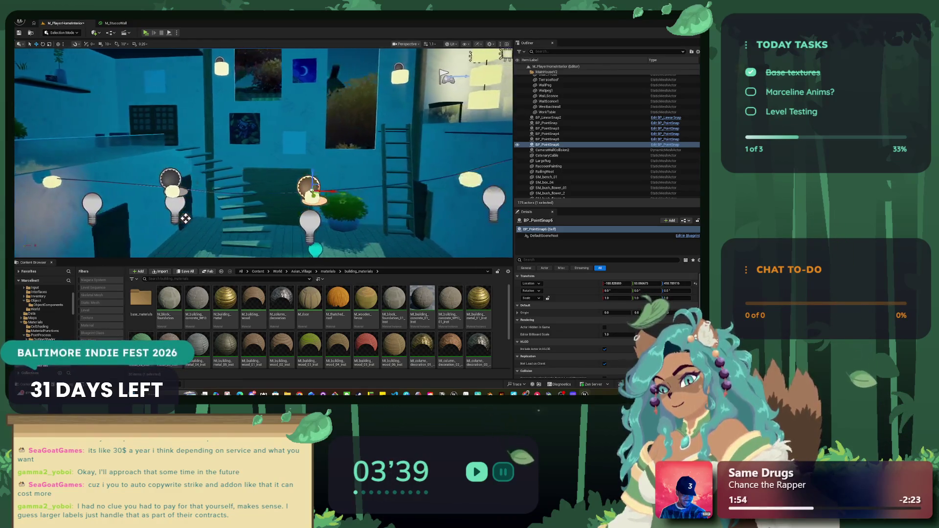
pyautogui.keyDown('alt'); pyautogui.click(304, 186); pyautogui.keyUp('alt')
pyautogui.moveTo(303, 186); pyautogui.dragTo(356, 188)
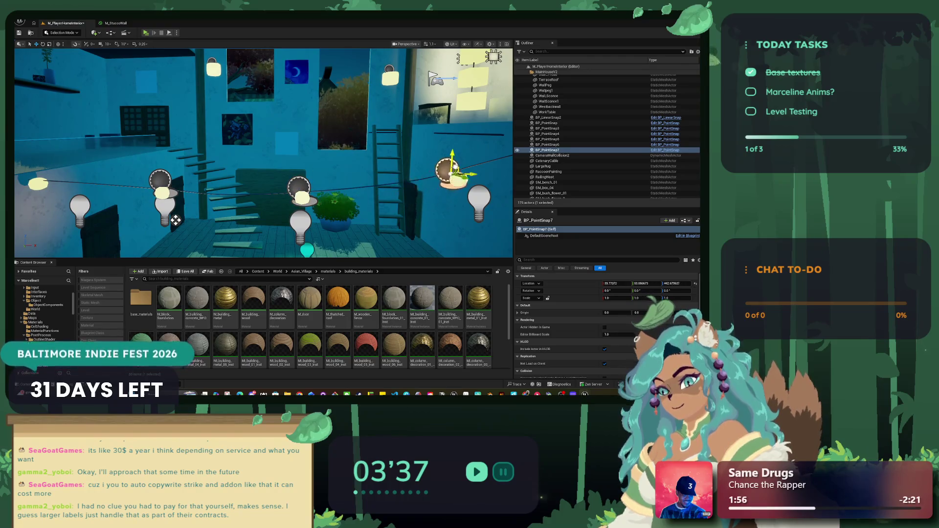
pyautogui.press('d')
pyautogui.hotkey('ctrl', 'd')
pyautogui.moveTo(285, 169); pyautogui.dragTo(455, 122)
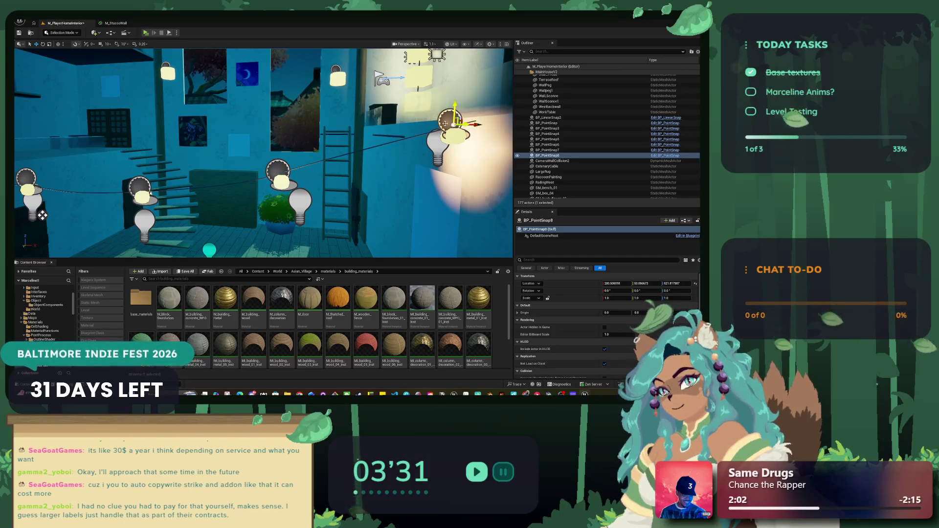
# Reselect BP_PointSnap6 and start playing the level in the editor.
pyautogui.scroll(-10, 250, 151)
pyautogui.scroll(3, 336, 128)
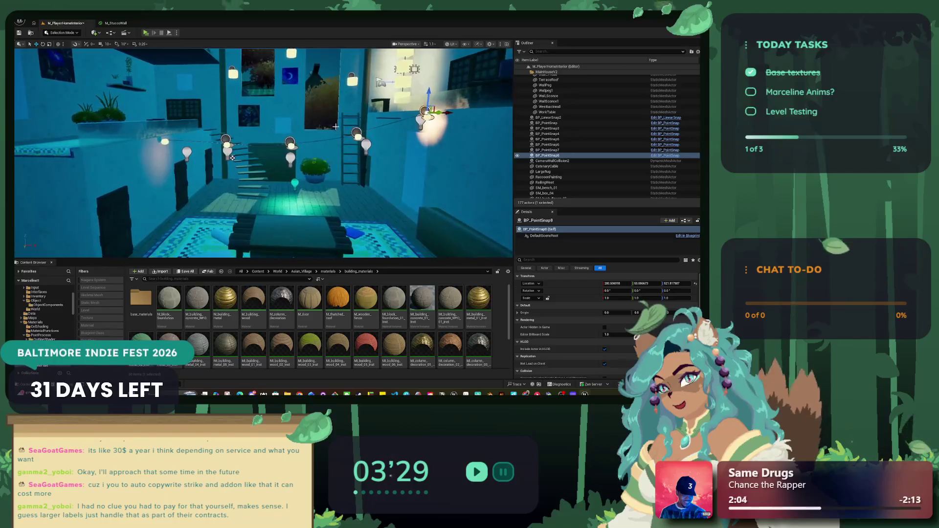
pyautogui.click(290, 145)
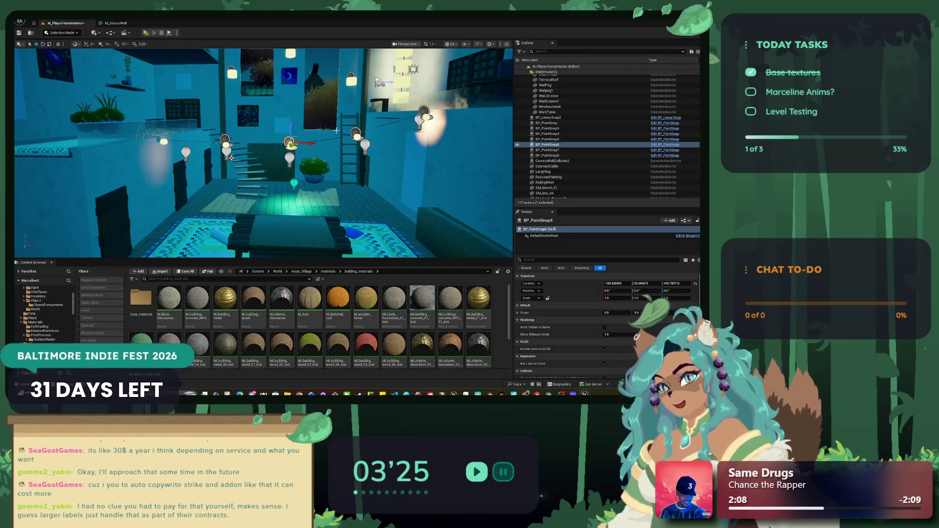
pyautogui.click(145, 33)
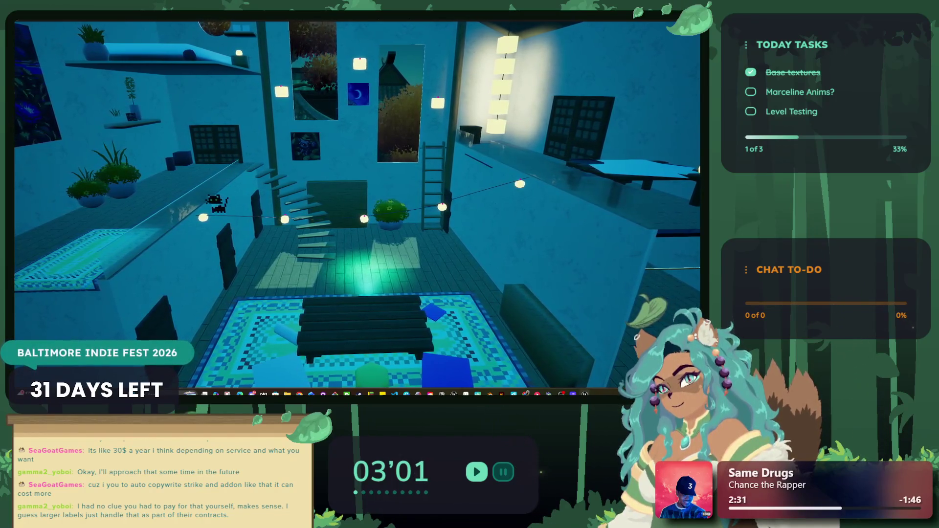
# Exit Play in Editor with Escape, back to the lamp-lit room and stairs.
pyautogui.press('Escape')
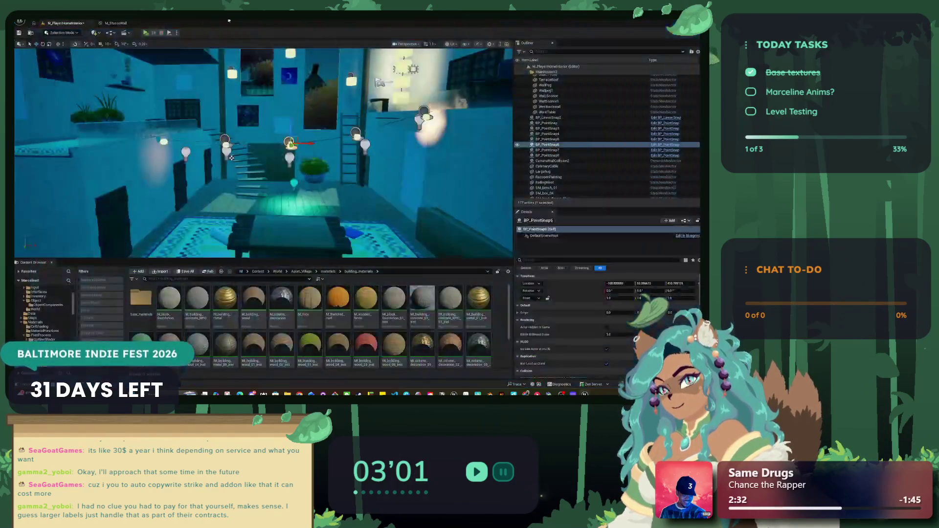
# Select the CatenaryCable, filter Details by 'coll', and set Can Character Step Up On to No.
pyautogui.click(271, 145)
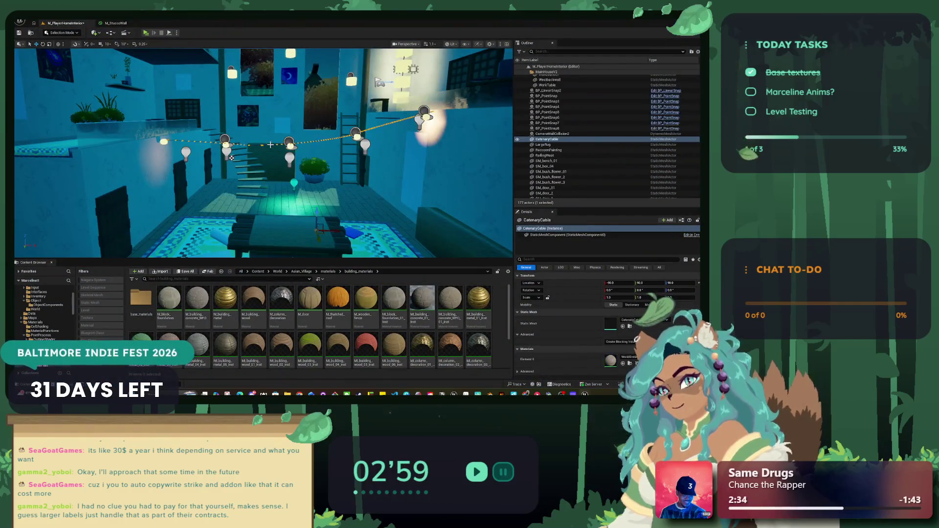
pyautogui.click(554, 260)
pyautogui.write('coll')
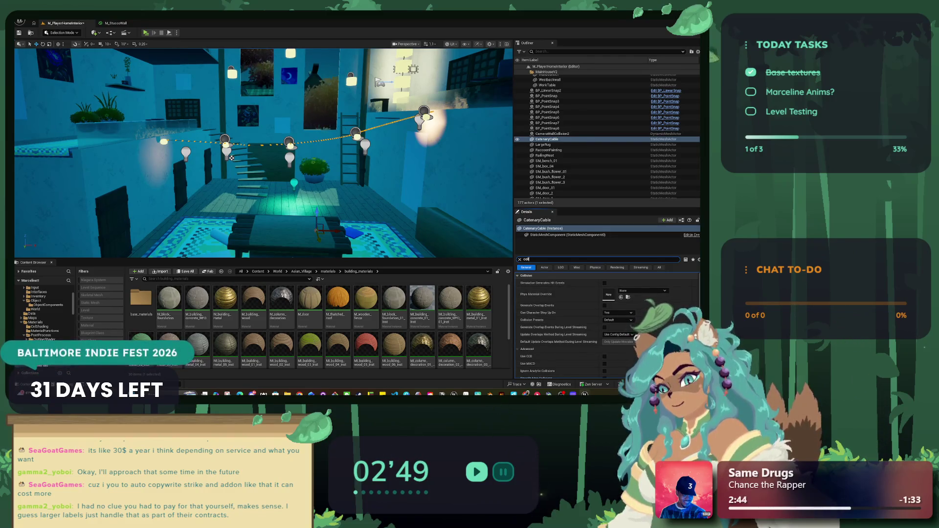
pyautogui.scroll(-4, 698, 298)
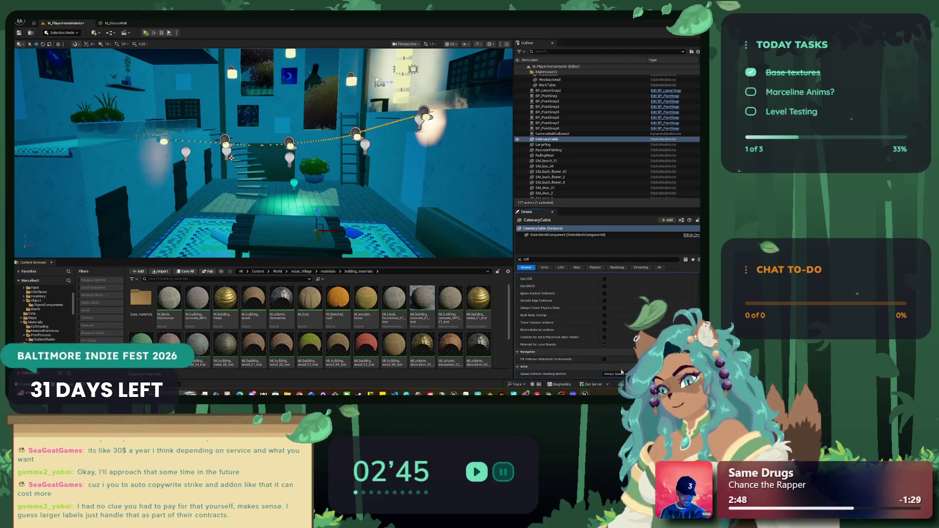
pyautogui.scroll(4, 622, 372)
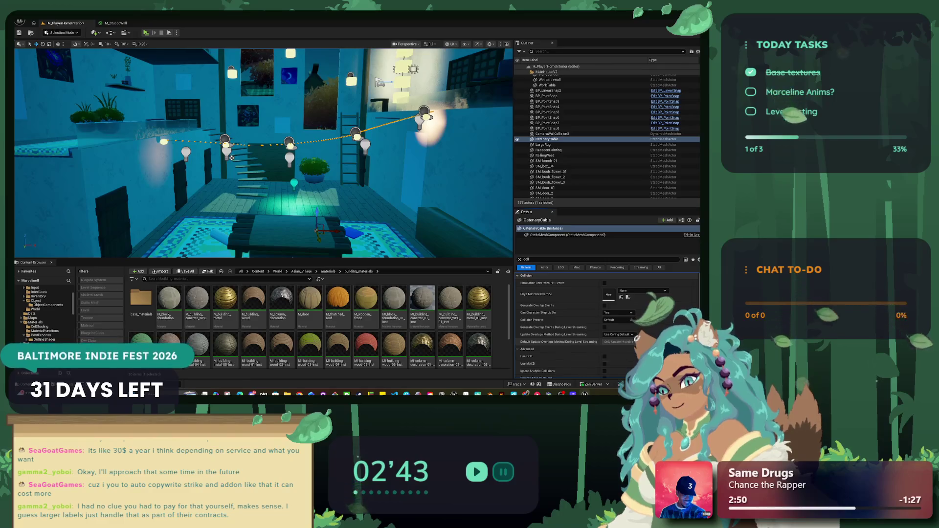
pyautogui.click(620, 319)
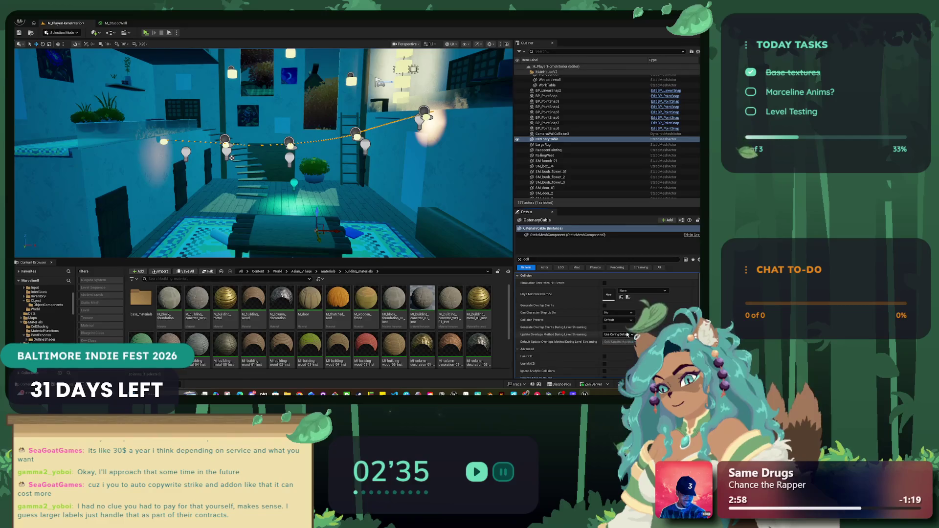
# Change the Details filter to 'is' to look for further settings.
pyautogui.scroll(-5, 629, 333)
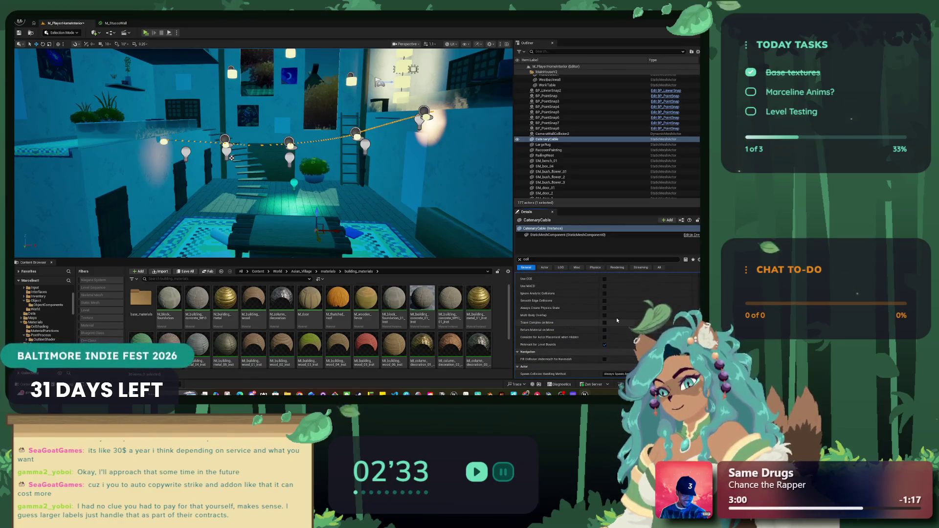
pyautogui.click(538, 260)
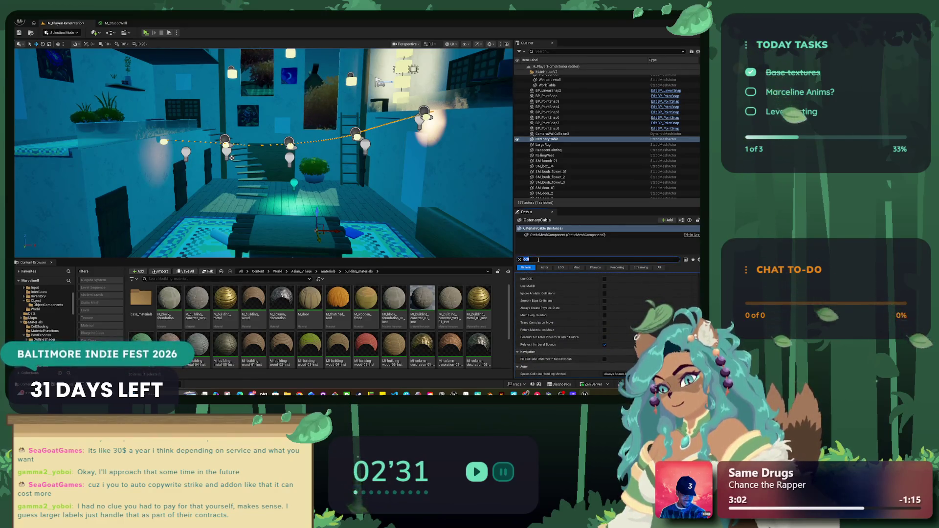
pyautogui.write('ision')
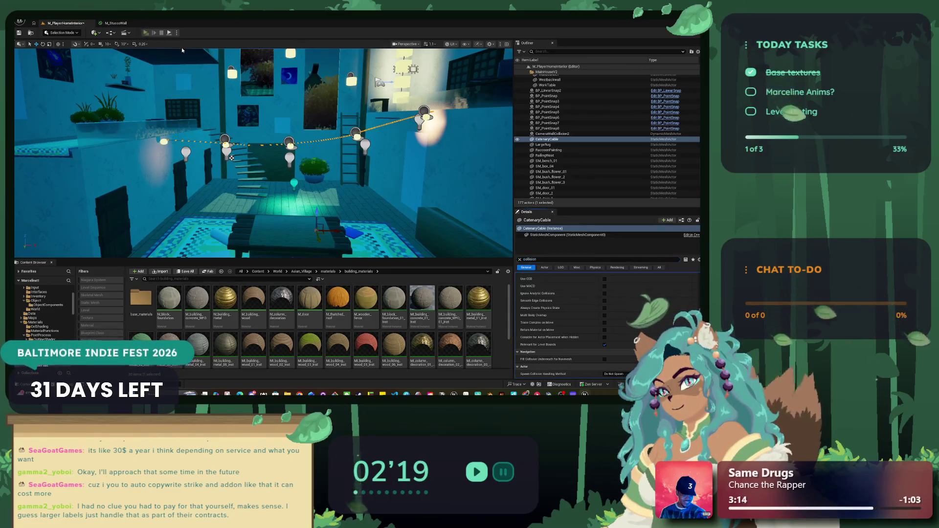
pyautogui.hotkey('alt', 'p')
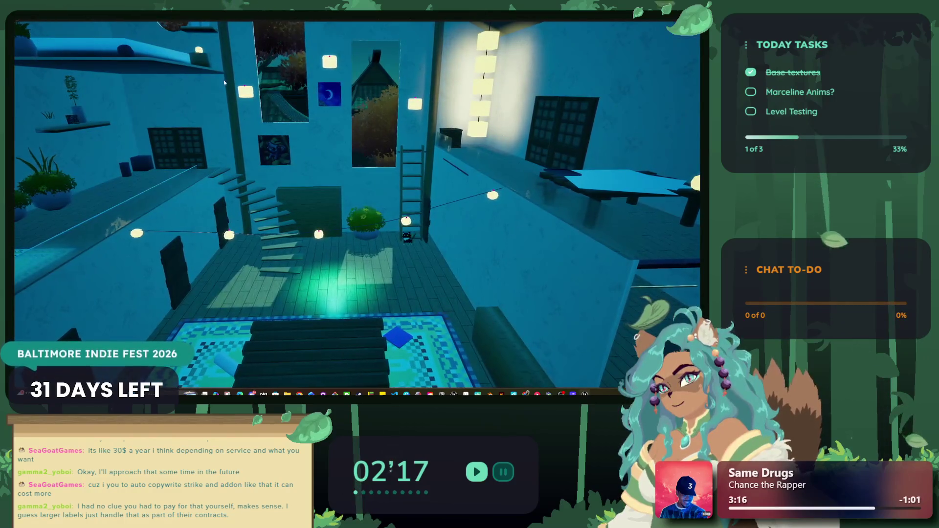
pyautogui.press('Escape')
pyautogui.click(146, 33)
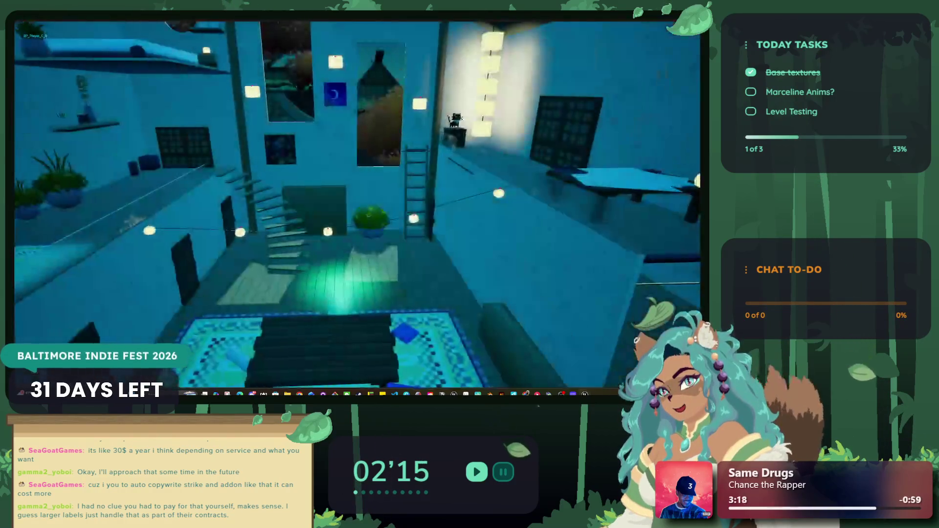
pyautogui.press('d')
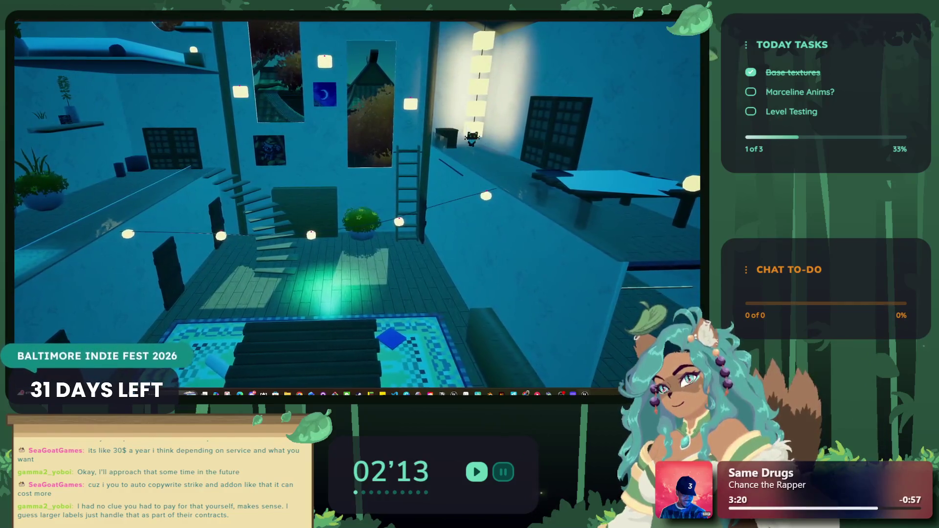
pyautogui.press('s')
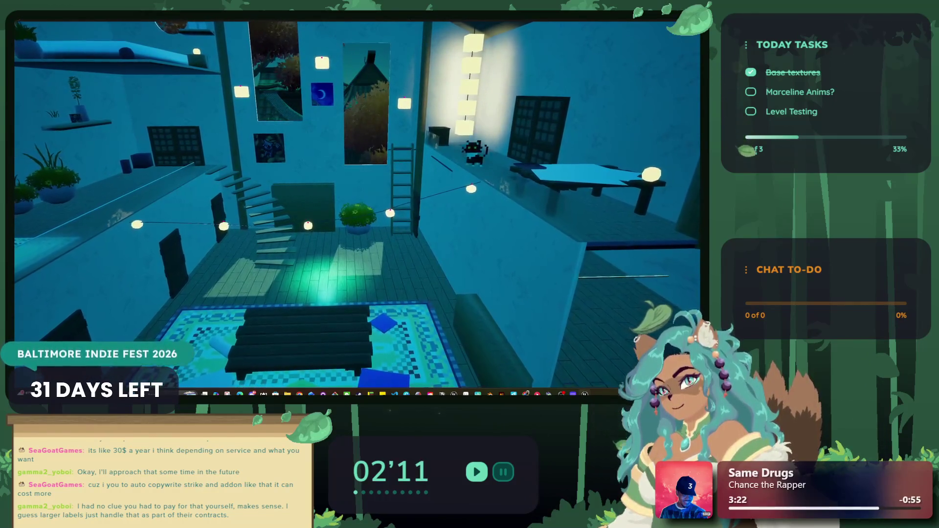
pyautogui.press('Escape')
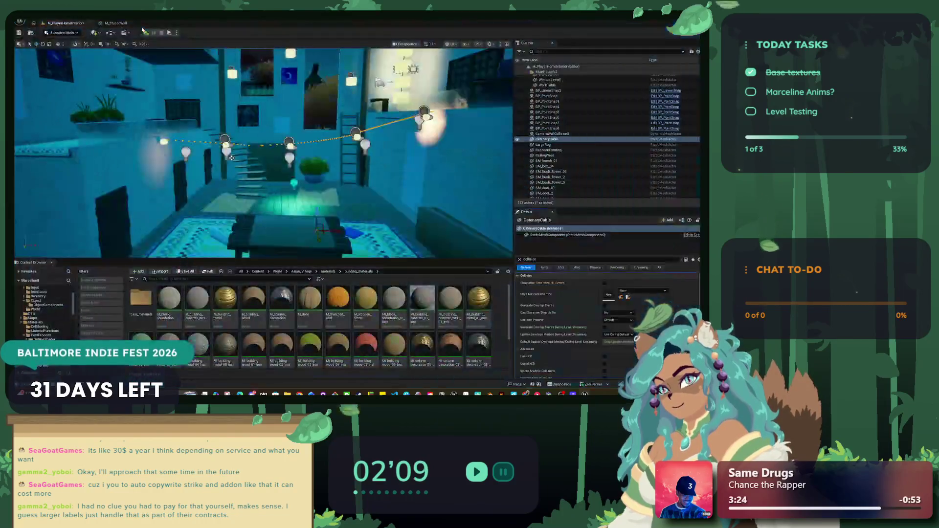
pyautogui.click(145, 32)
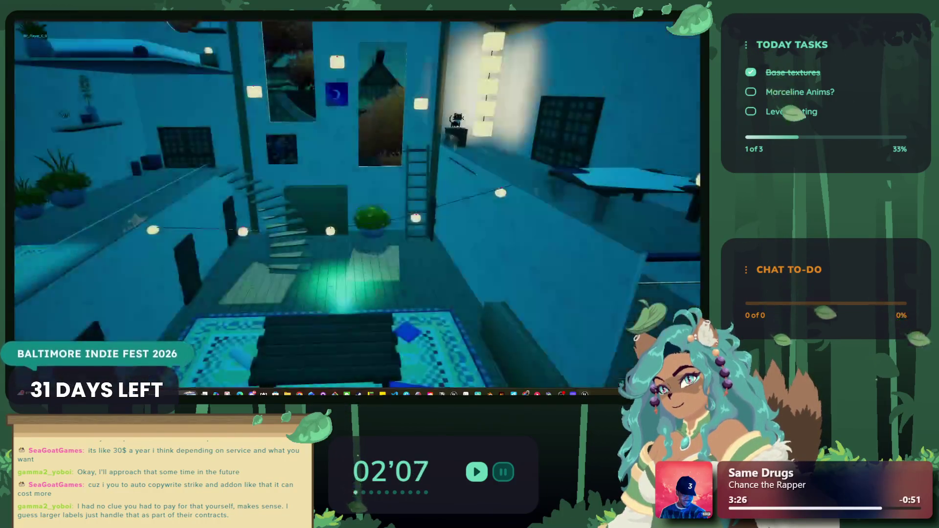
pyautogui.press('d')
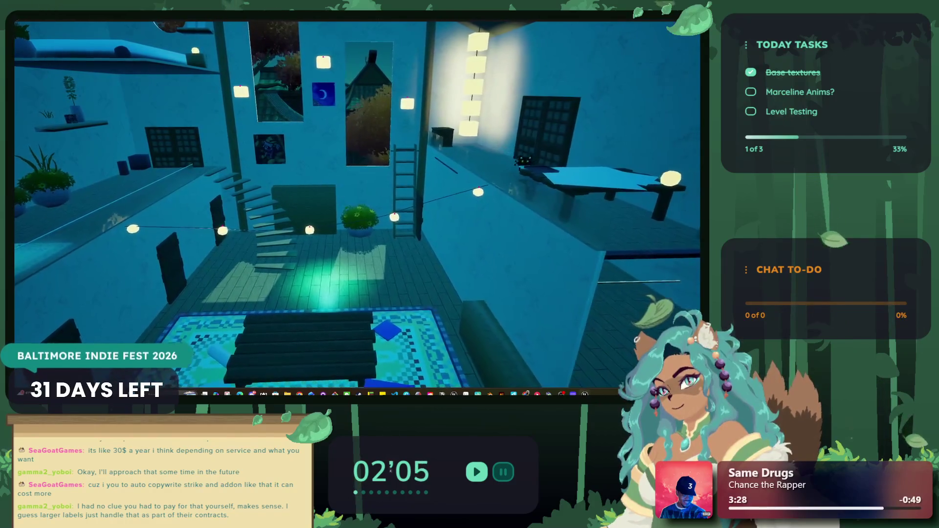
pyautogui.press('a')
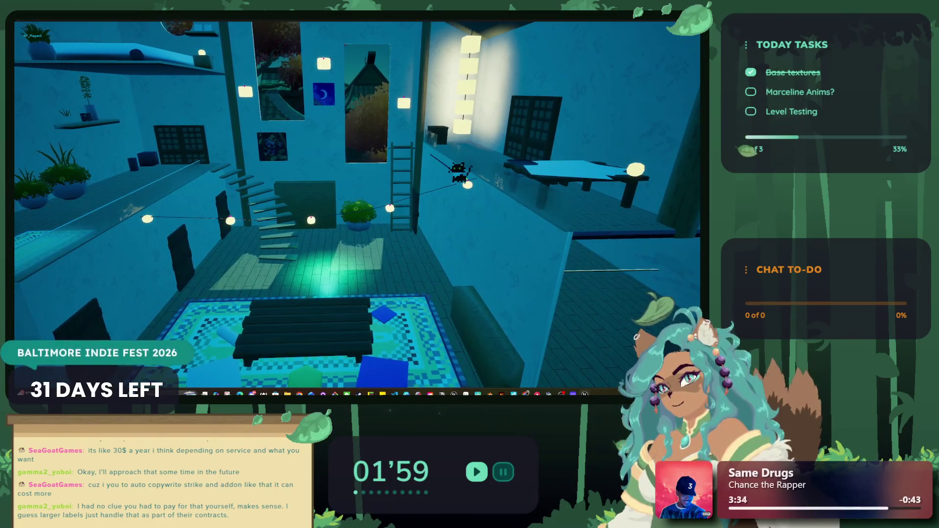
pyautogui.press('a')
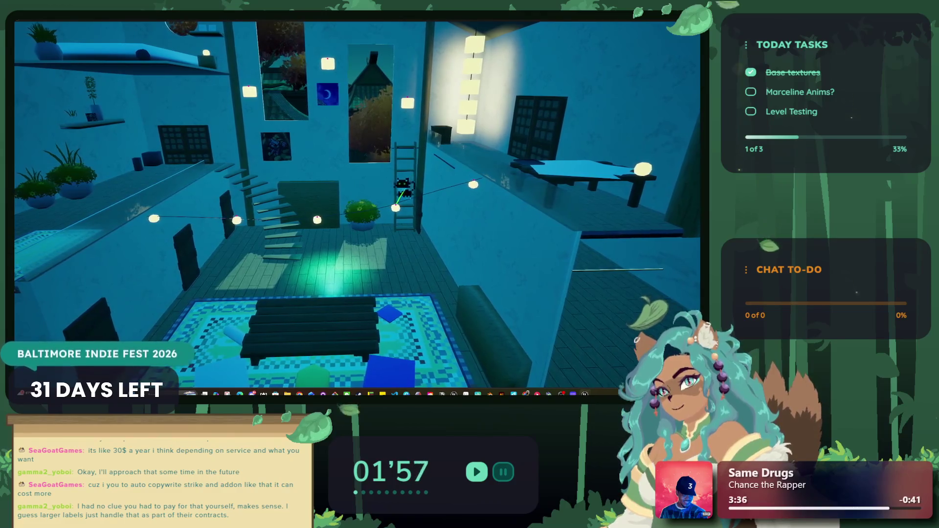
pyautogui.press('Escape')
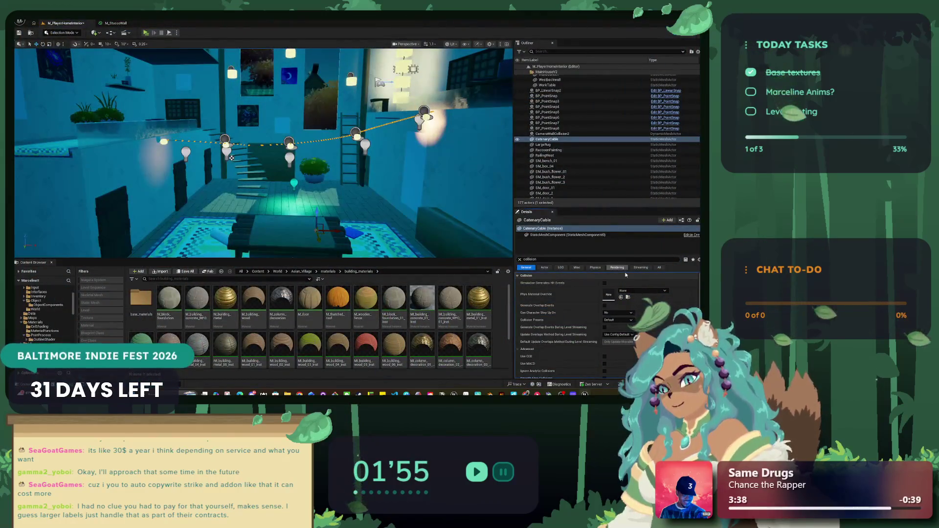
# Enlarge the Outliner above the Details panel and open the CatenaryCable mesh for editing.
pyautogui.moveTo(557, 254); pyautogui.dragTo(546, 218)
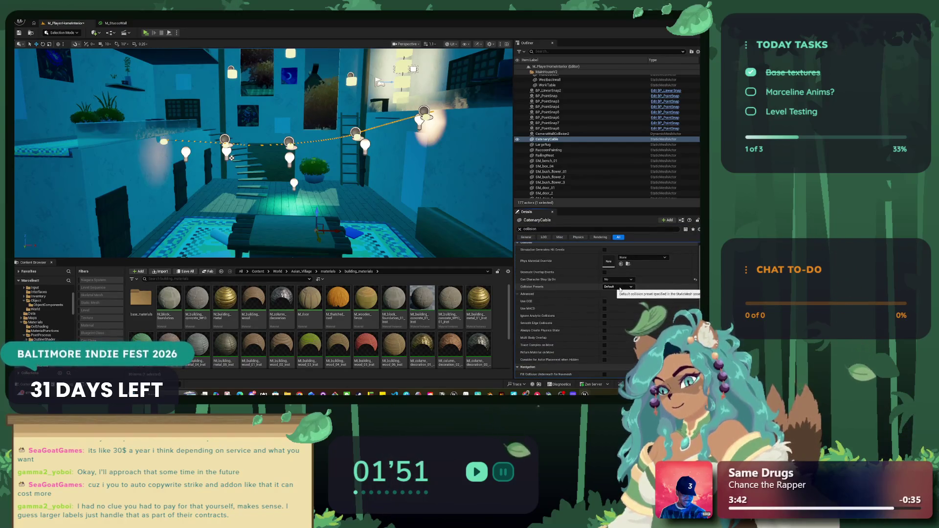
pyautogui.scroll(1, 620, 289)
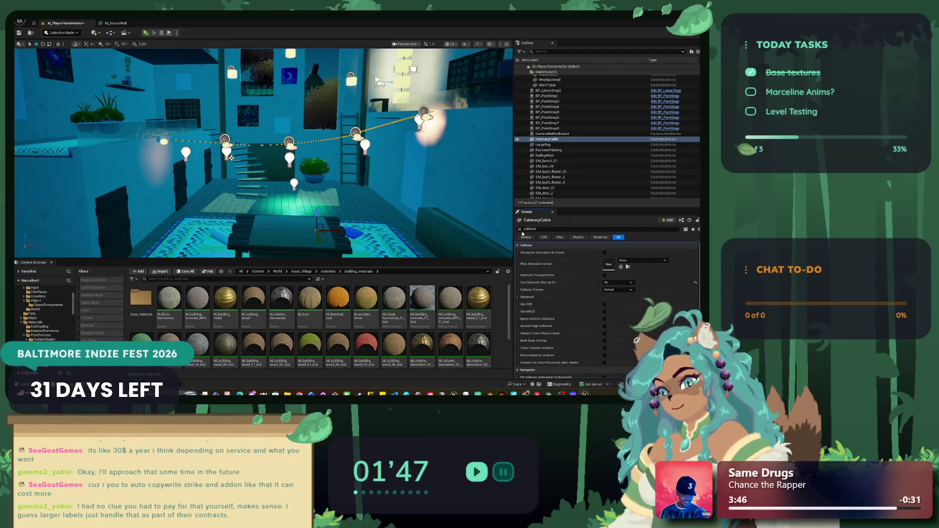
pyautogui.scroll(-3, 577, 195)
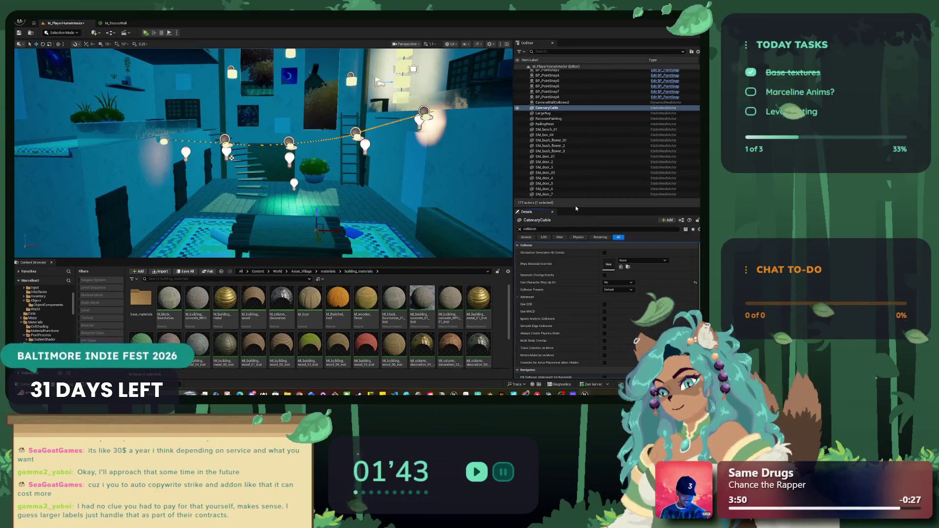
pyautogui.moveTo(576, 208)
pyautogui.mouseDown()
pyautogui.moveTo(581, 284)
pyautogui.moveTo(580, 188)
pyautogui.mouseUp()
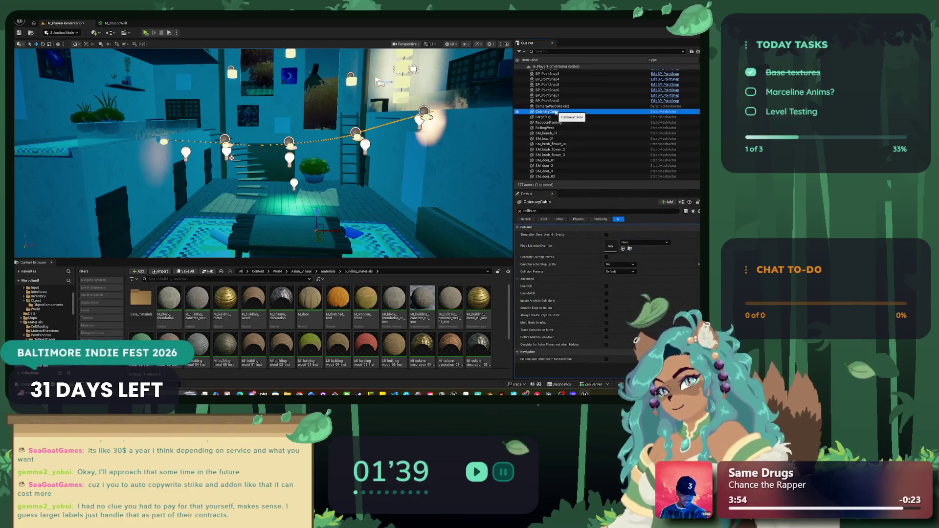
pyautogui.rightClick(556, 113)
pyautogui.click(577, 147)
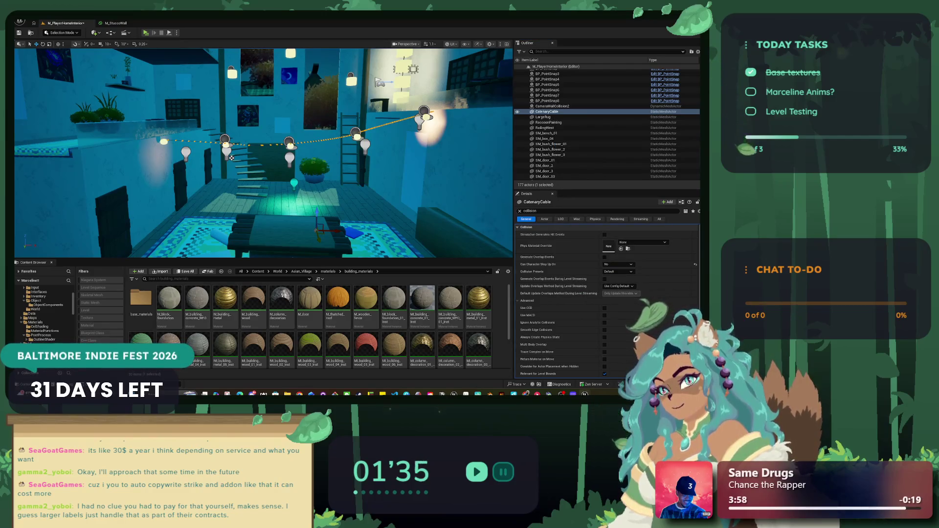
# Close the SM_door_01 tab, widen the cable mesh editor, and show Player Collision in the preview.
pyautogui.click(304, 95)
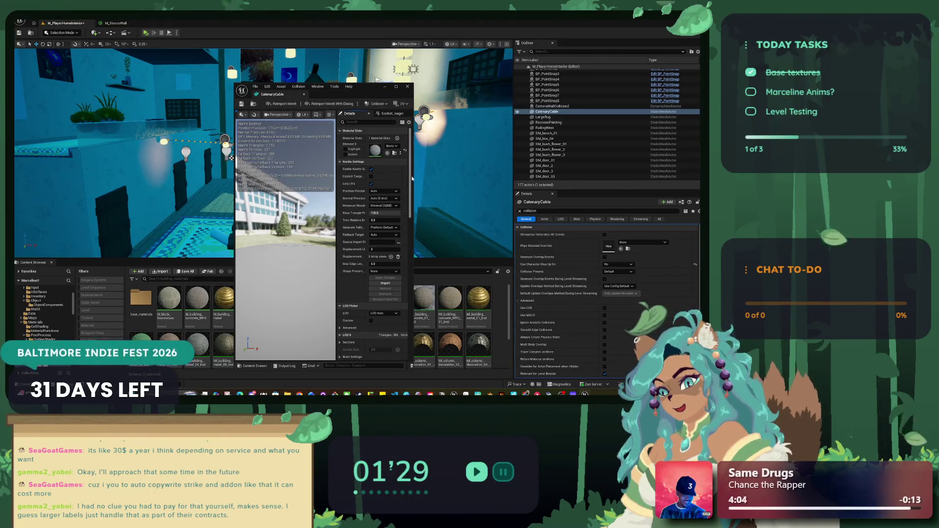
pyautogui.moveTo(234, 267); pyautogui.dragTo(102, 267)
pyautogui.moveTo(278, 249)
pyautogui.mouseDown()
pyautogui.moveTo(359, 248)
pyautogui.moveTo(325, 248)
pyautogui.mouseUp()
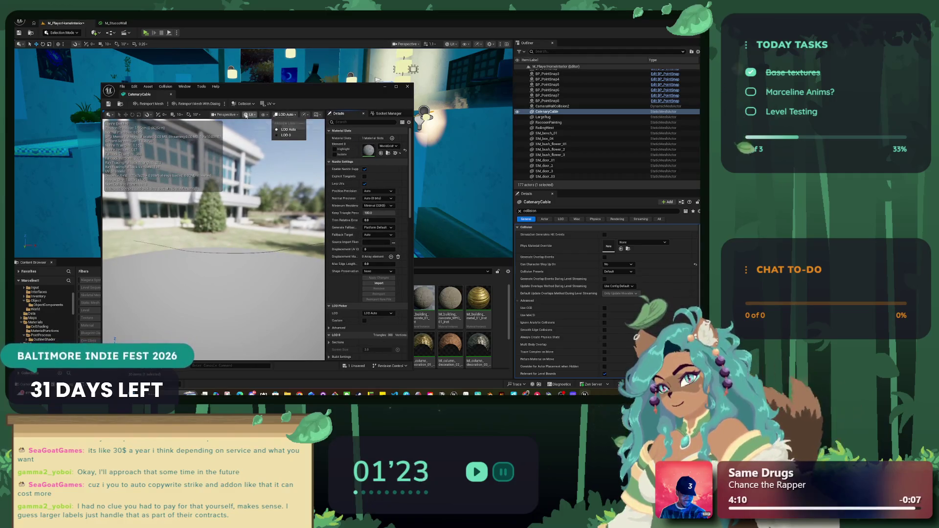
pyautogui.click(238, 115)
pyautogui.click(250, 116)
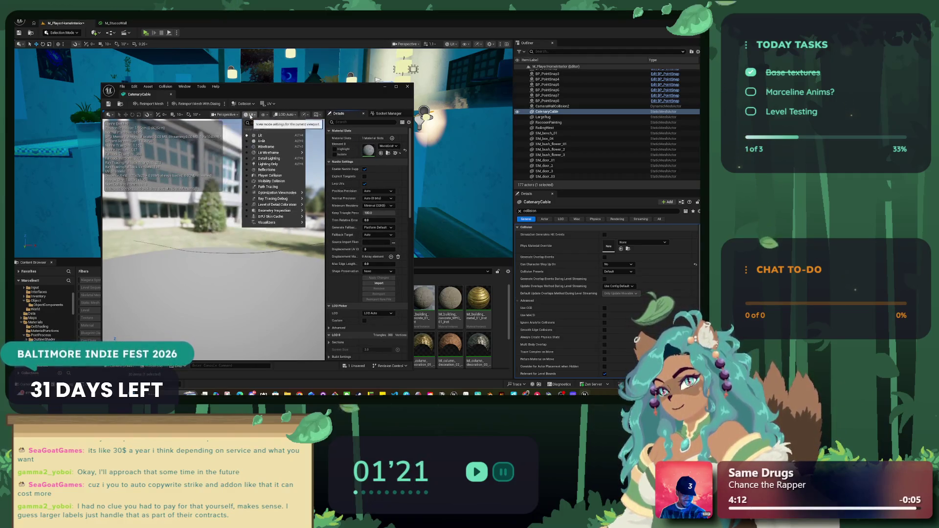
pyautogui.moveTo(248, 204)
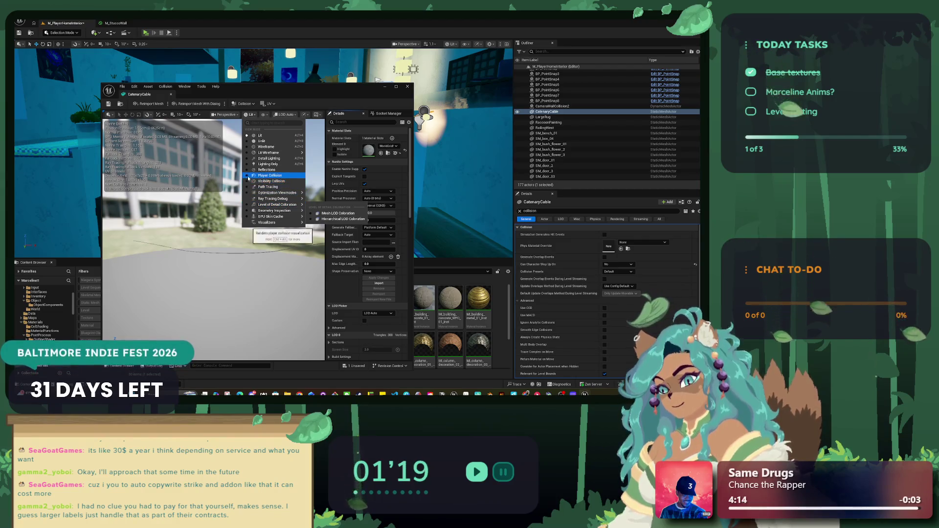
pyautogui.click(264, 175)
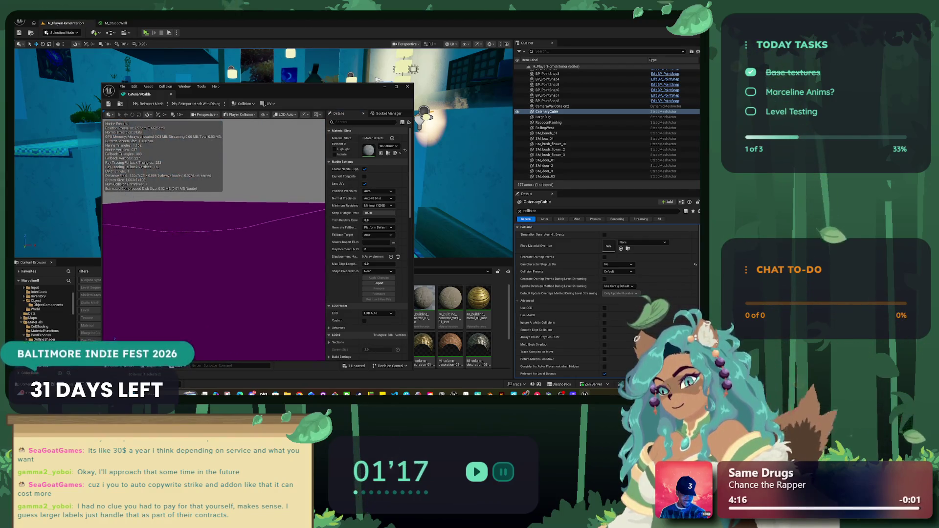
pyautogui.scroll(-2, 412, 222)
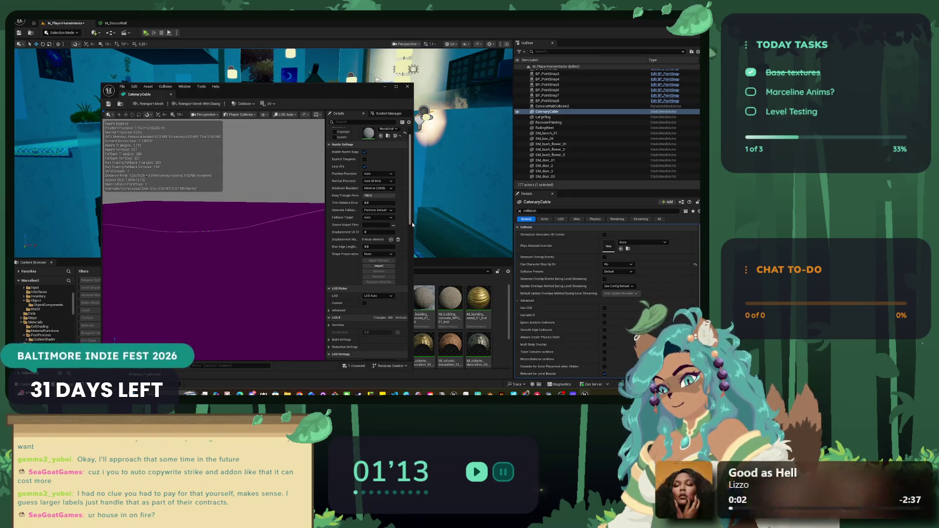
# Set the cable's Collision Presets to NoCollision, close the mesh editor, and start a playtest.
pyautogui.moveTo(413, 227); pyautogui.dragTo(474, 226)
pyautogui.scroll(-10, 461, 252)
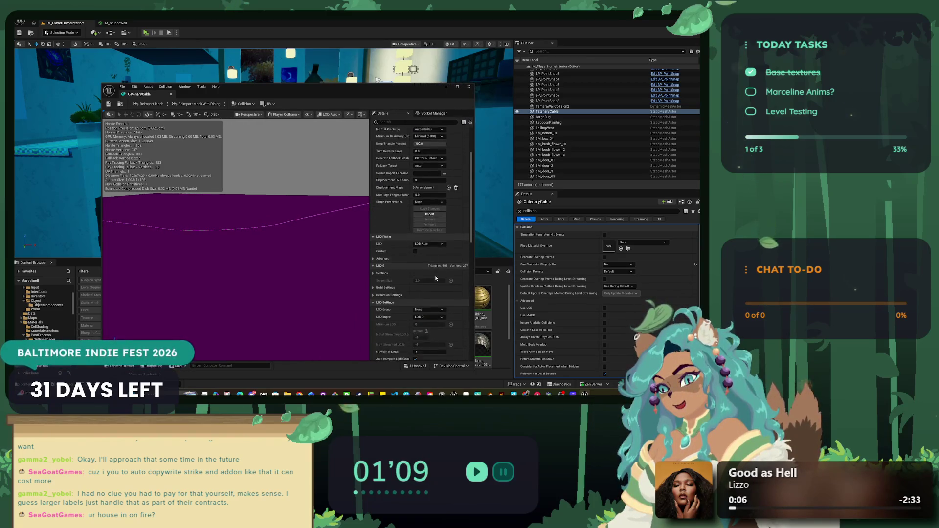
pyautogui.scroll(-3, 433, 283)
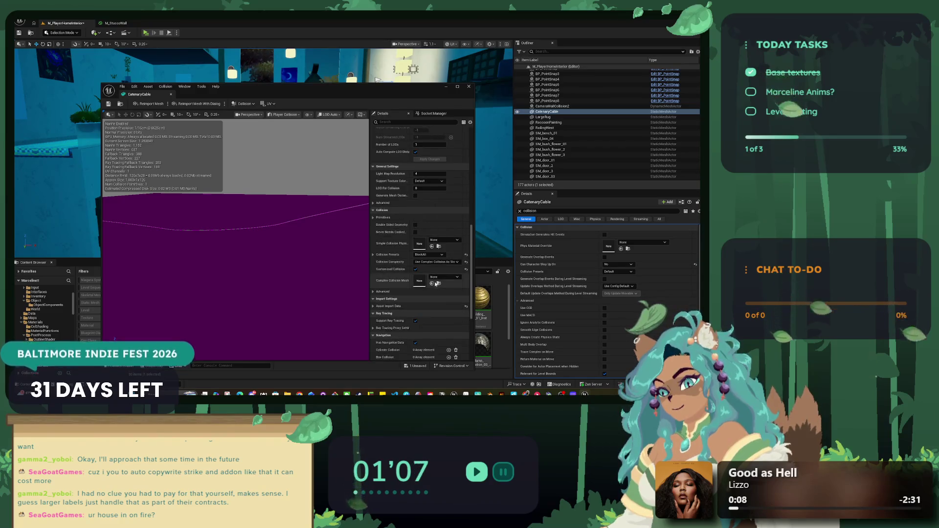
pyautogui.click(444, 256)
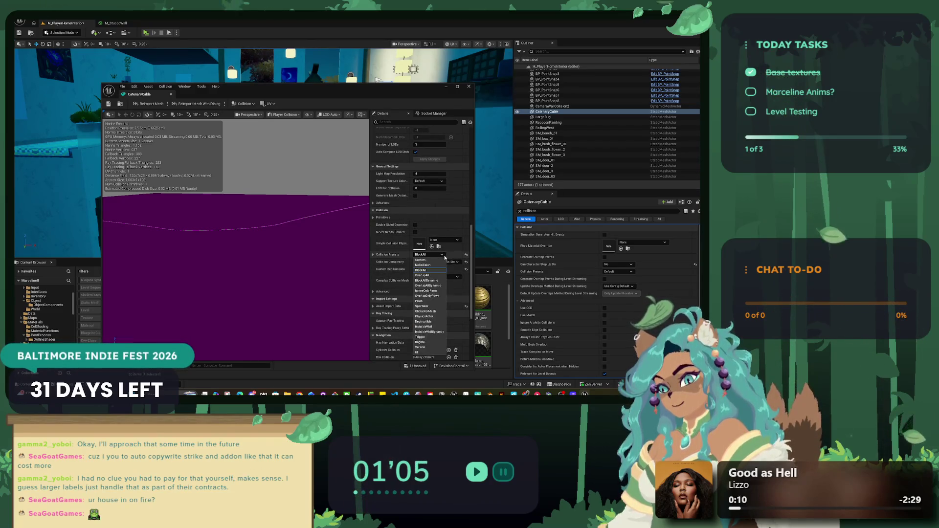
pyautogui.click(439, 267)
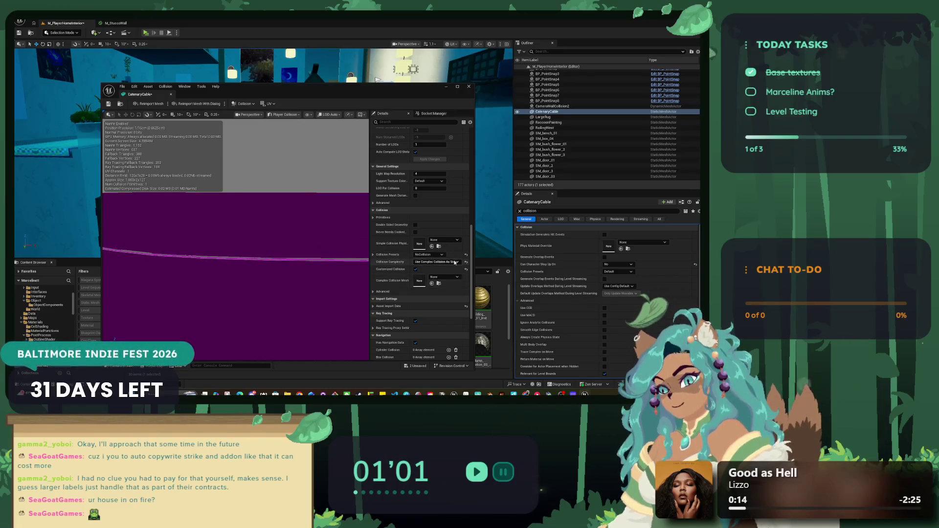
pyautogui.click(437, 254)
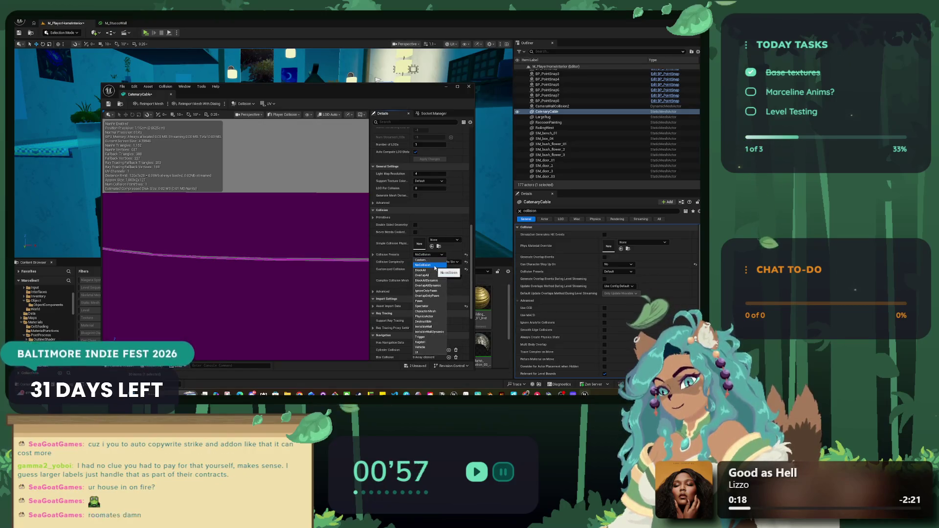
pyautogui.click(423, 265)
pyautogui.click(109, 105)
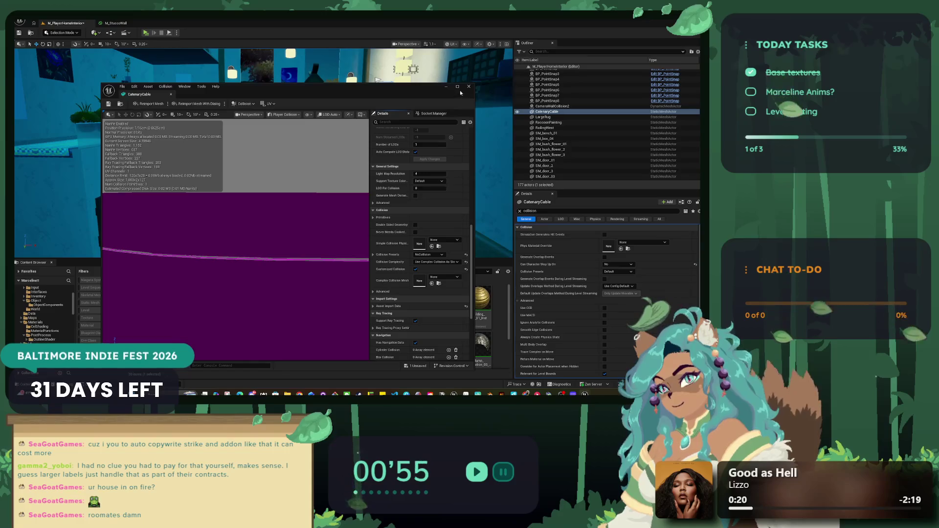
pyautogui.click(146, 33)
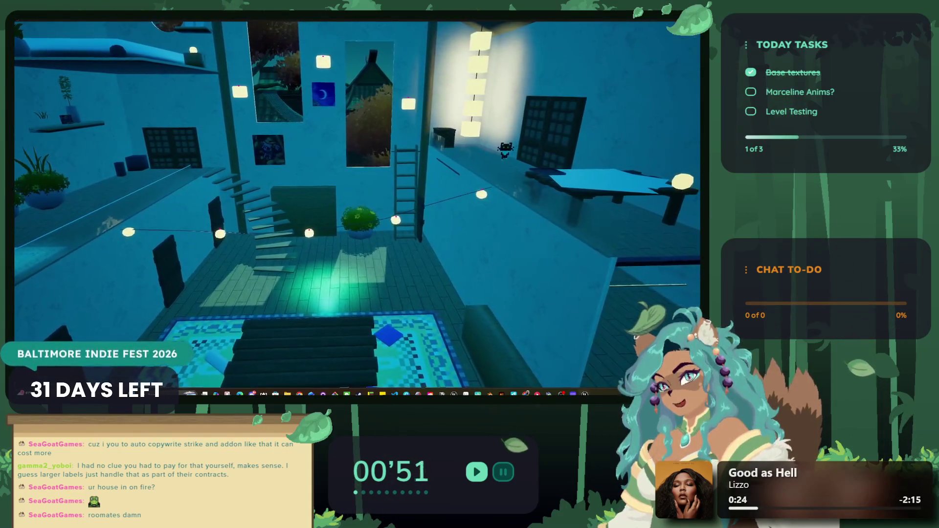
# Jump the cat onto the lamp cable, then replay walking left and jumping toward the lanterns.
pyautogui.press('space')
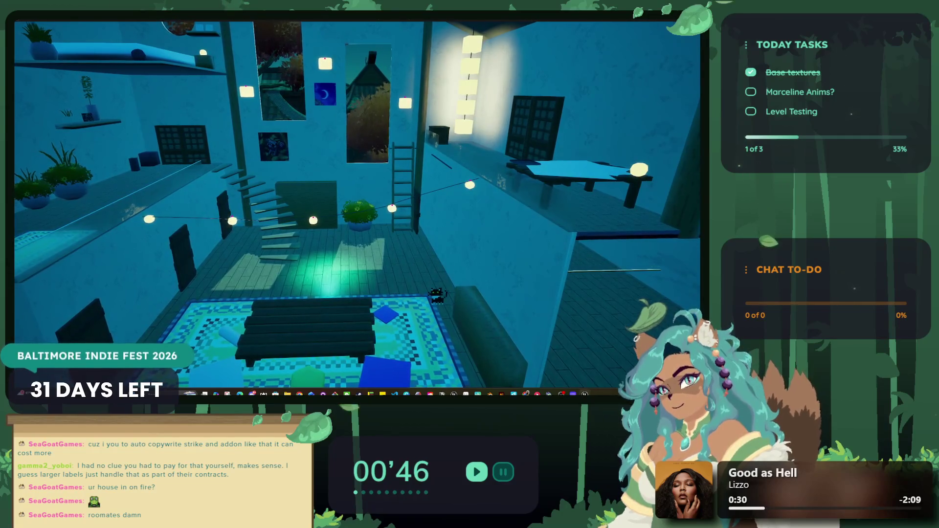
pyautogui.press('Escape')
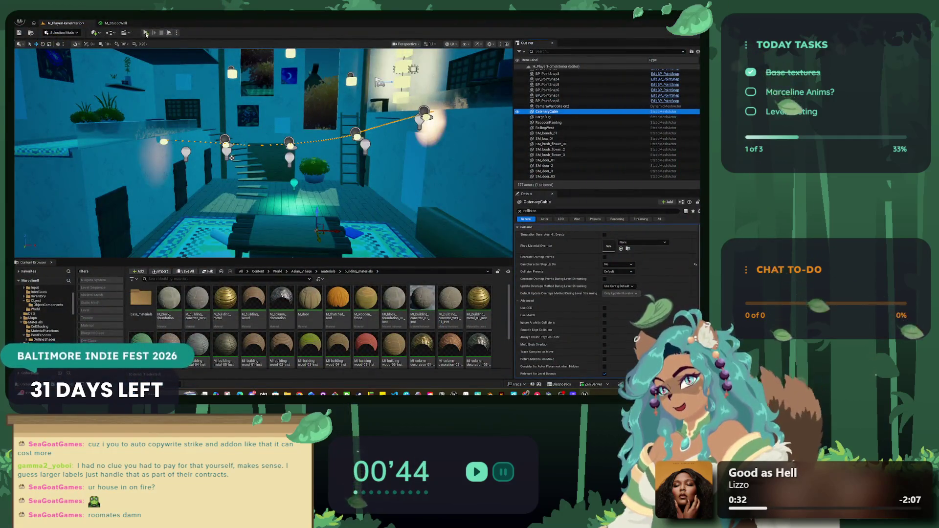
pyautogui.click(146, 32)
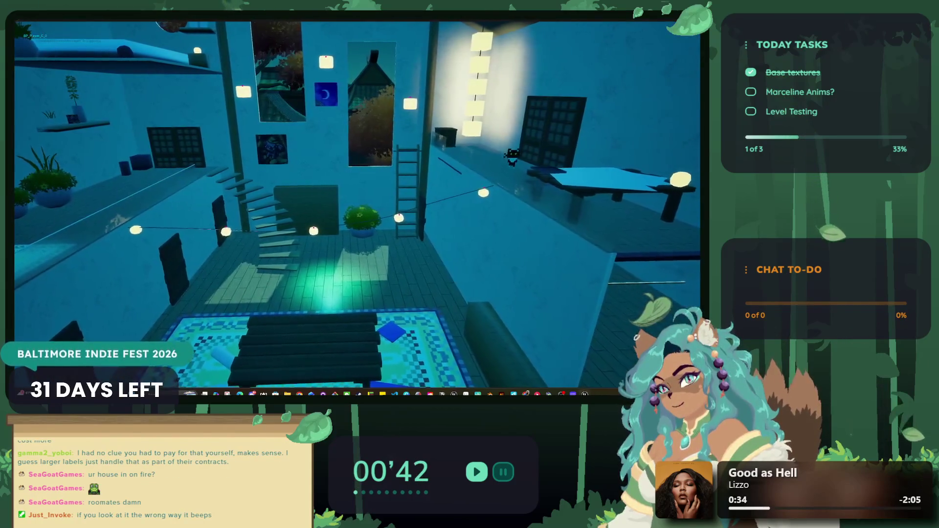
pyautogui.press('a')
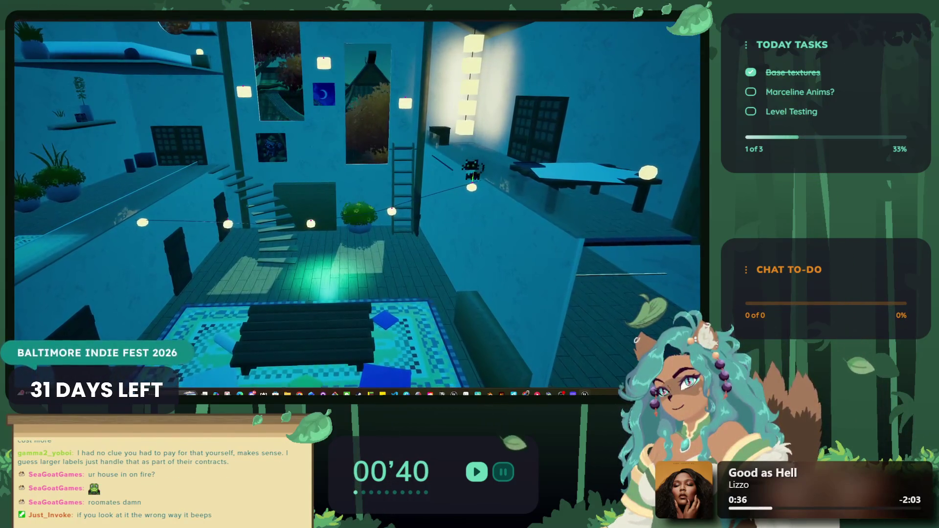
pyautogui.press('space')
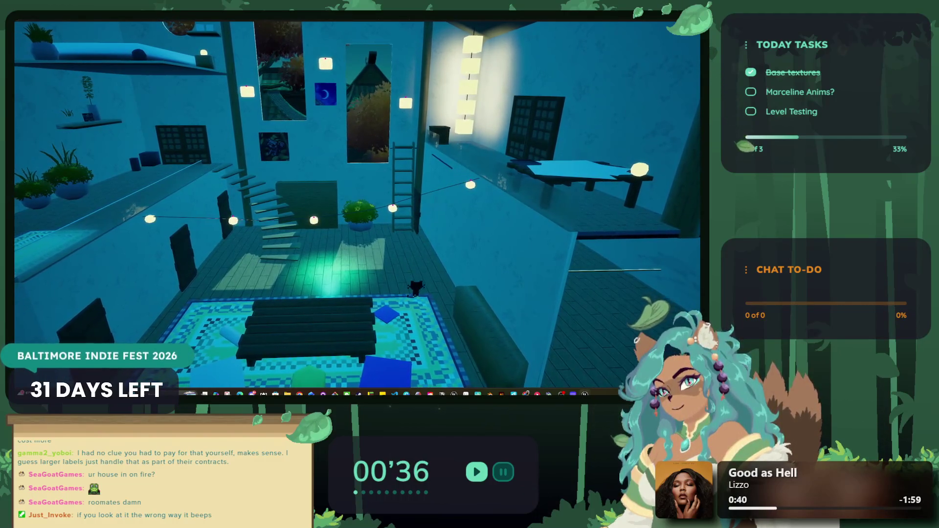
pyautogui.press('Escape')
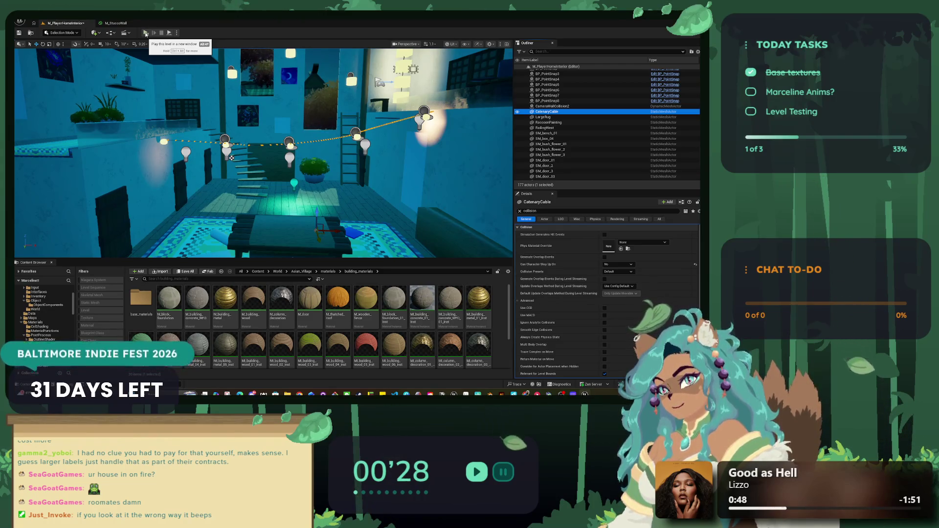
pyautogui.click(146, 33)
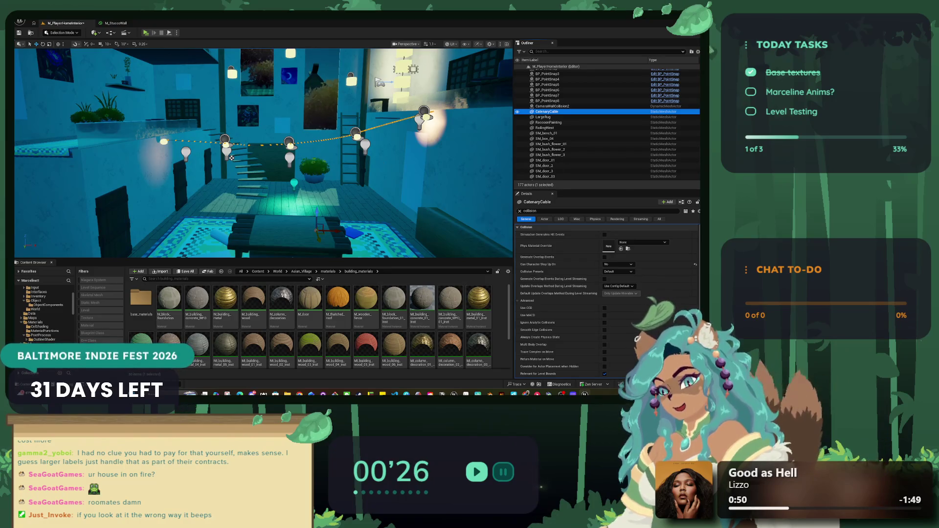
pyautogui.moveTo(370, 195); pyautogui.dragTo(370, 193)
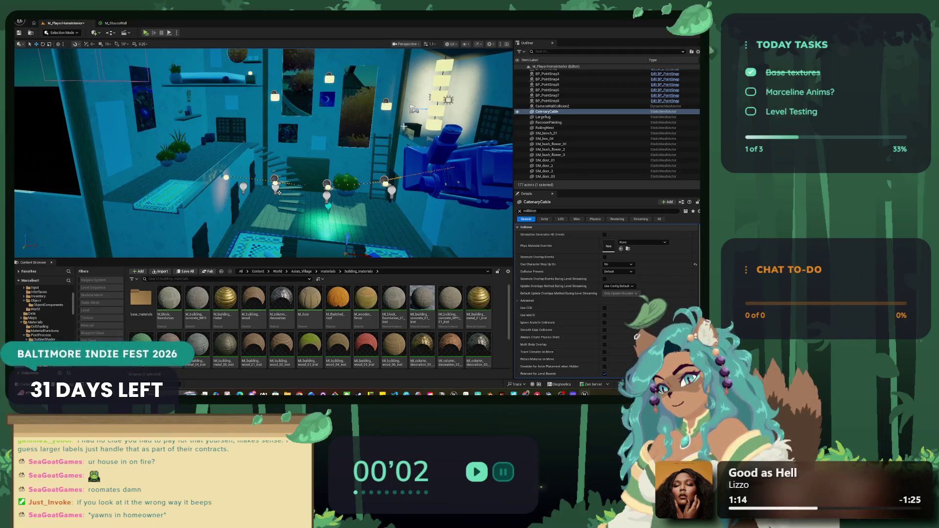
pyautogui.moveTo(399, 155); pyautogui.dragTo(352, 155)
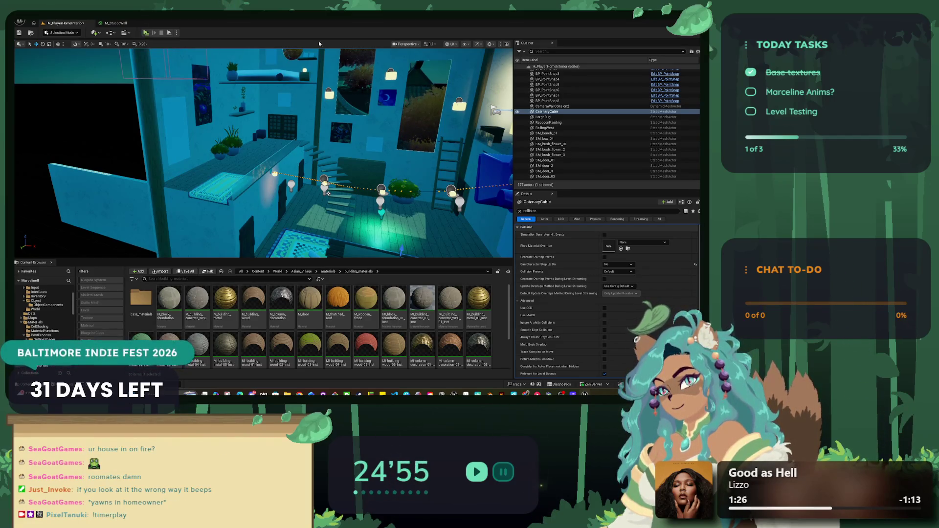
pyautogui.click(146, 32)
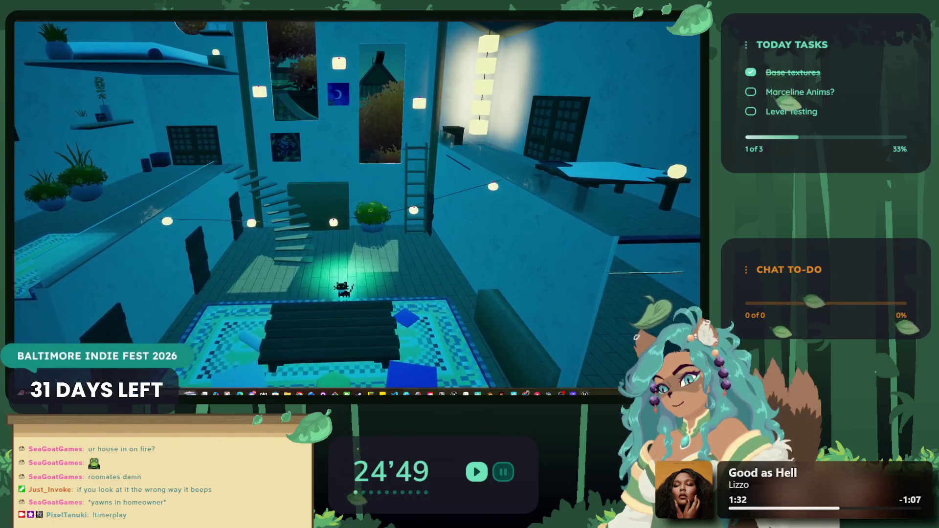
pyautogui.press('Escape')
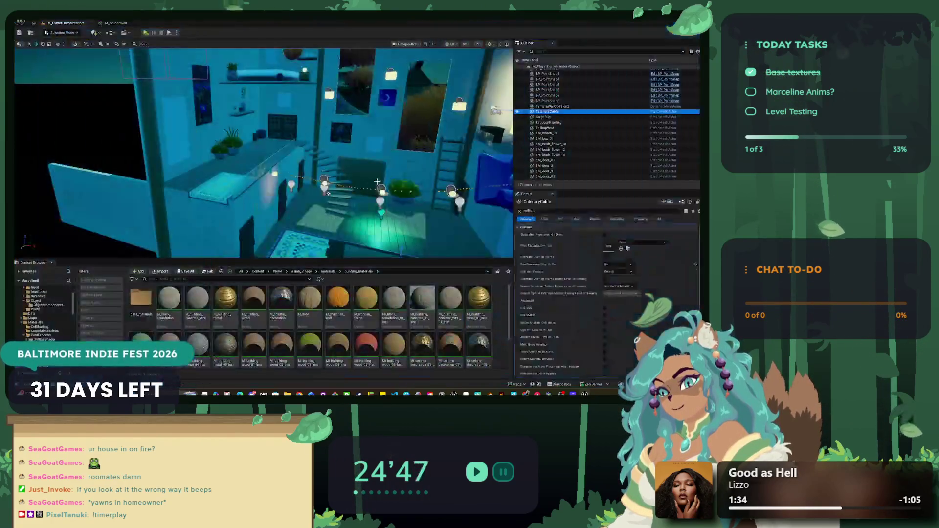
pyautogui.click(20, 22)
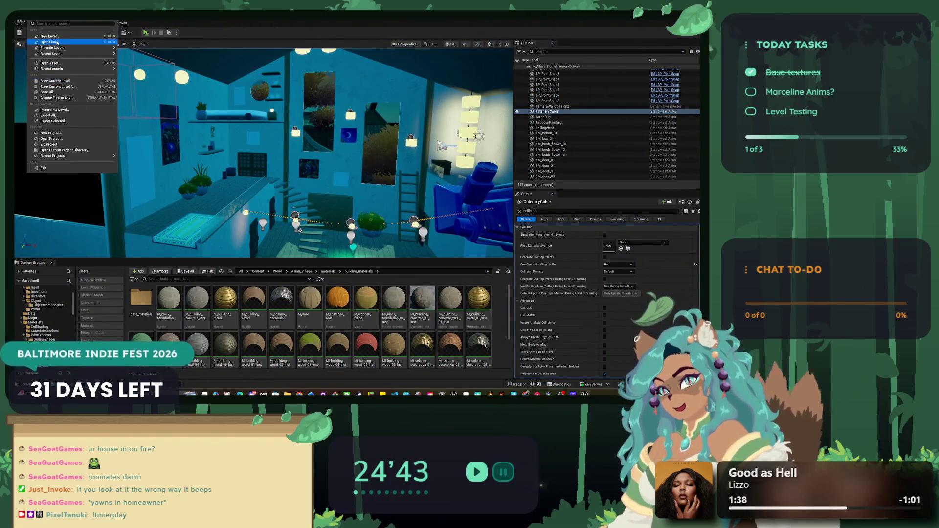
pyautogui.moveTo(54, 73)
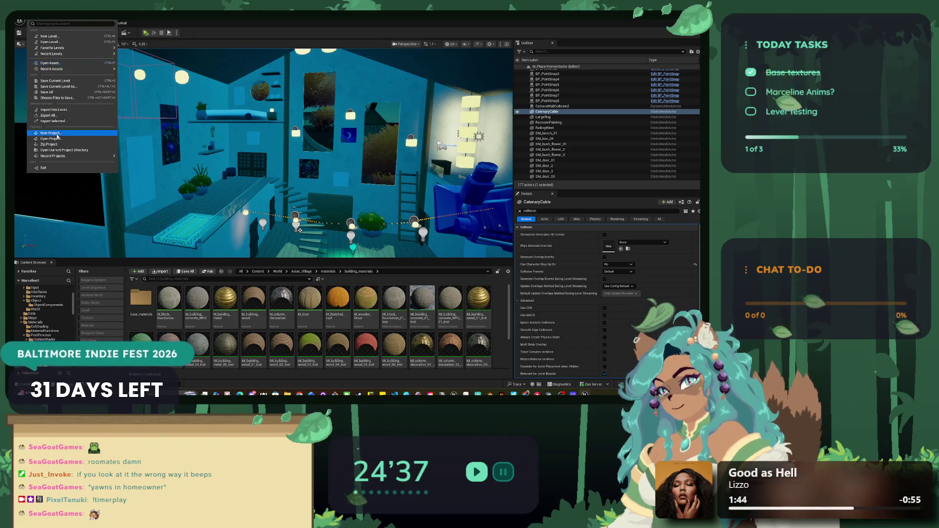
pyautogui.moveTo(64, 50)
pyautogui.press('Escape')
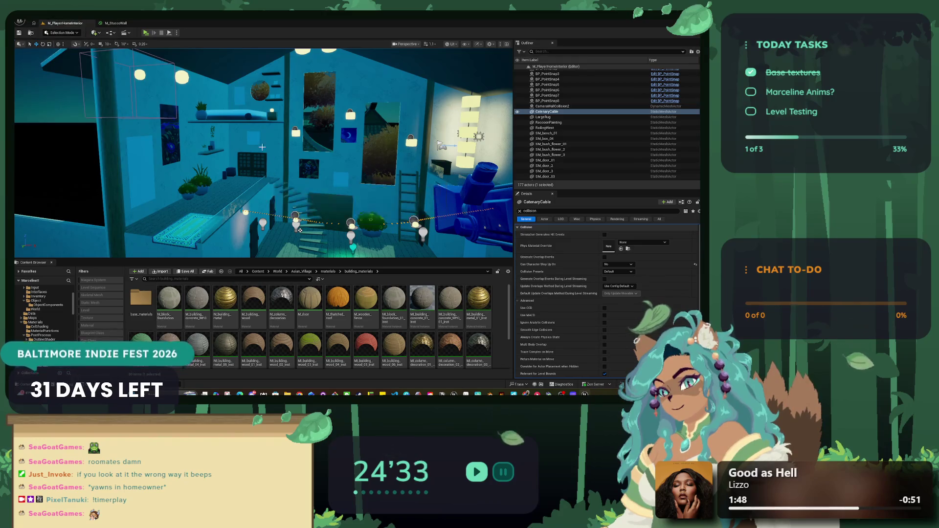
pyautogui.click(147, 33)
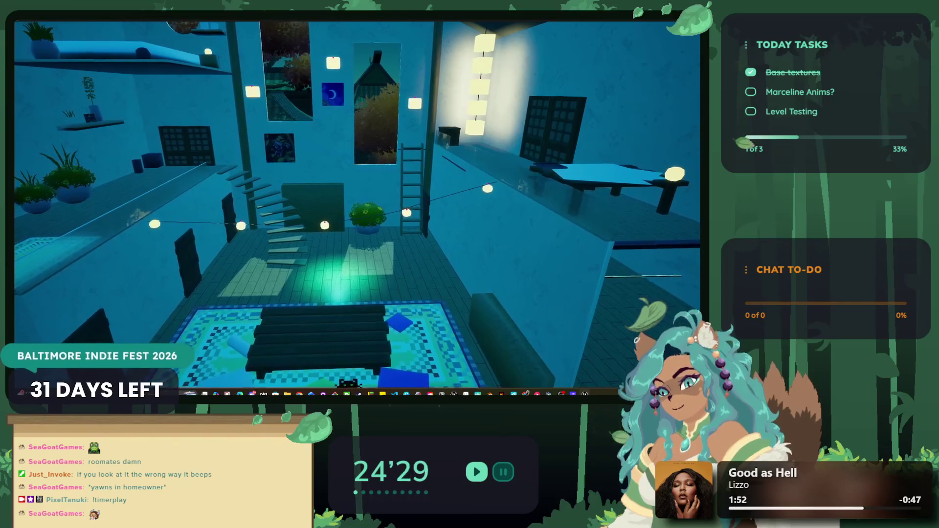
pyautogui.press('a')
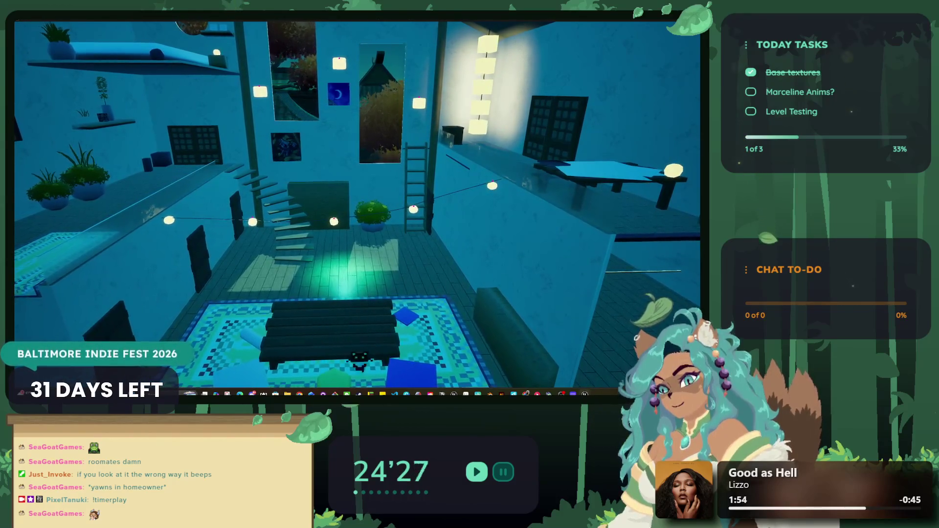
pyautogui.press('w')
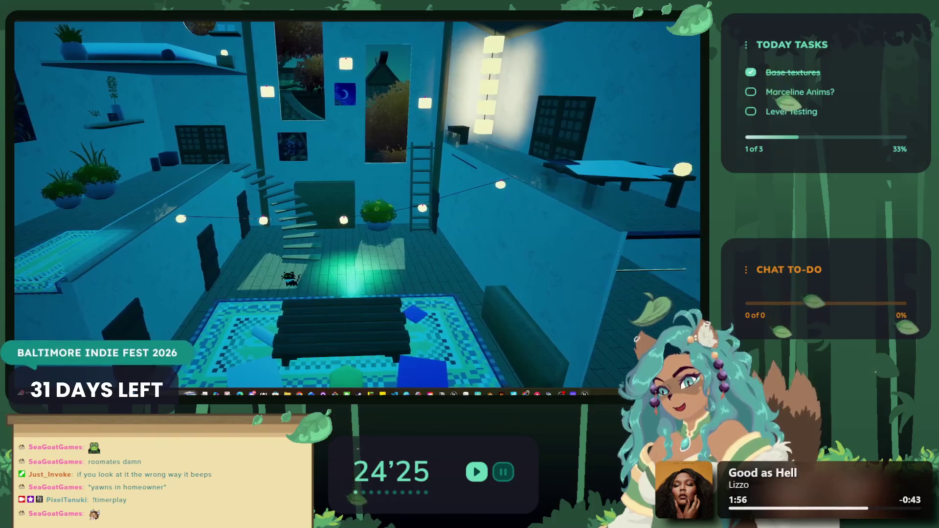
pyautogui.press('Escape')
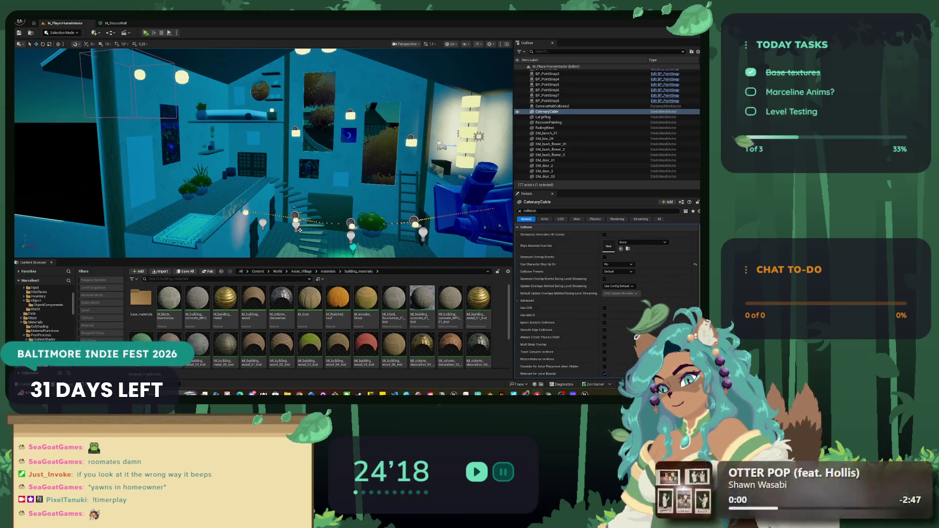
# Look down into the room, fly toward the stairs, then minimise the Unreal editor.
pyautogui.moveTo(308, 187); pyautogui.dragTo(367, 127)
pyautogui.moveTo(255, 219); pyautogui.dragTo(255, 219)
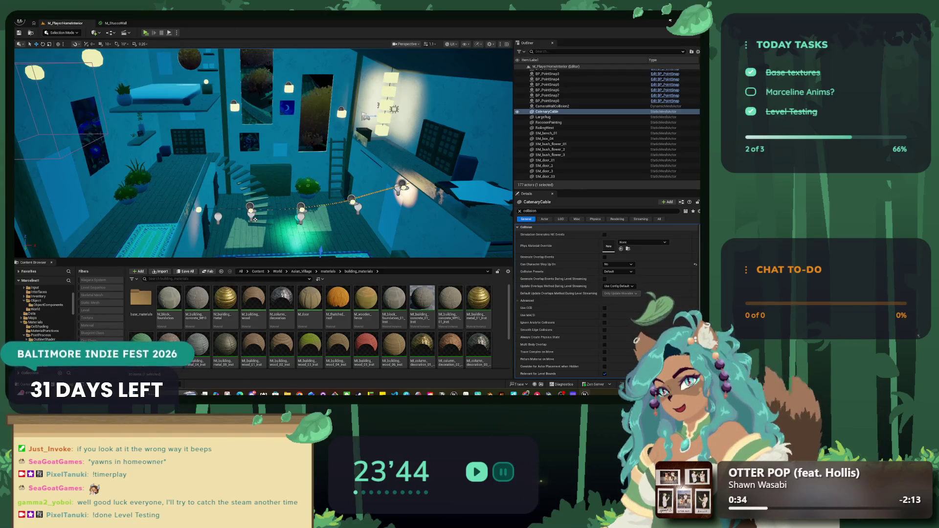
pyautogui.click(670, 20)
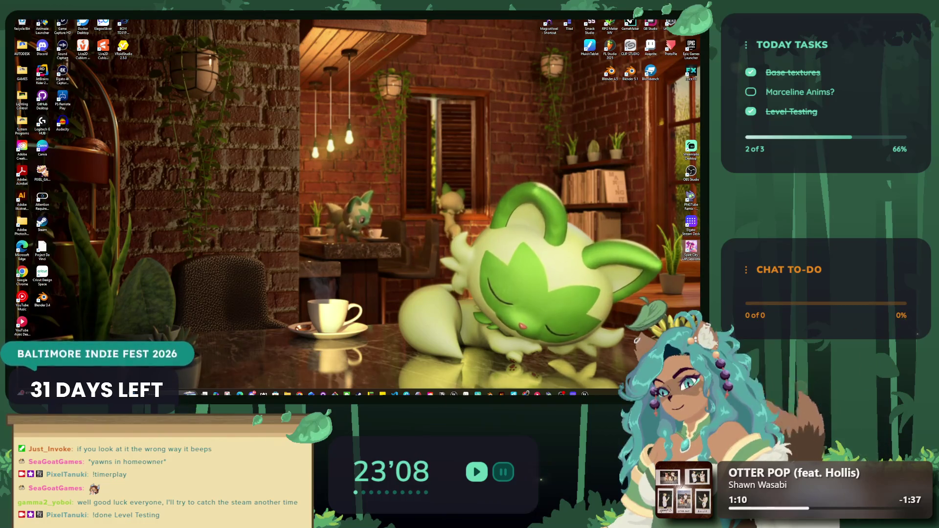
# Switch to Smack Studio, allow its network access at the firewall prompt, and reach the main menu.
pyautogui.hotkey('alt', 'Tab')
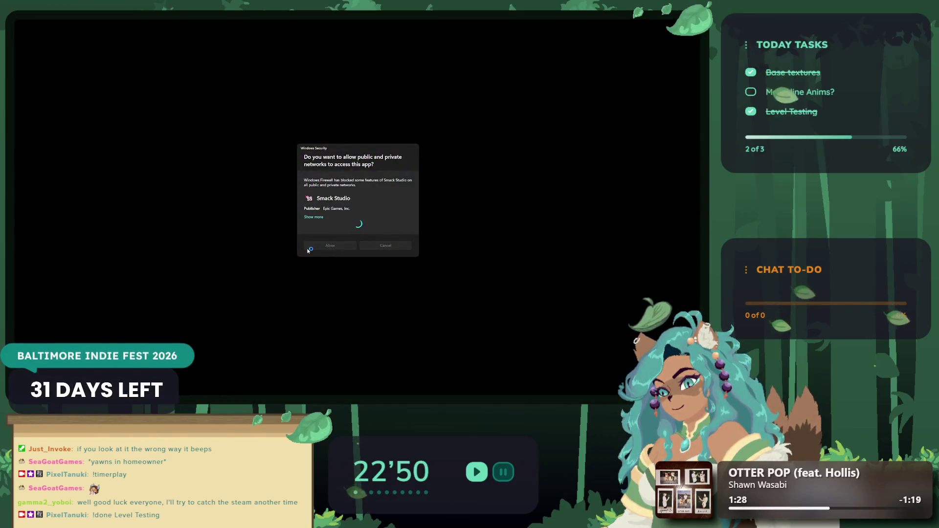
pyautogui.click(321, 245)
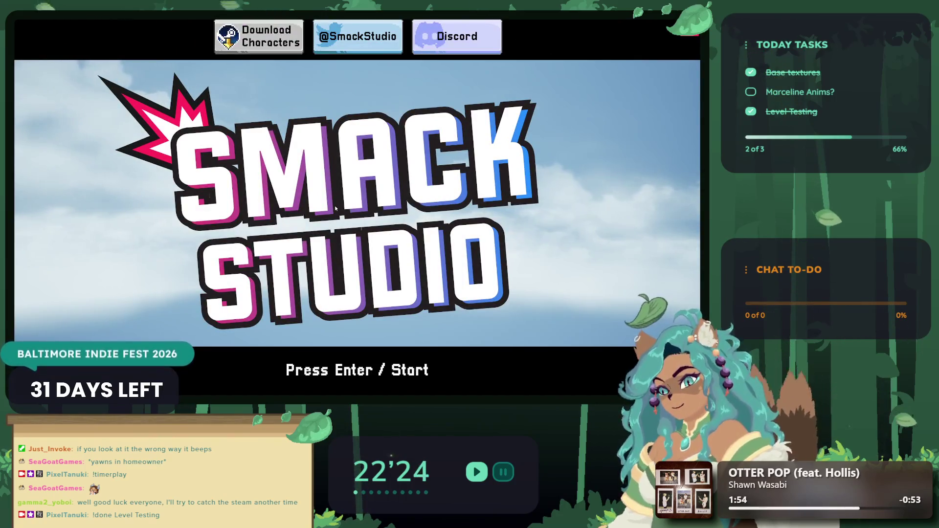
pyautogui.press('Return')
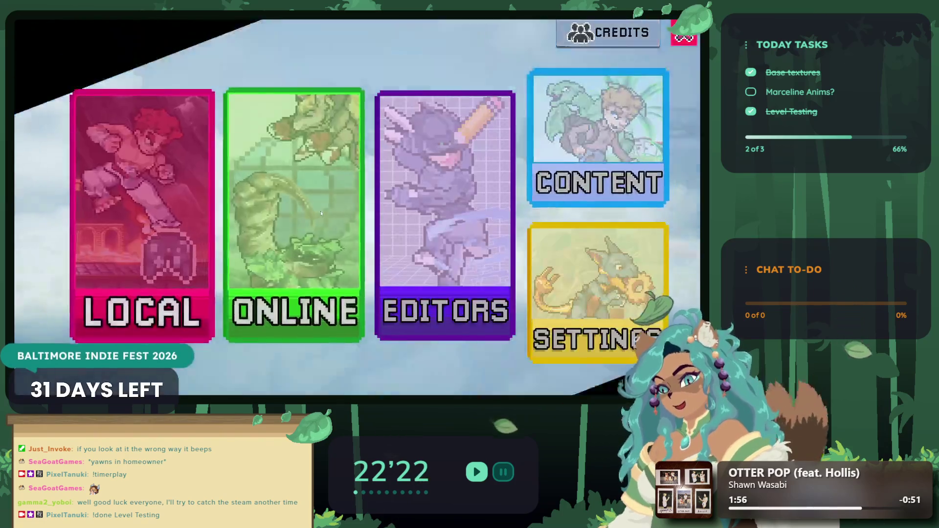
# Choose Editors > Character and create a new, blank character.
pyautogui.click(465, 244)
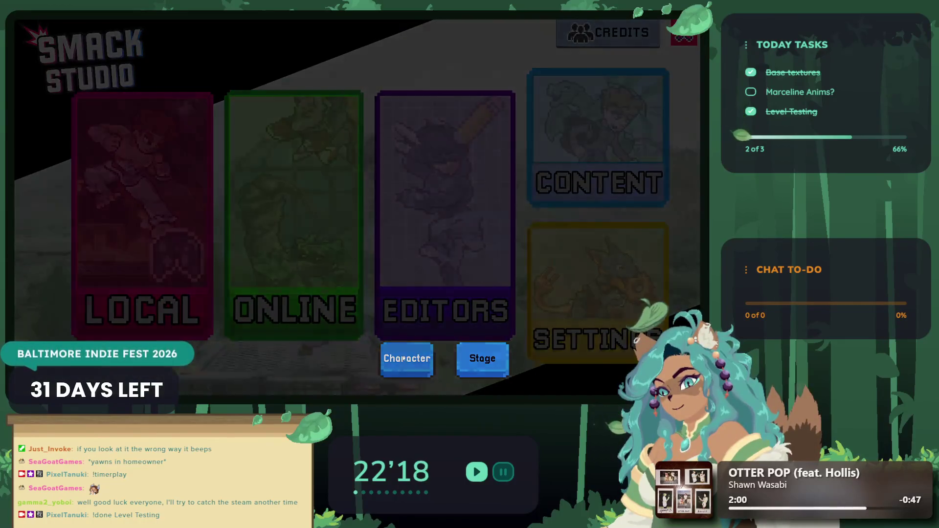
pyautogui.click(402, 358)
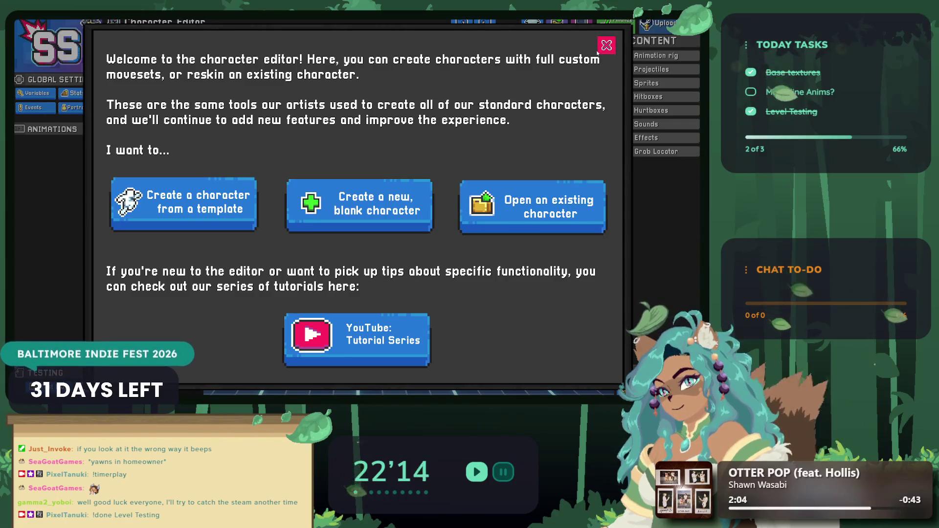
pyautogui.click(360, 204)
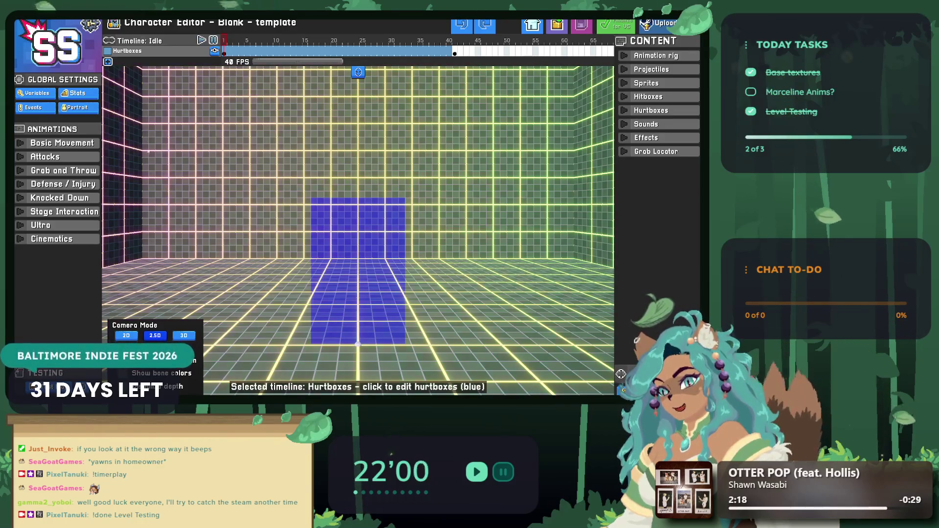
# Orbit around the empty stage and glance at the editor preferences.
pyautogui.moveTo(267, 157); pyautogui.dragTo(368, 246)
pyautogui.moveTo(400, 281)
pyautogui.mouseDown()
pyautogui.moveTo(386, 206)
pyautogui.moveTo(274, 147)
pyautogui.moveTo(273, 220)
pyautogui.moveTo(347, 291)
pyautogui.moveTo(322, 290)
pyautogui.mouseUp()
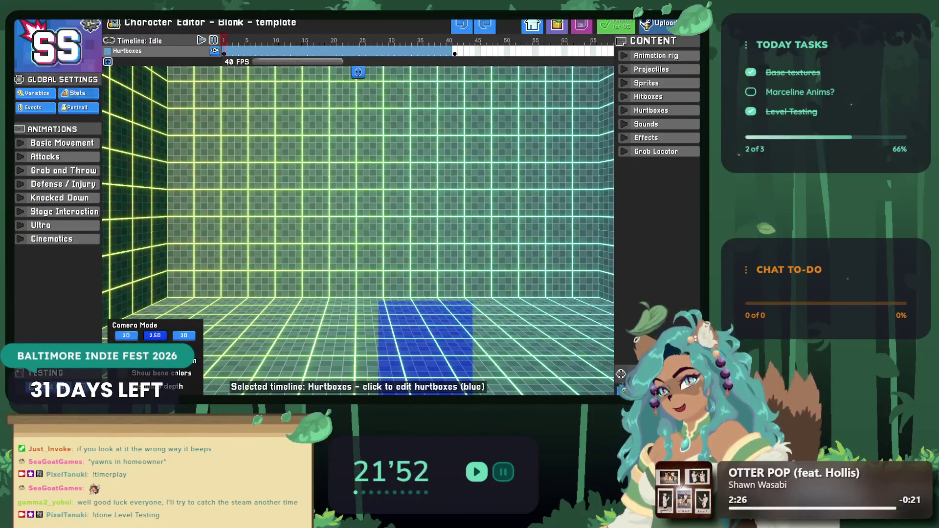
pyautogui.click(92, 24)
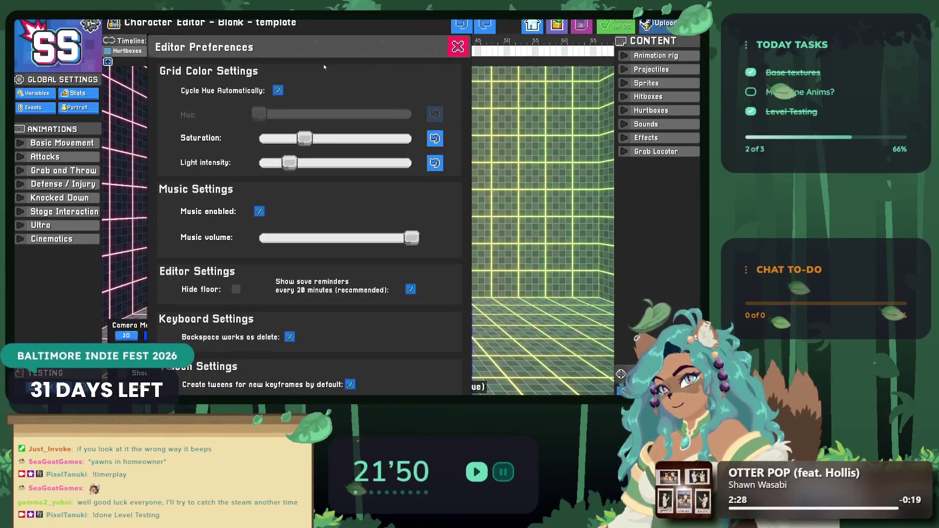
pyautogui.click(427, 41)
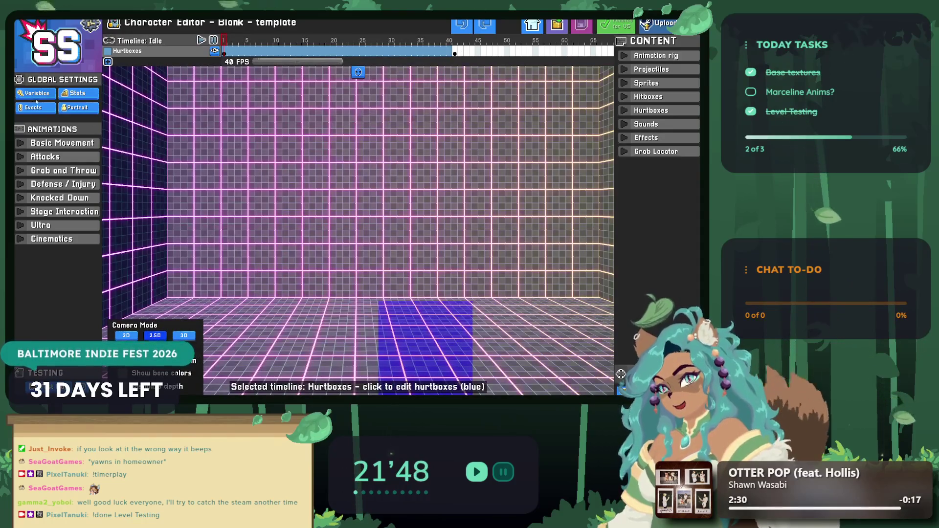
# Check the character portrait settings, then bring up the Import animation dialog.
pyautogui.click(81, 108)
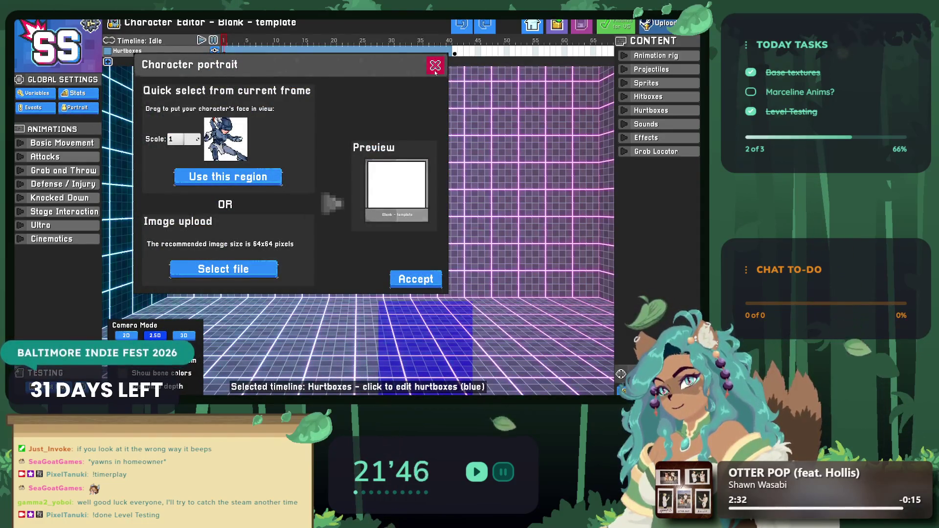
pyautogui.click(435, 66)
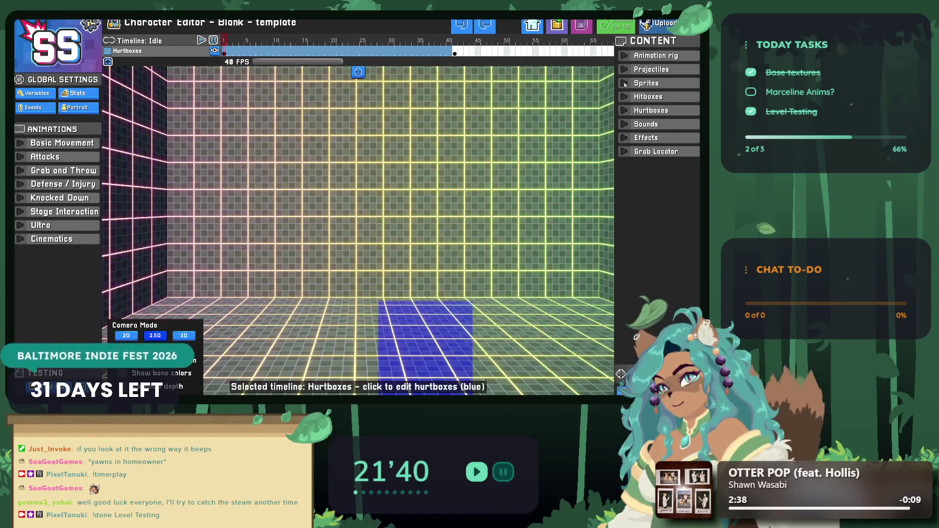
pyautogui.click(581, 24)
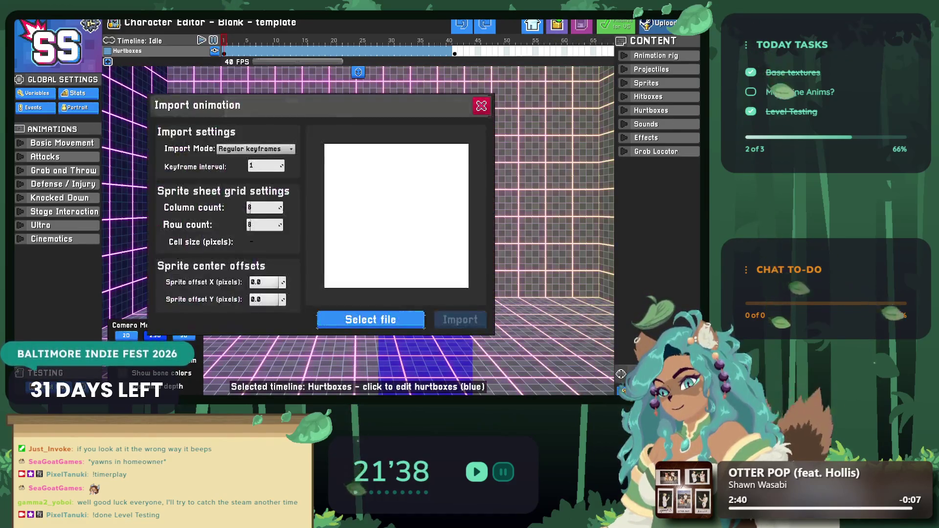
# Dismiss the importer and load the existing character Cora from the Character dropdown.
pyautogui.press('Escape')
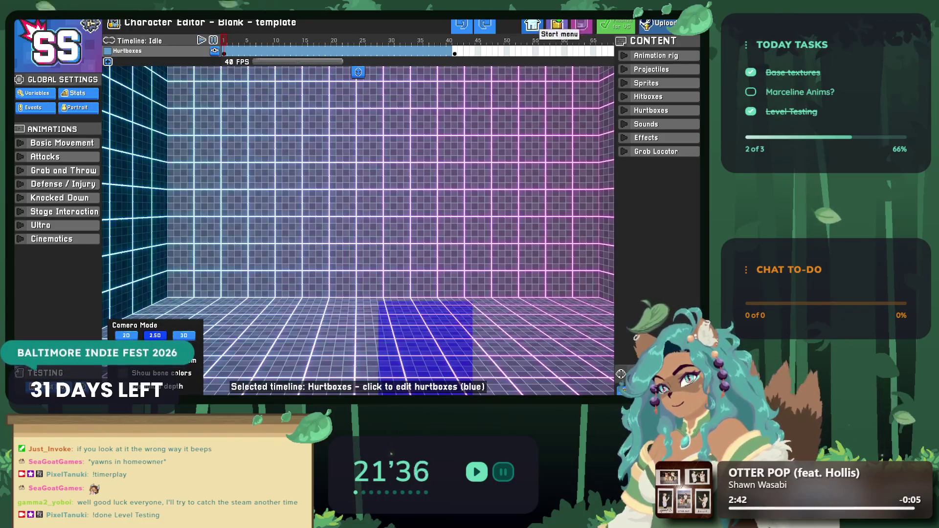
pyautogui.click(556, 24)
pyautogui.click(298, 168)
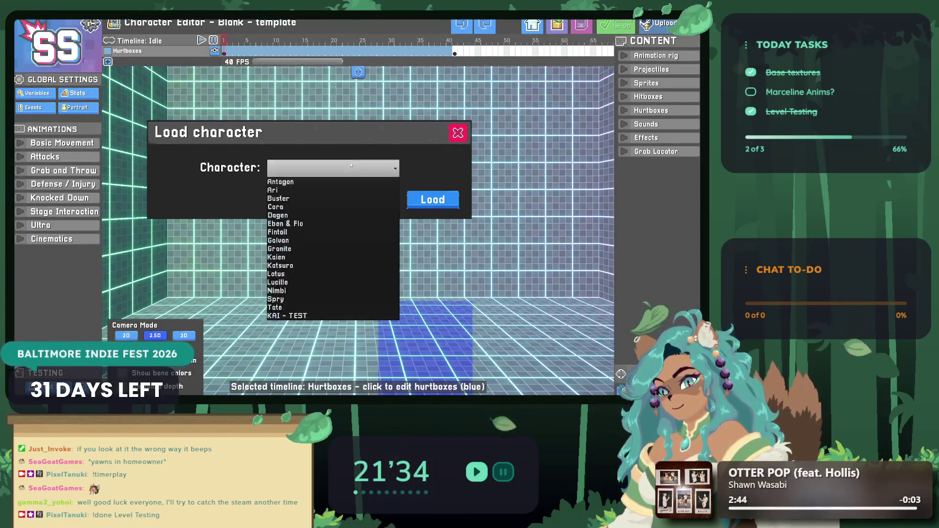
pyautogui.click(297, 207)
pyautogui.click(416, 201)
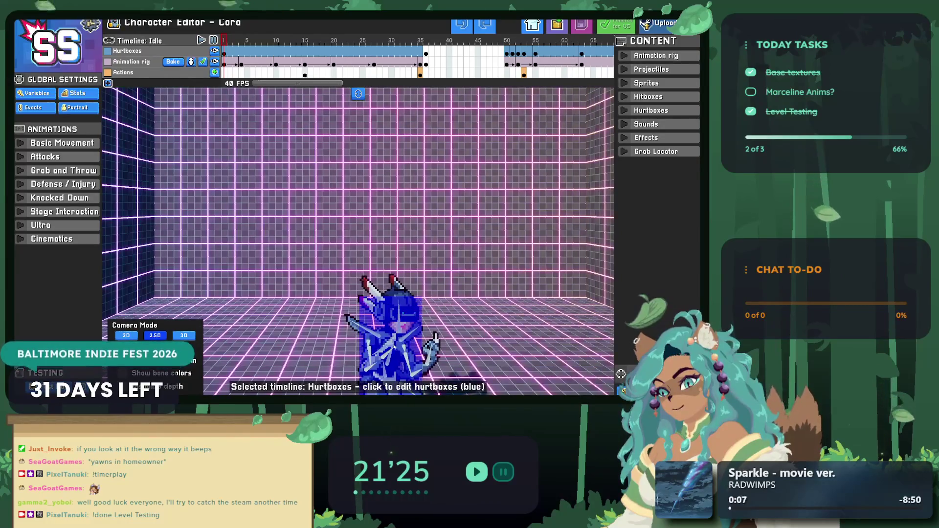
# Switch to 3D camera mode, orbit toward Cora and play her Idle animation.
pyautogui.click(183, 335)
pyautogui.moveTo(316, 336); pyautogui.dragTo(606, 295)
pyautogui.moveTo(621, 374); pyautogui.dragTo(620, 374)
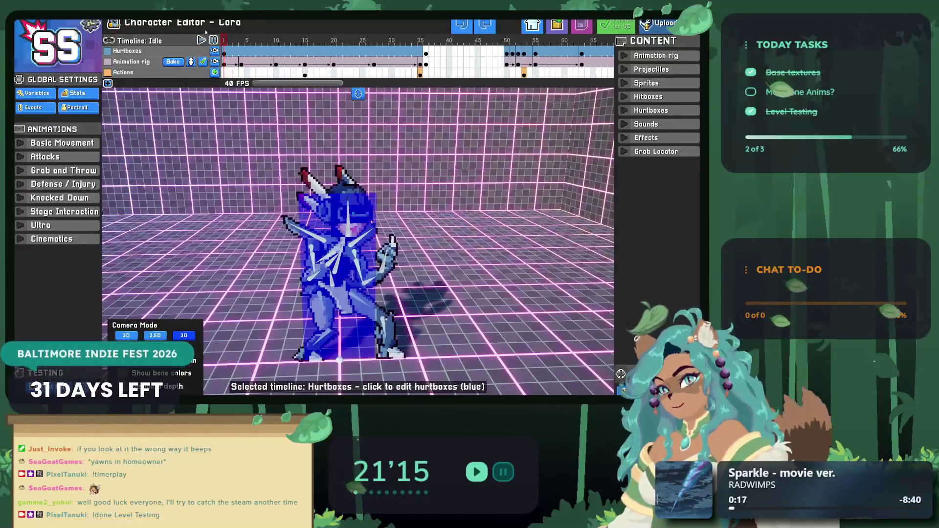
pyautogui.click(201, 40)
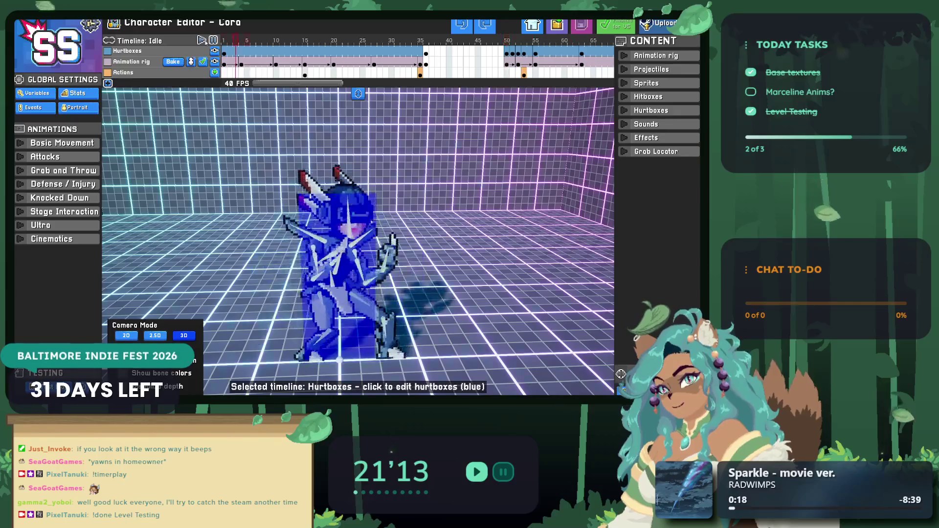
# Hide Cora's hurtboxes, toggle the rig off and on, then reopen the character list.
pyautogui.click(214, 51)
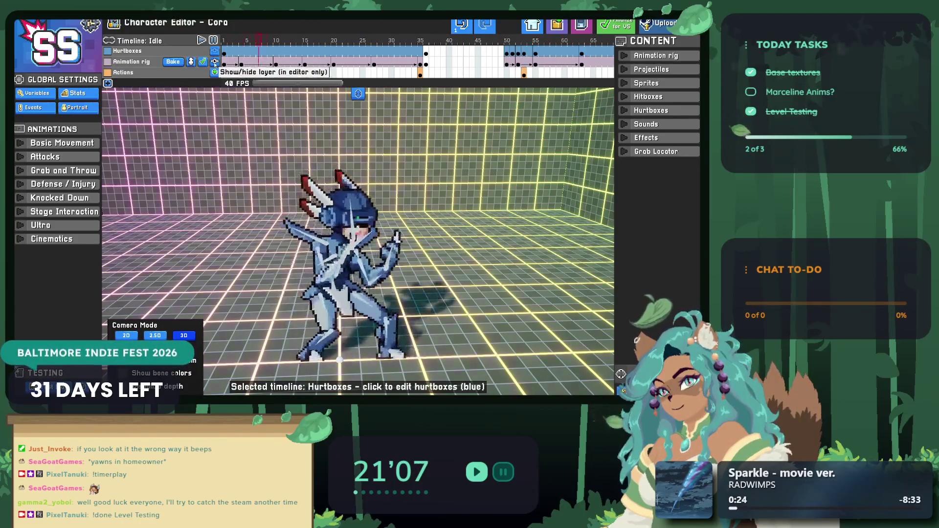
pyautogui.click(214, 61)
pyautogui.click(215, 62)
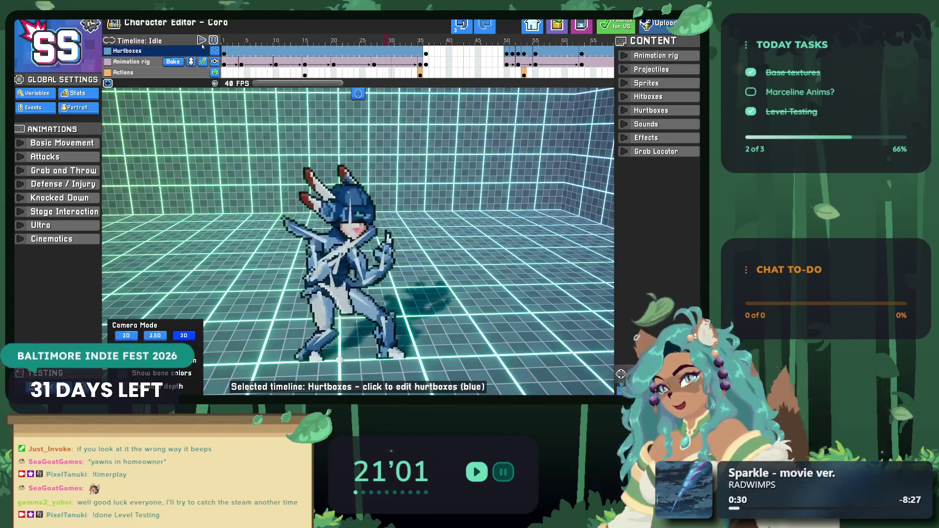
pyautogui.click(551, 33)
pyautogui.click(323, 168)
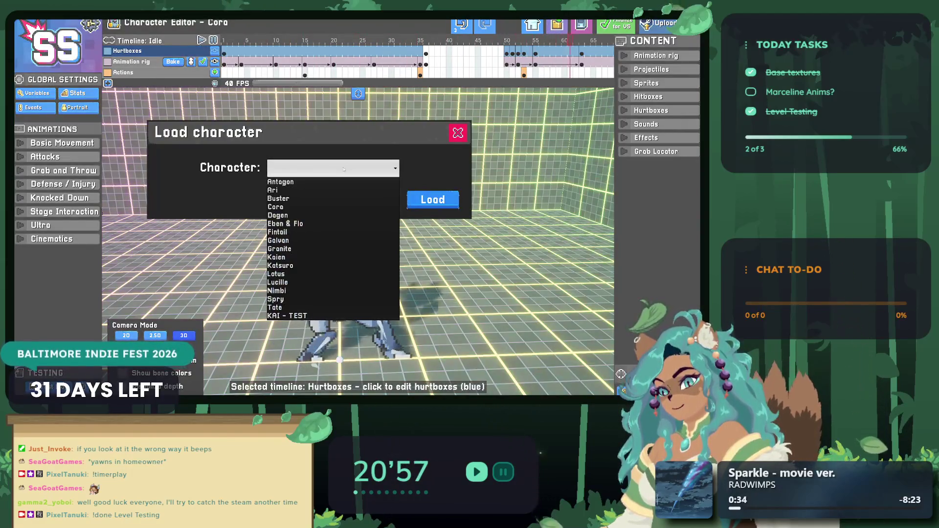
# Load Granite, hide its hurtboxes, play its Idle animation and select the L hand bone.
pyautogui.click(286, 249)
pyautogui.click(432, 201)
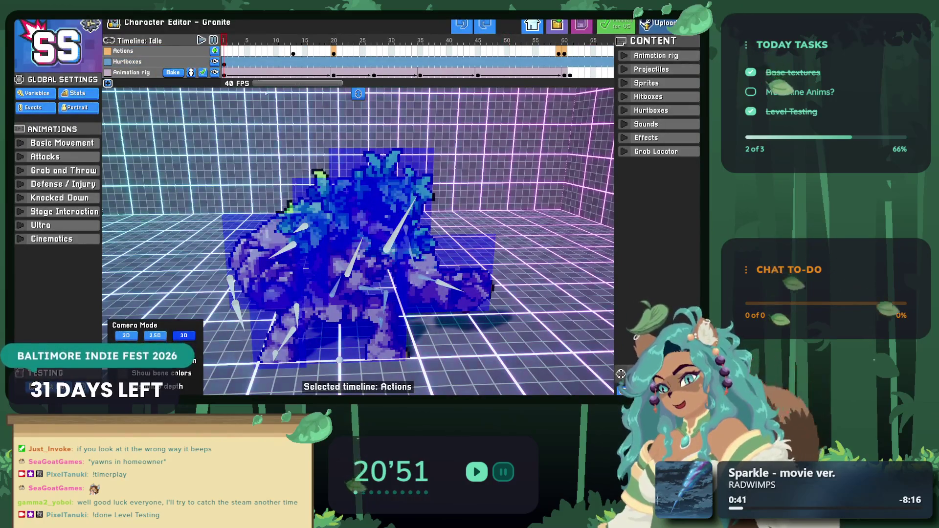
pyautogui.click(215, 62)
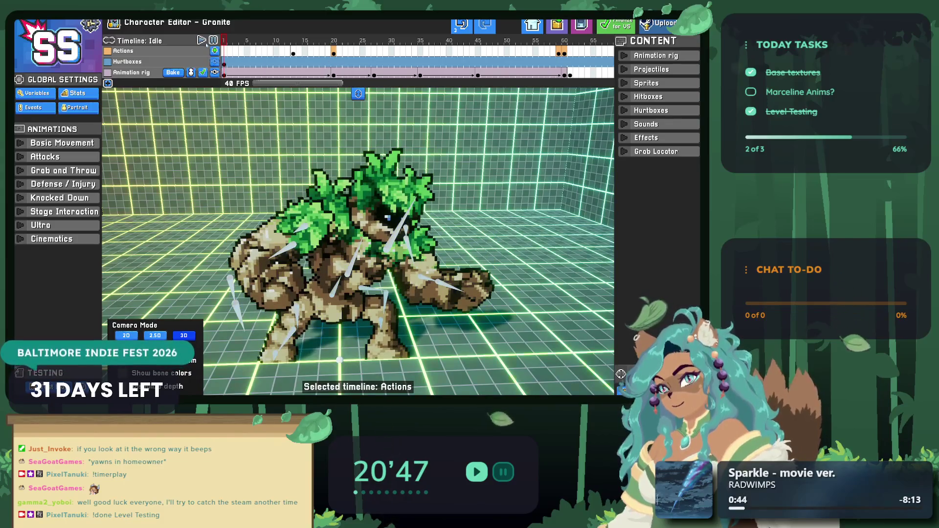
pyautogui.click(201, 40)
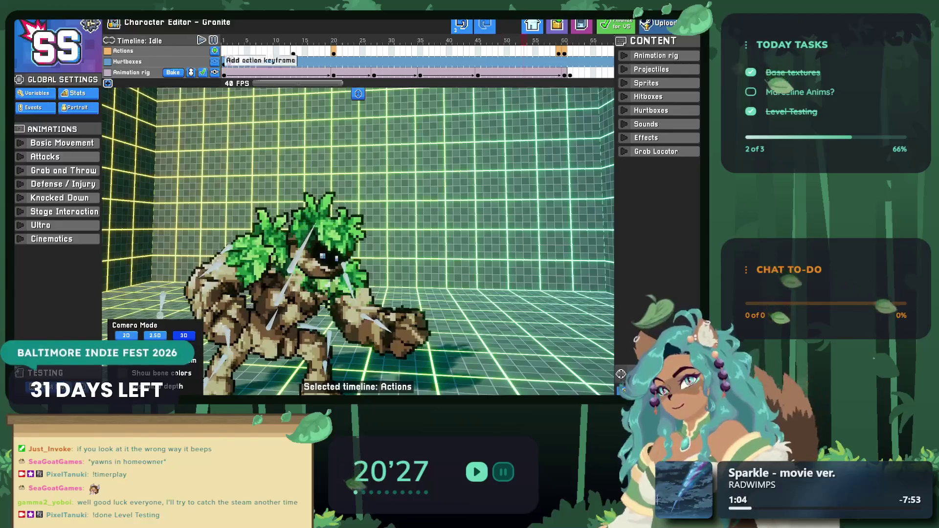
pyautogui.click(387, 323)
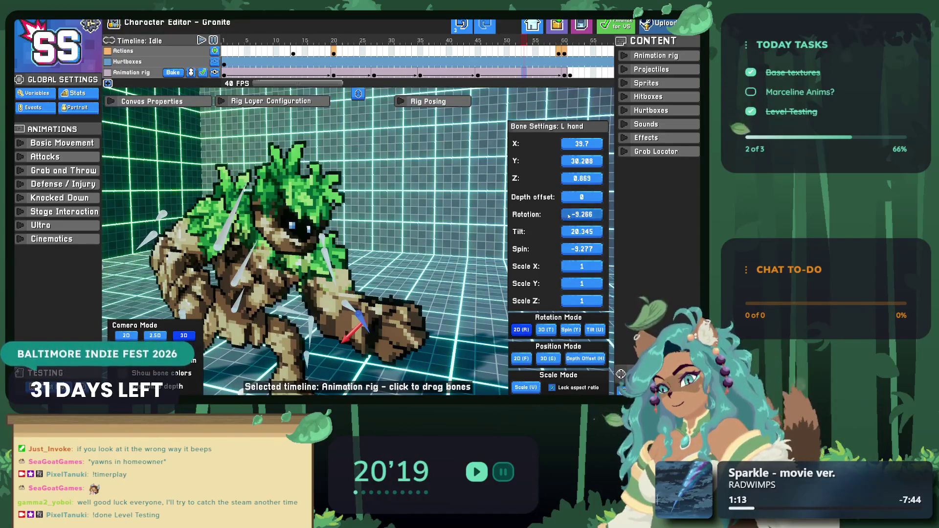
# Select the L forearm bone, try a 90 rotation, then undo it.
pyautogui.click(389, 327)
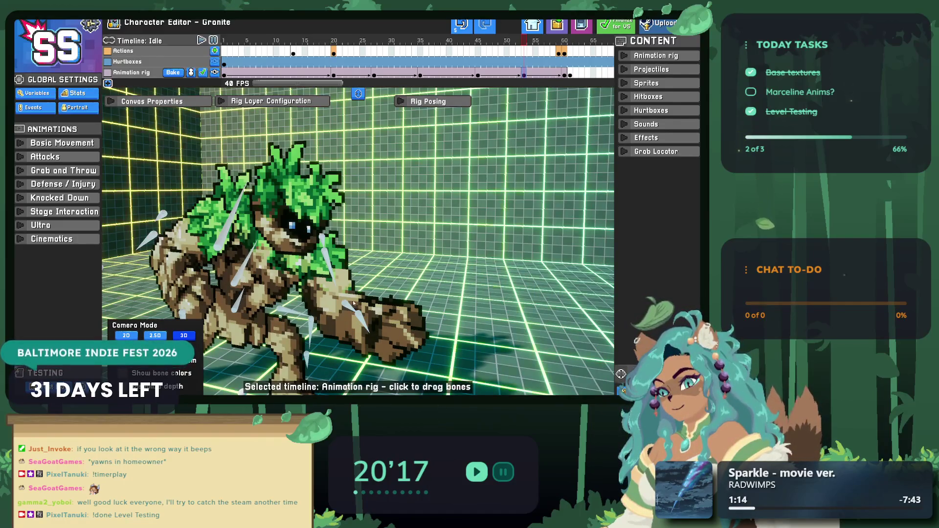
pyautogui.click(346, 305)
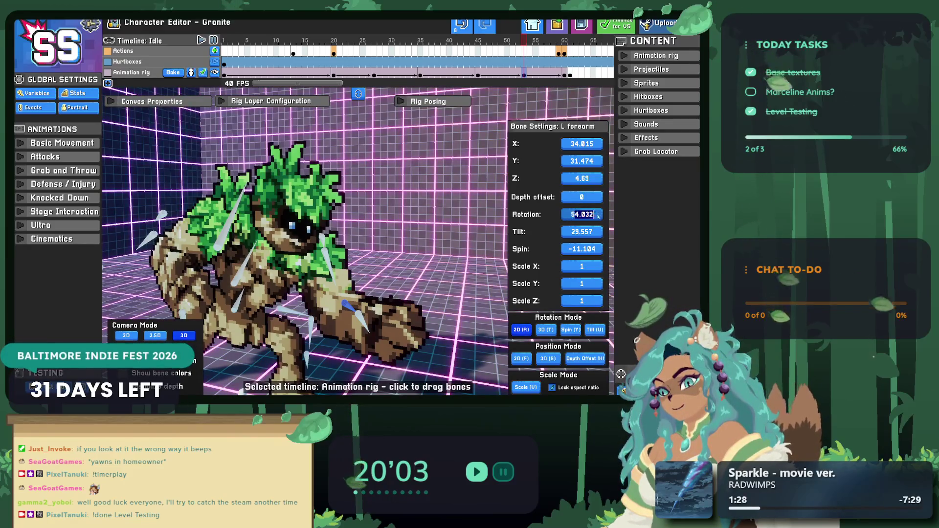
pyautogui.write('90')
pyautogui.press('Return')
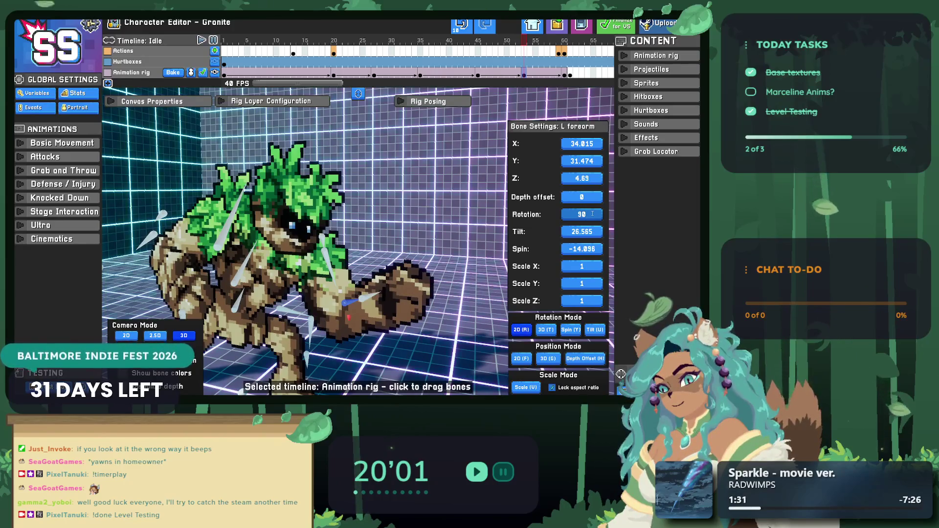
pyautogui.hotkey('ctrl', 'z')
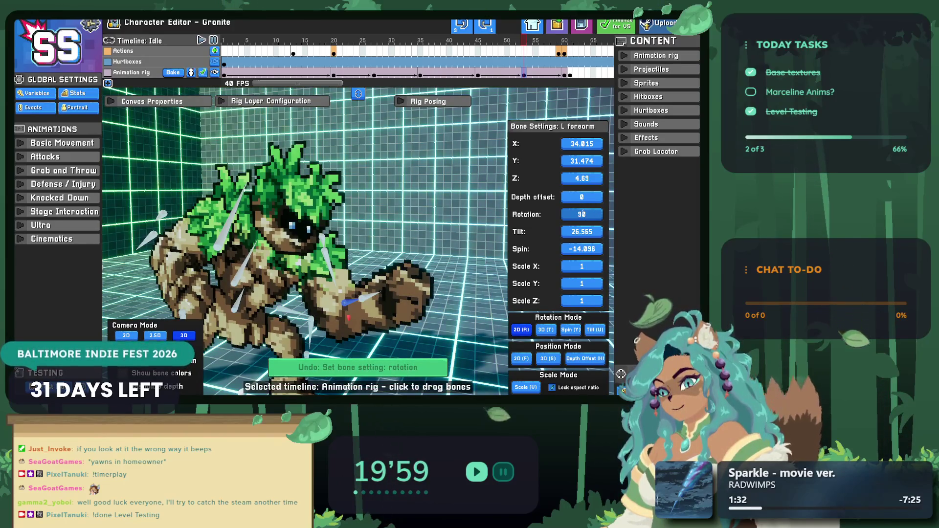
pyautogui.hotkey('ctrl', 'z')
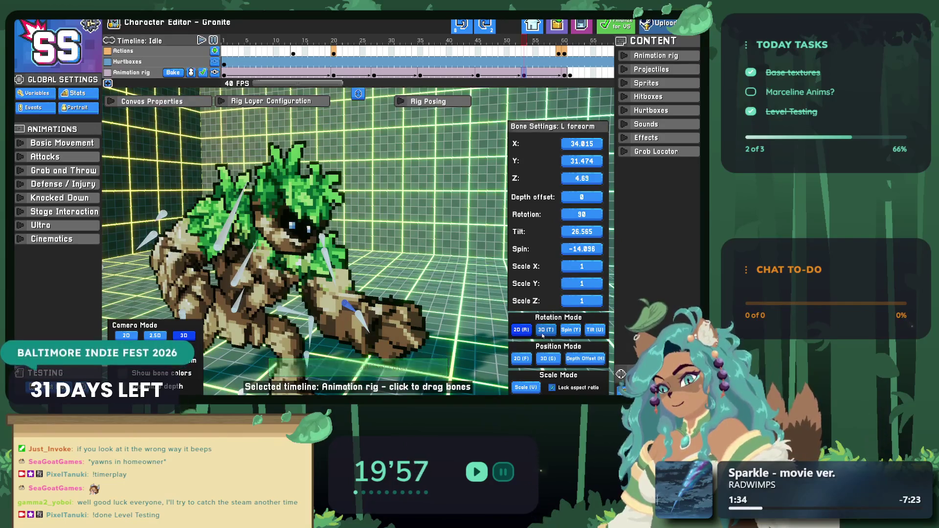
# In 3D rotation mode, bend the L forearm outward and swing the shoulder back.
pyautogui.click(541, 332)
pyautogui.moveTo(388, 317); pyautogui.dragTo(337, 315)
pyautogui.moveTo(312, 301)
pyautogui.mouseDown()
pyautogui.moveTo(365, 304)
pyautogui.moveTo(341, 262)
pyautogui.mouseUp()
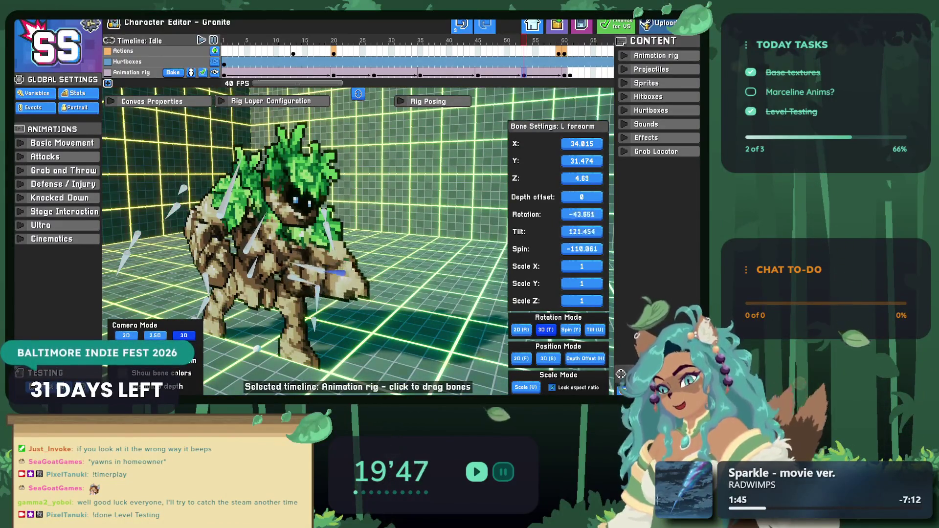
pyautogui.moveTo(340, 260); pyautogui.dragTo(367, 253)
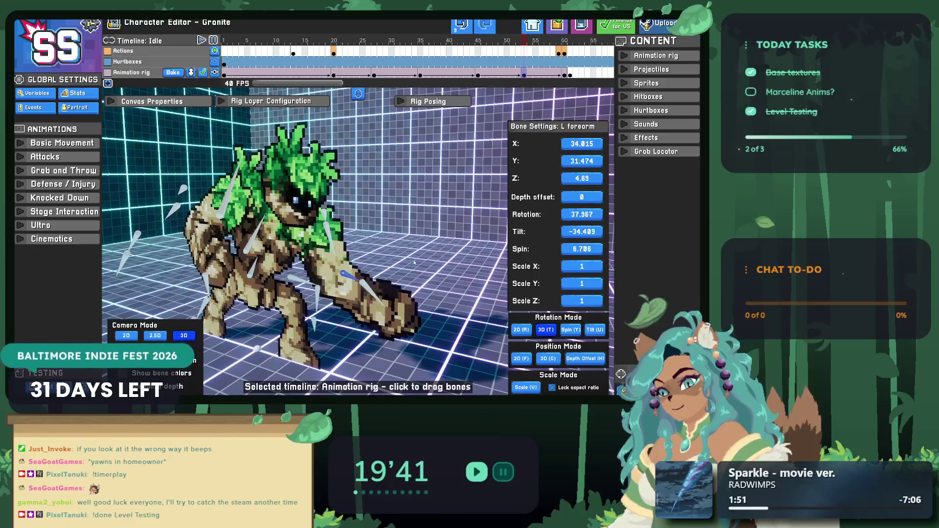
pyautogui.press('Escape')
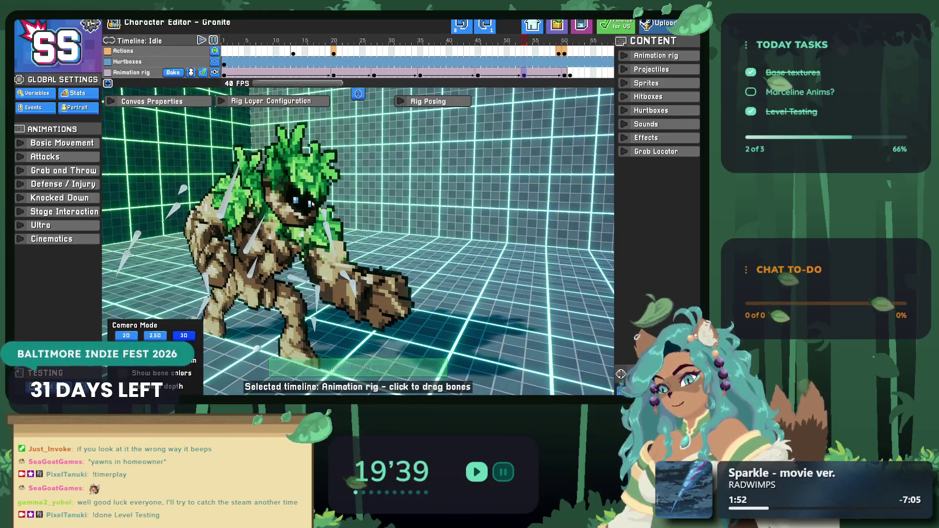
pyautogui.moveTo(312, 204); pyautogui.dragTo(344, 220)
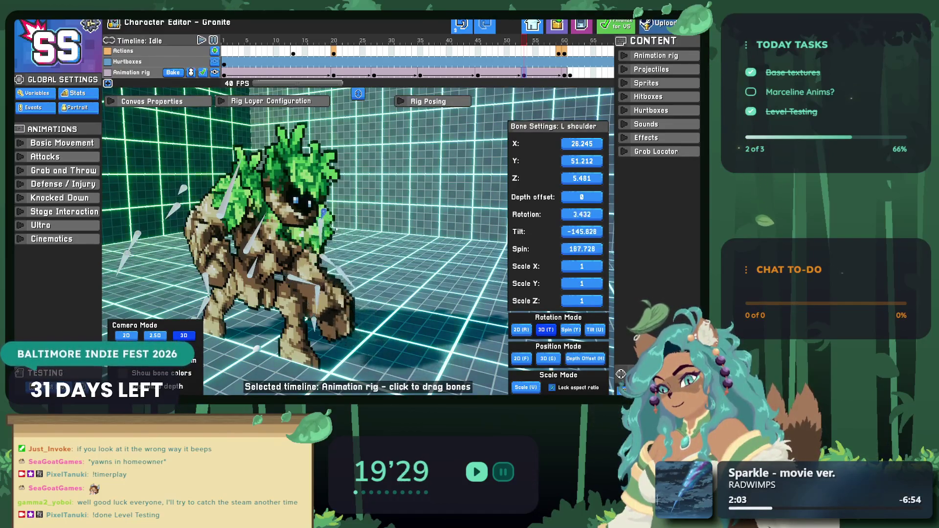
# Rotate Granite's left arm inward, then raise the right arm and undo that change.
pyautogui.moveTo(327, 229); pyautogui.dragTo(323, 235)
pyautogui.scroll(3, 323, 235)
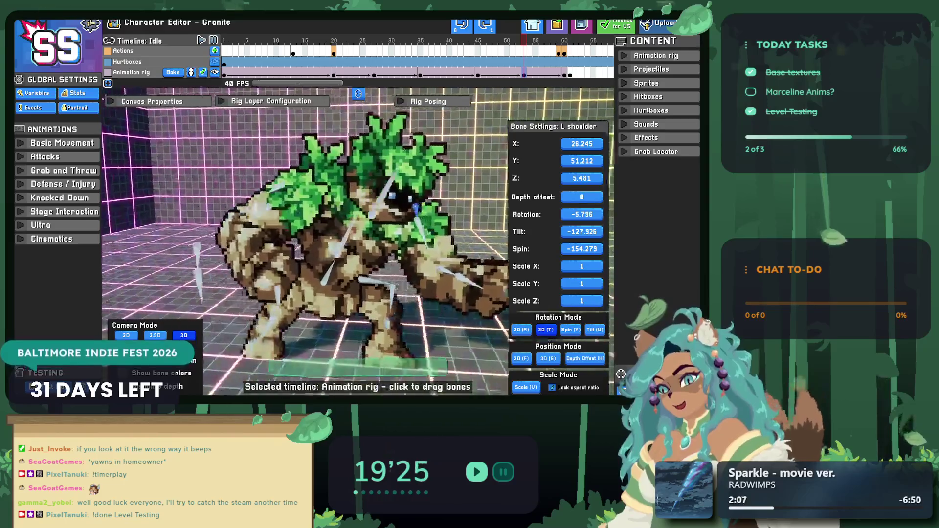
pyautogui.click(259, 270)
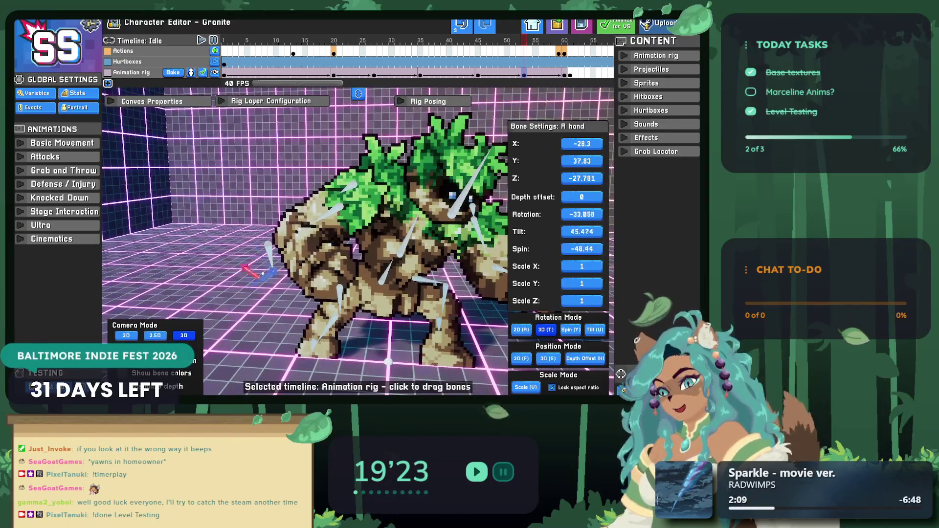
pyautogui.moveTo(303, 246); pyautogui.dragTo(328, 206)
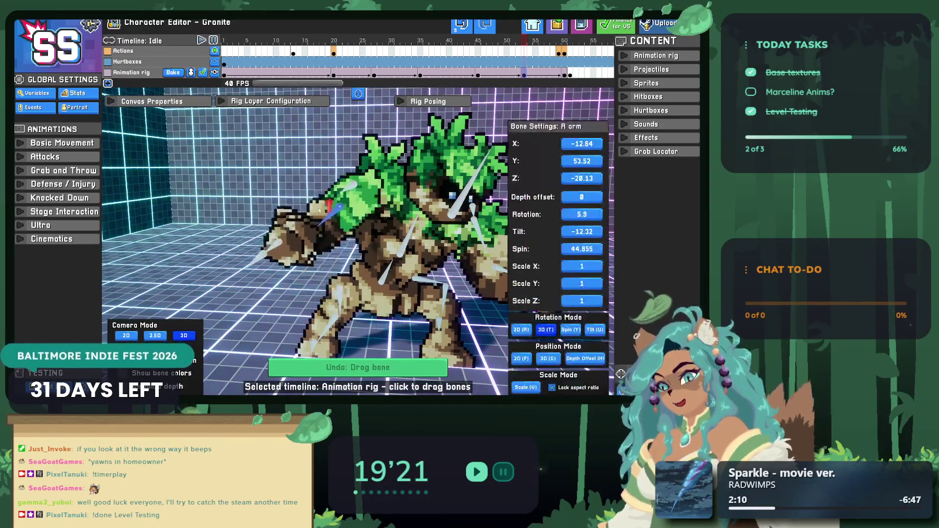
pyautogui.hotkey('ctrl', 'z')
pyautogui.hotkey('ctrl', 'z')
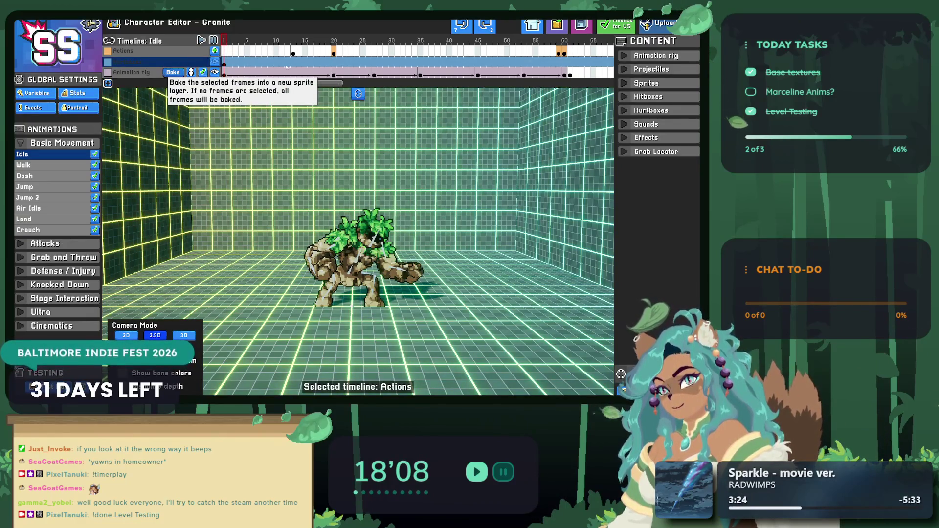
# Move the rig playhead from frame 9 to 7, toggle the Sprites list, and open Export Animation.
pyautogui.click(269, 73)
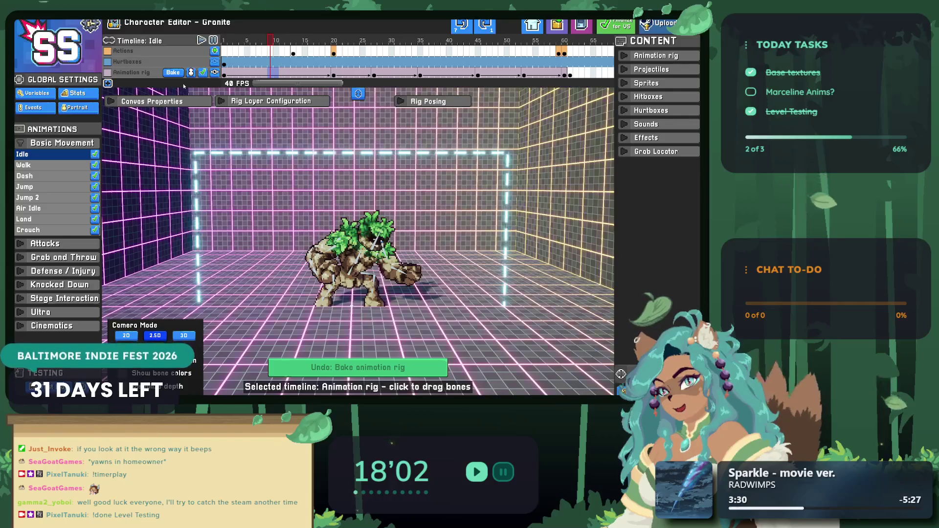
pyautogui.click(258, 72)
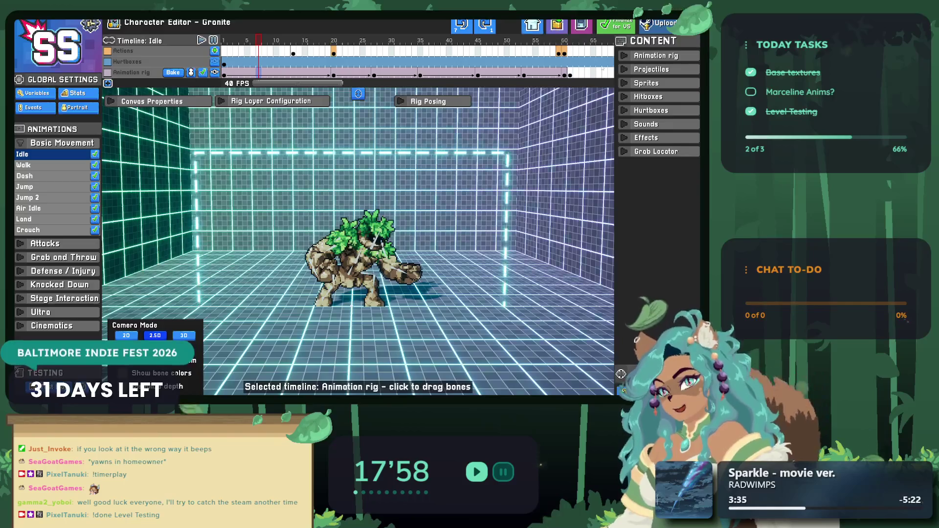
pyautogui.click(624, 82)
pyautogui.click(624, 81)
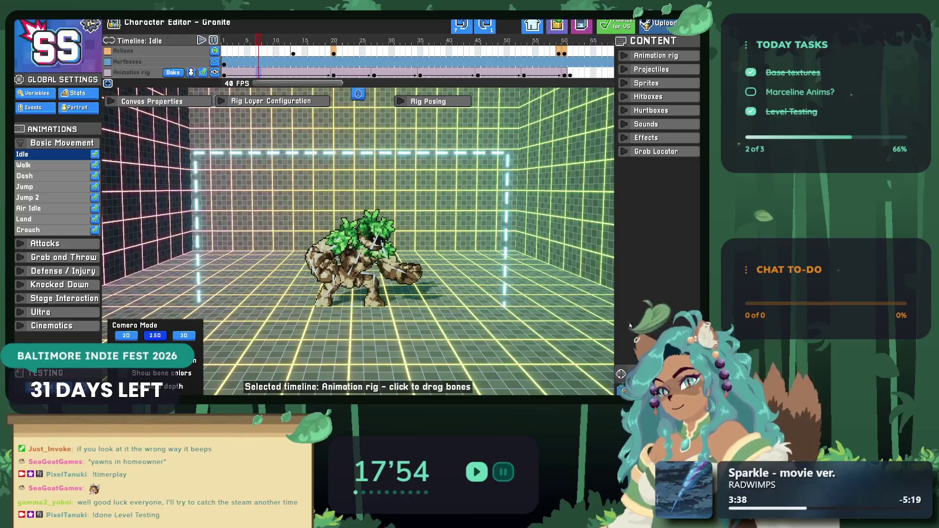
pyautogui.hotkey('ctrl', 'e')
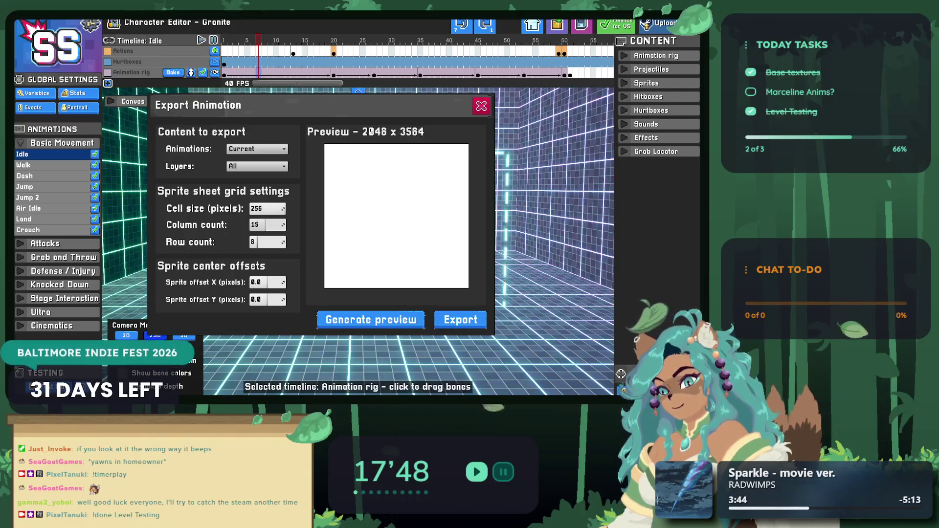
# Generate the Idle sprite sheet preview as an 8 by 8 grid and review the Layers options.
pyautogui.click(342, 319)
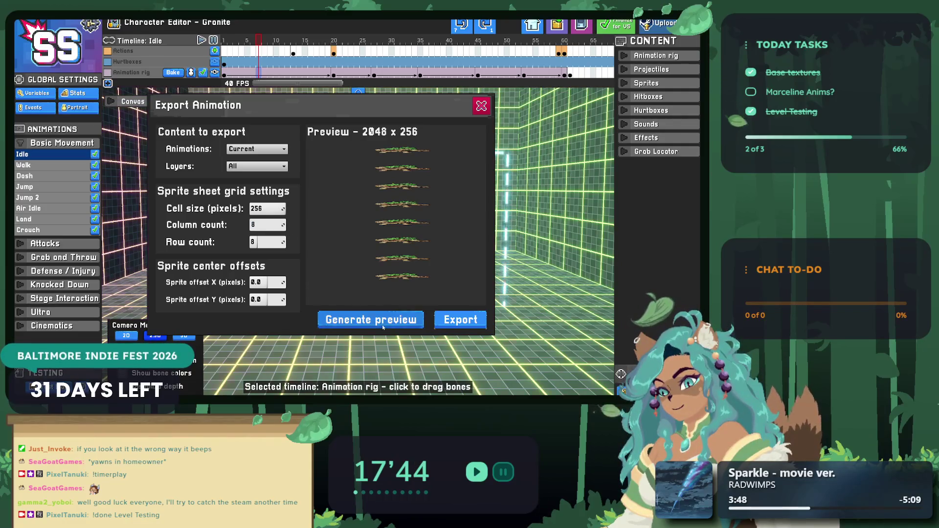
pyautogui.click(368, 321)
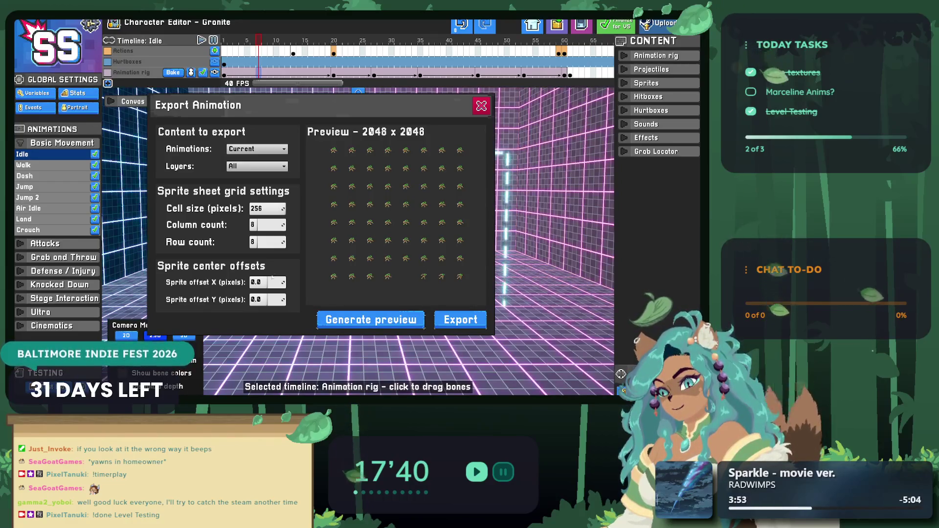
pyautogui.click(247, 150)
pyautogui.click(244, 157)
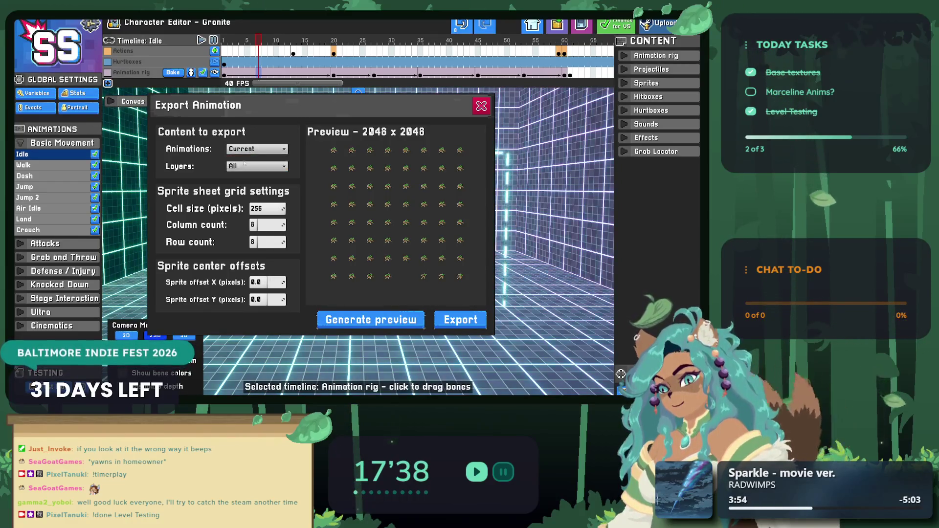
pyautogui.click(244, 165)
# Keep only the current animation selected and close Export Animation without exporting.
pyautogui.click(244, 166)
pyautogui.click(249, 149)
pyautogui.click(249, 158)
pyautogui.click(249, 149)
pyautogui.click(249, 157)
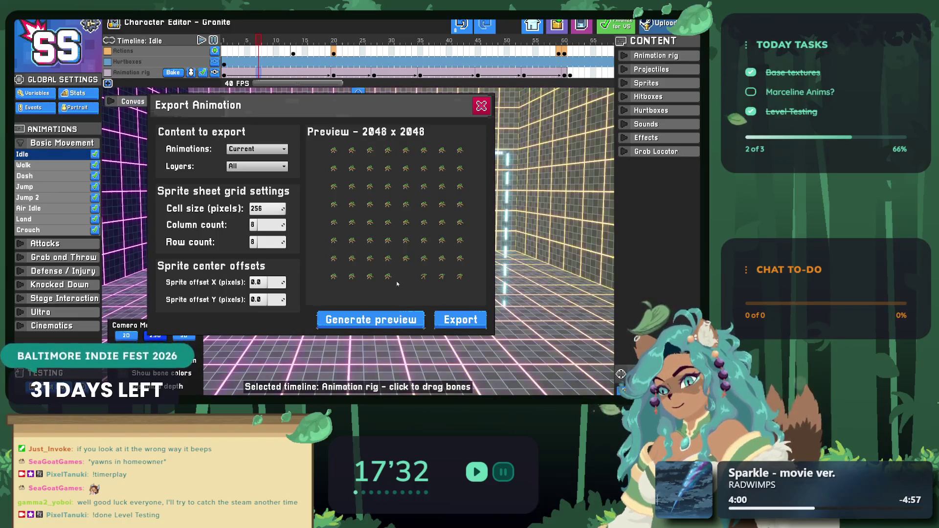
pyautogui.click(481, 106)
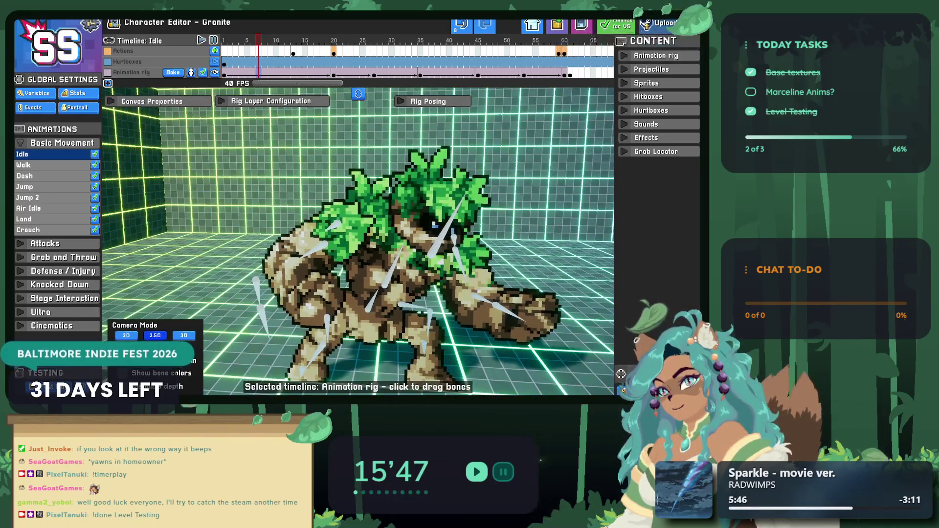
# Quit Granite's character editor, close Smack Studio, minimise Steam and switch back to Aseprite.
pyautogui.press('Escape')
pyautogui.click(268, 200)
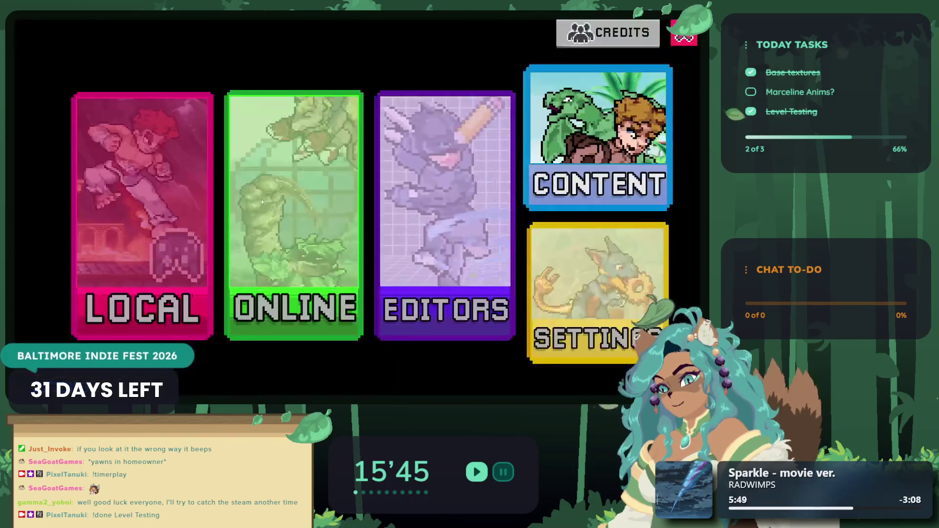
pyautogui.click(666, 46)
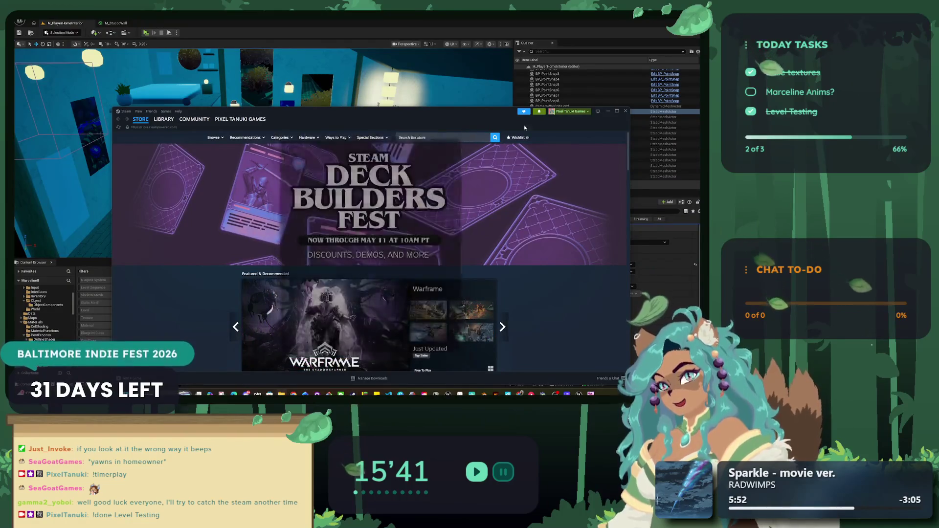
pyautogui.click(607, 112)
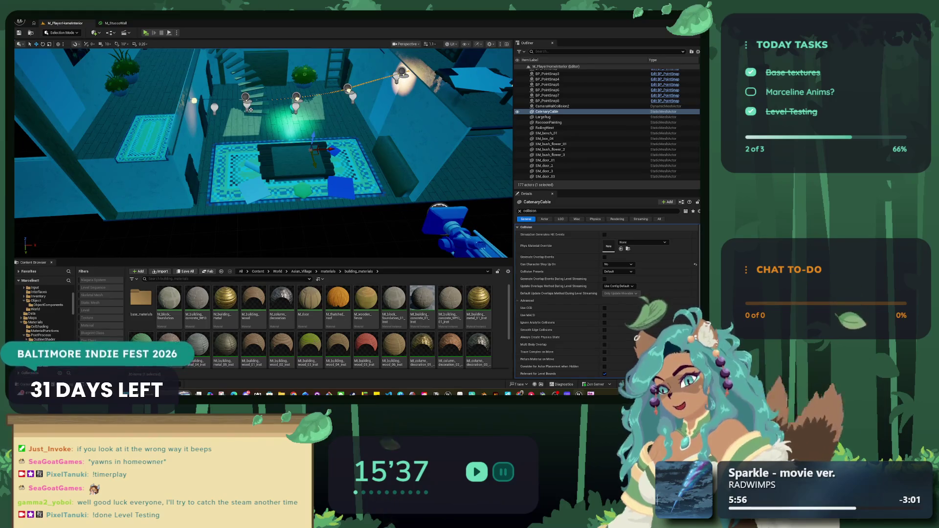
pyautogui.hotkey('alt', 'Tab')
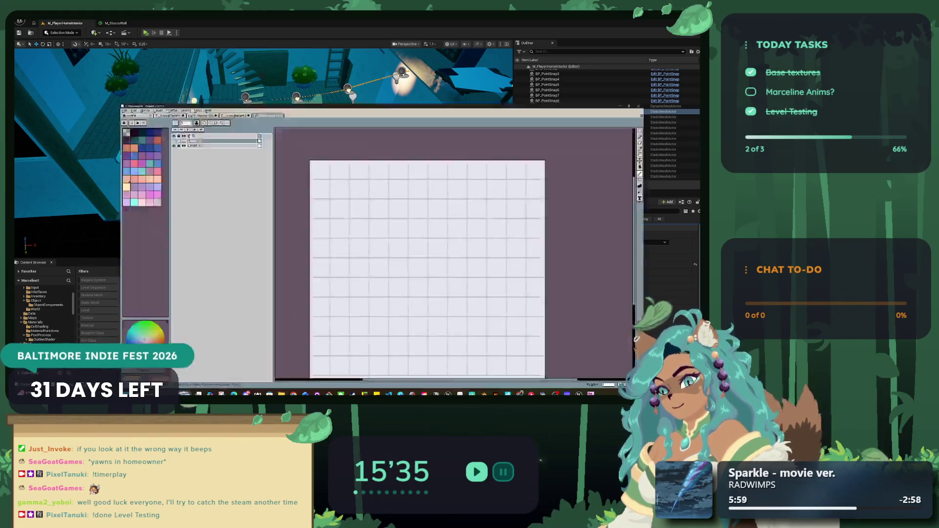
pyautogui.click(18, 21)
pyautogui.click(31, 37)
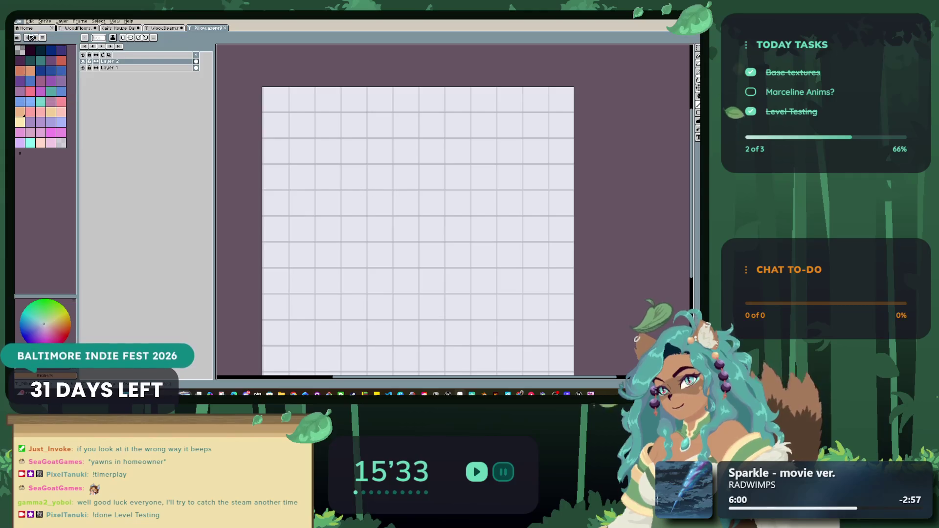
pyautogui.moveTo(323, 102); pyautogui.dragTo(244, 101)
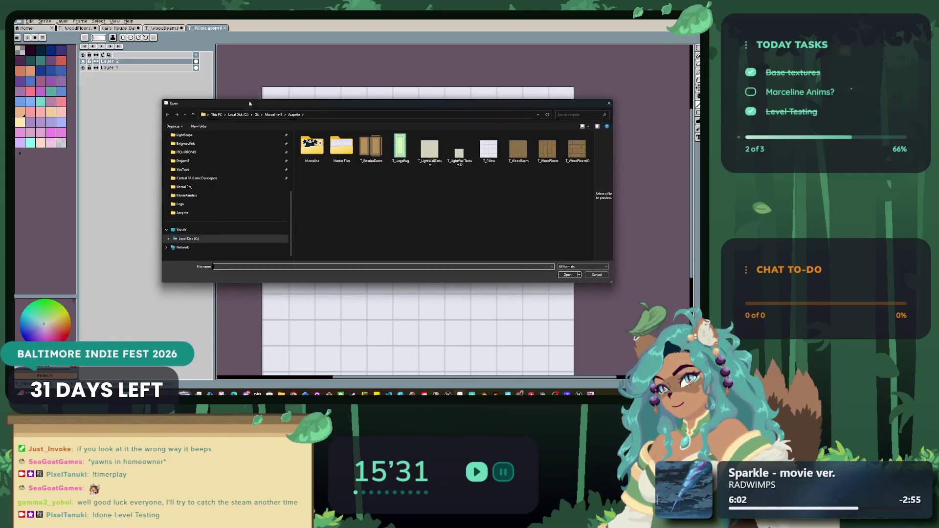
pyautogui.press('Escape')
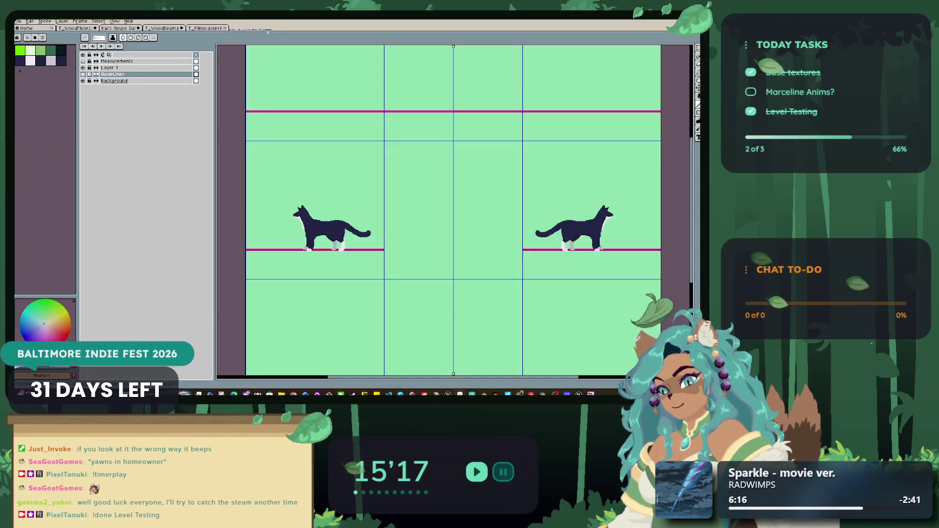
pyautogui.scroll(-1, 268, 205)
pyautogui.scroll(2, 267, 206)
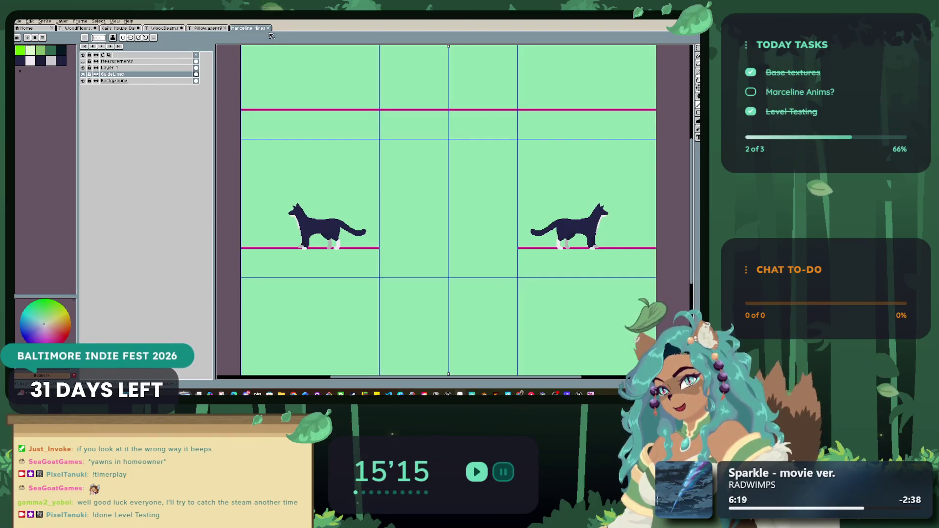
pyautogui.click(268, 28)
pyautogui.click(17, 21)
pyautogui.press('Escape')
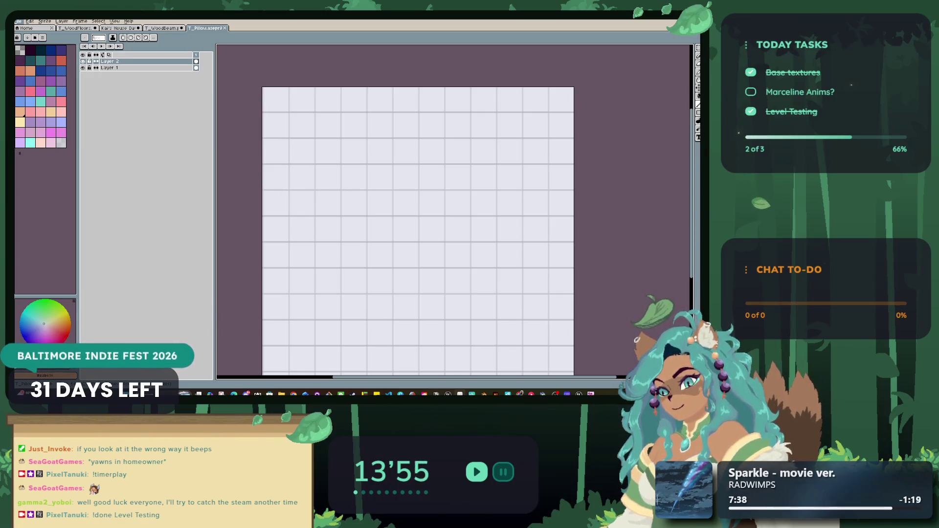
pyautogui.moveTo(328, 185)
pyautogui.mouseDown()
pyautogui.moveTo(293, 209)
pyautogui.moveTo(283, 205)
pyautogui.mouseUp()
pyautogui.scroll(3, 340, 219)
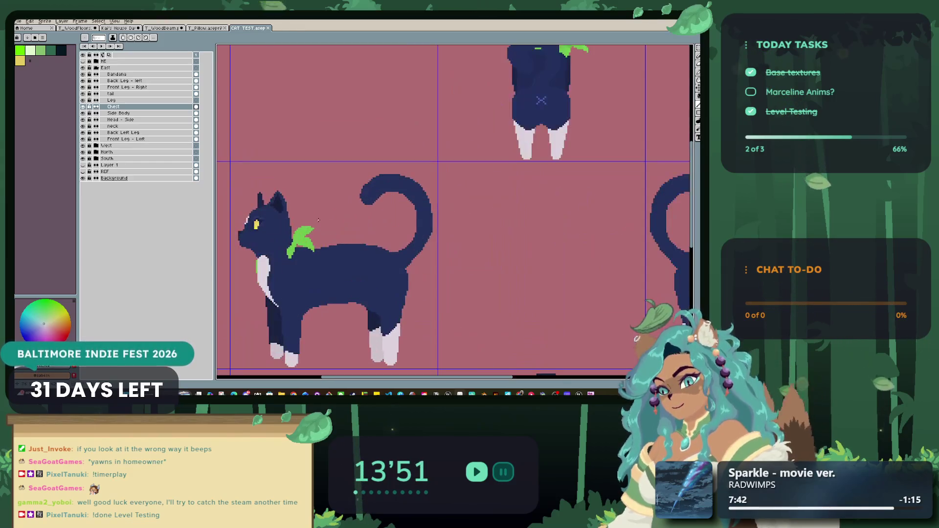
pyautogui.scroll(-3, 327, 202)
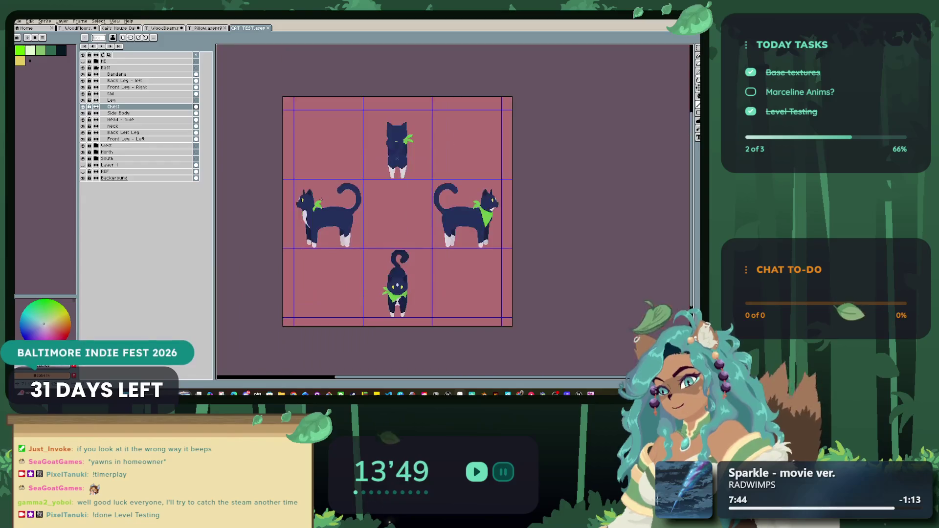
pyautogui.scroll(2, 315, 199)
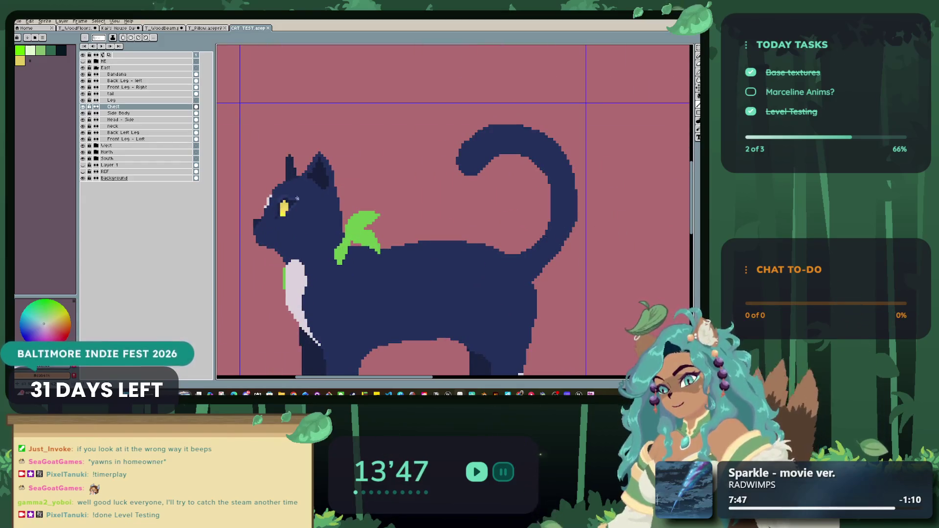
pyautogui.scroll(-1, 315, 200)
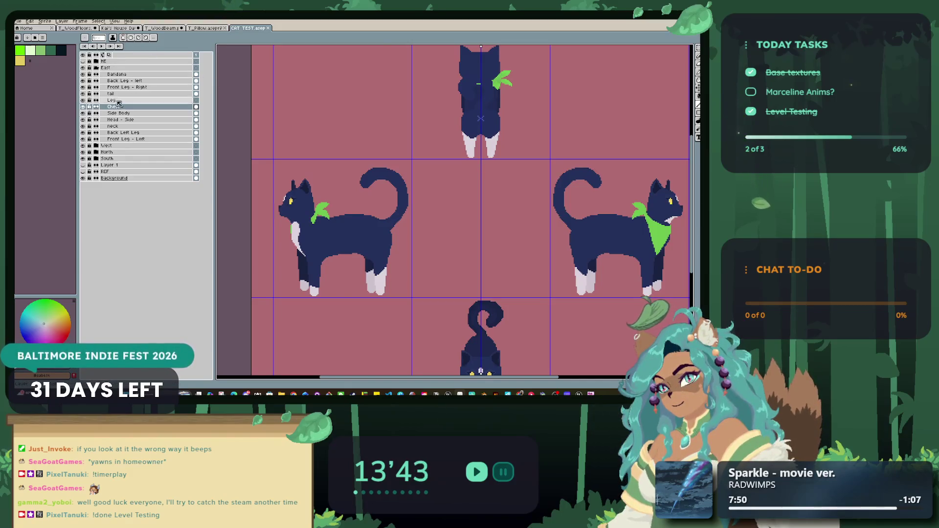
pyautogui.click(113, 125)
pyautogui.scroll(-3, 276, 171)
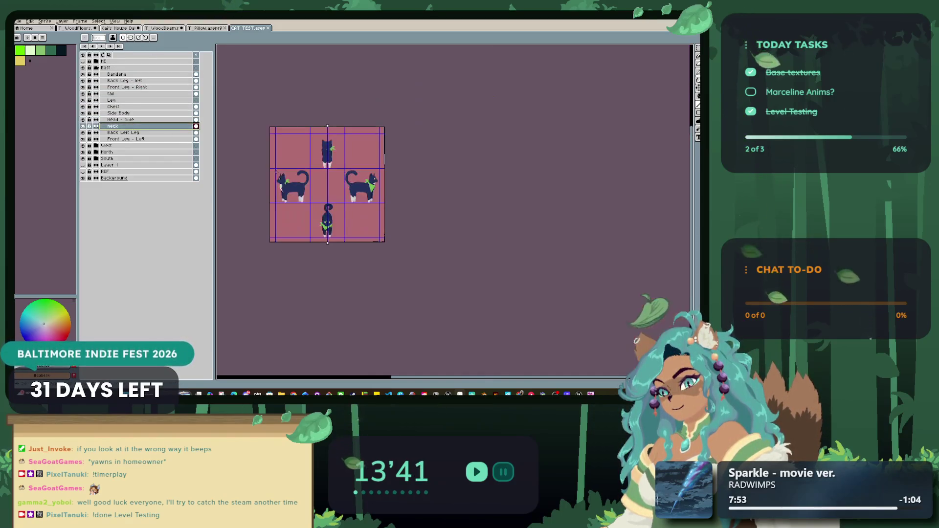
pyautogui.scroll(1, 277, 172)
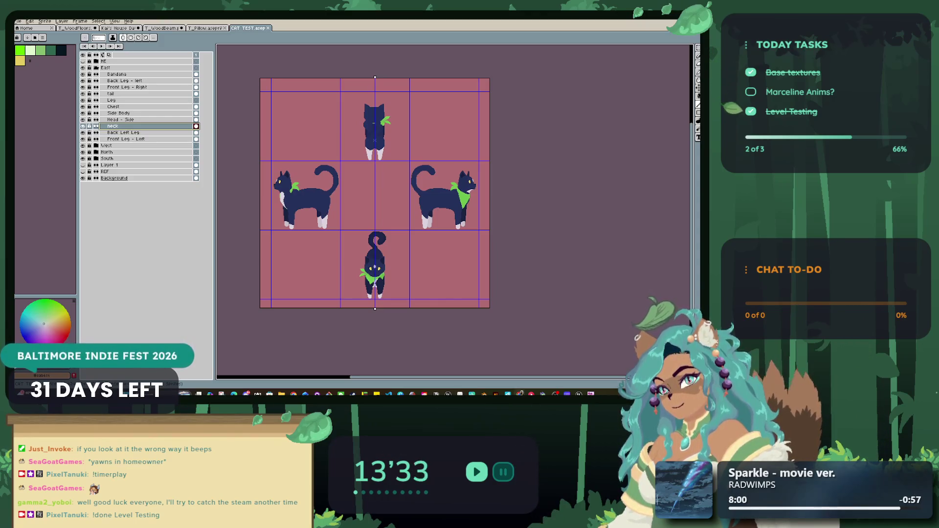
pyautogui.scroll(2, 259, 214)
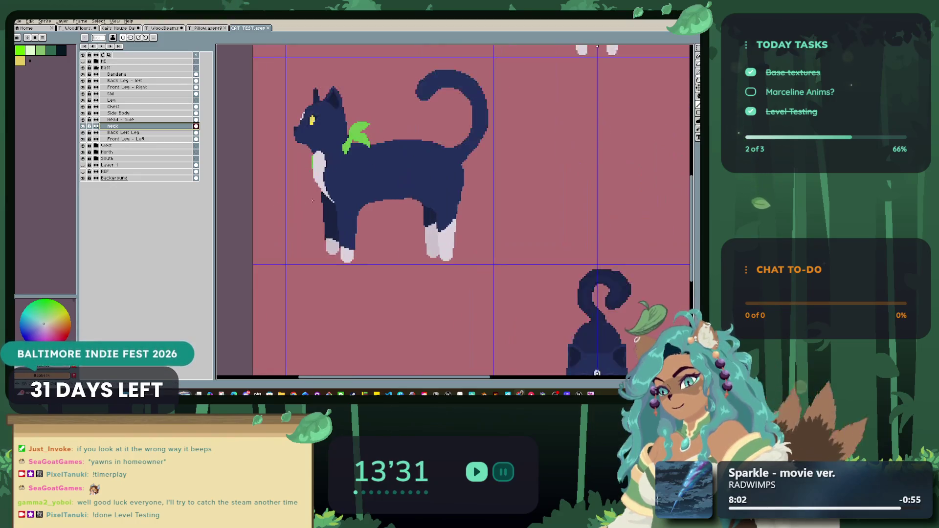
pyautogui.scroll(1, 313, 171)
pyautogui.scroll(-2, 344, 156)
pyautogui.scroll(-1, 344, 156)
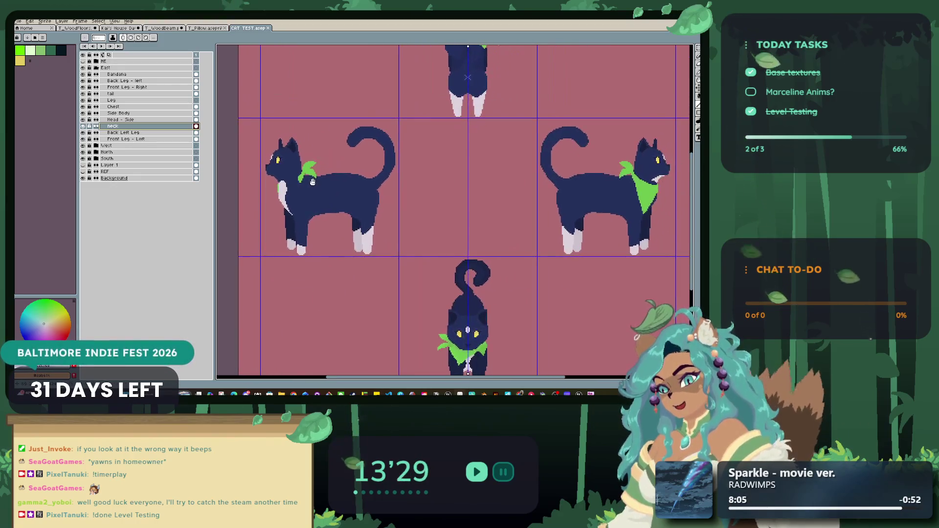
pyautogui.scroll(-1, 318, 157)
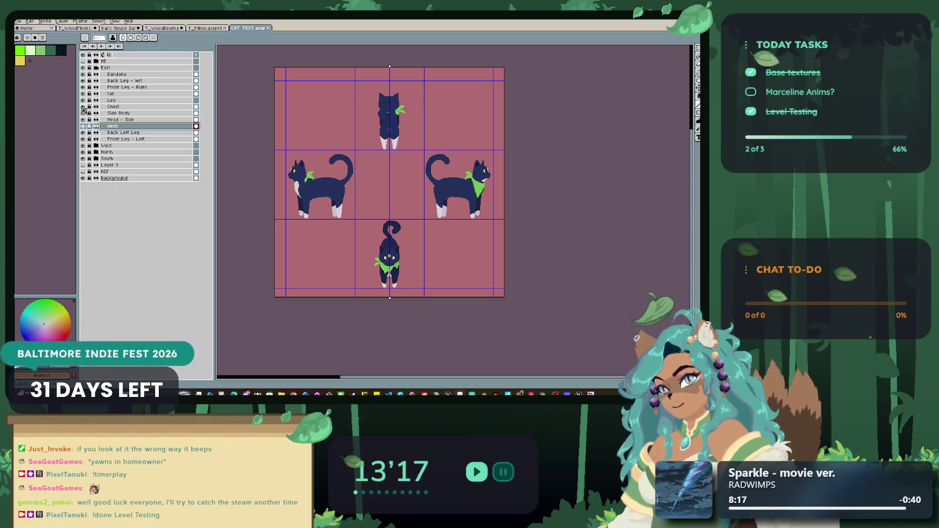
pyautogui.click(83, 106)
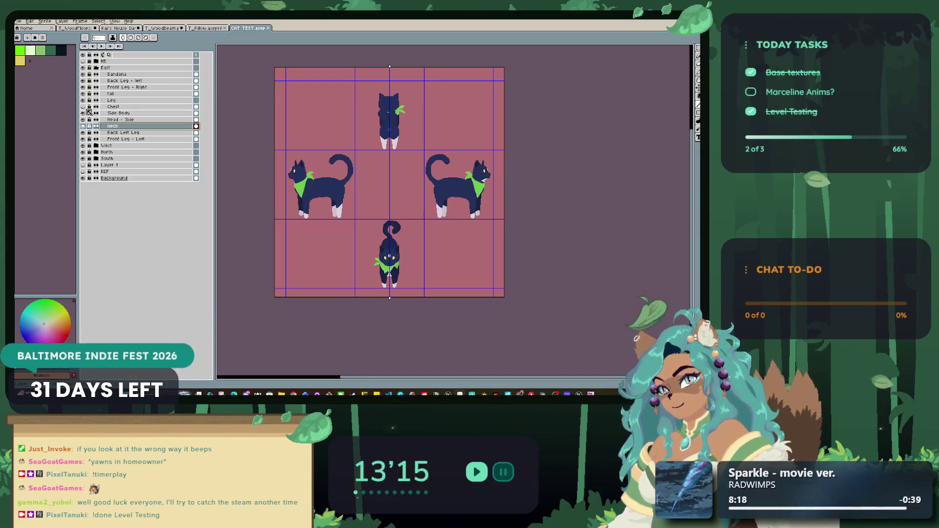
# Try moving the Chest layer below neck and back, then toggle the East cat's visibility.
pyautogui.click(113, 108)
pyautogui.moveTo(101, 123); pyautogui.dragTo(102, 127)
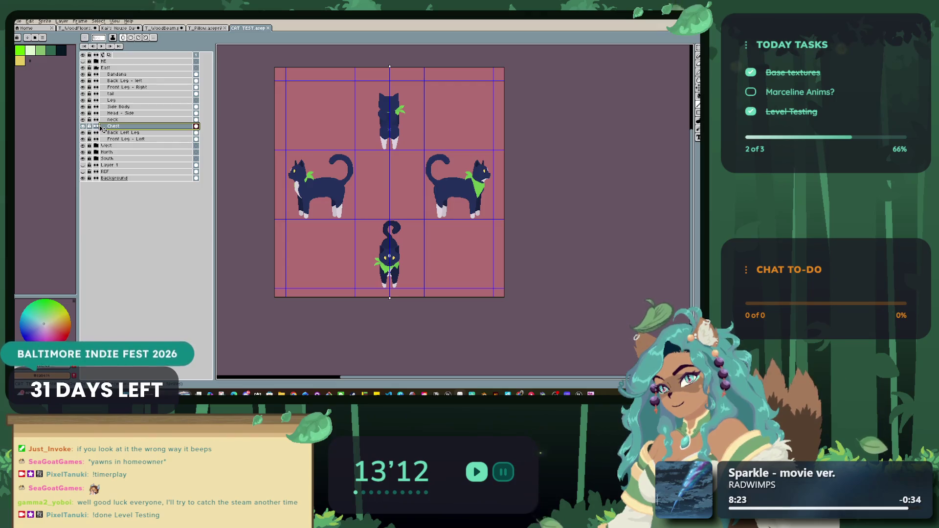
pyautogui.moveTo(101, 109); pyautogui.dragTo(102, 105)
pyautogui.click(93, 74)
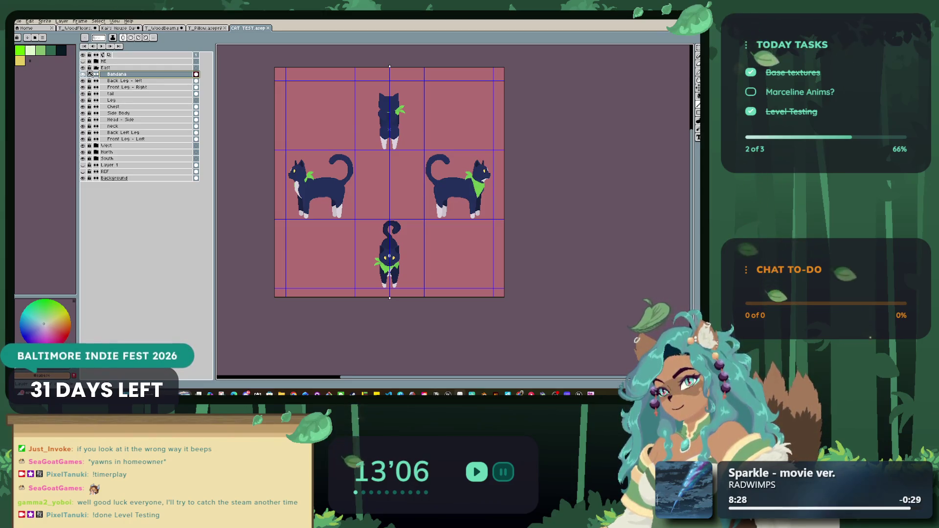
pyautogui.click(82, 70)
pyautogui.click(82, 70)
pyautogui.click(83, 70)
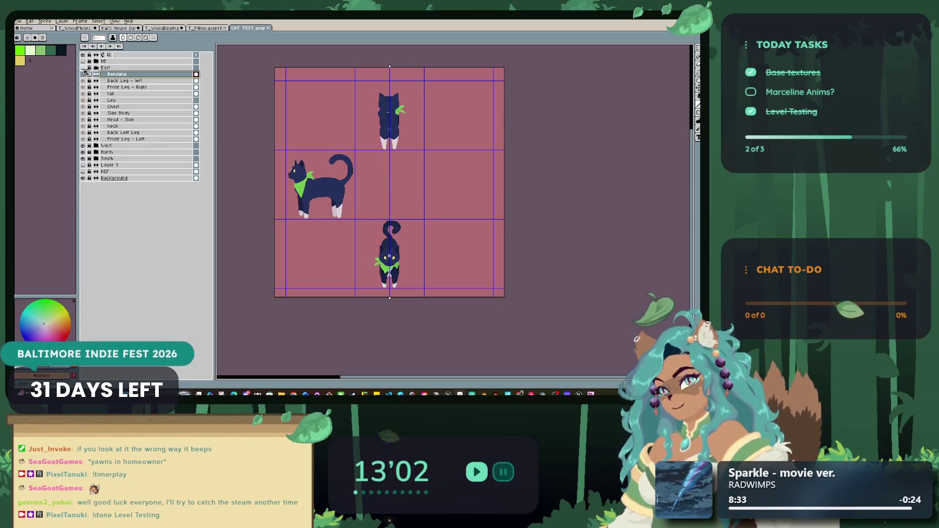
pyautogui.click(83, 67)
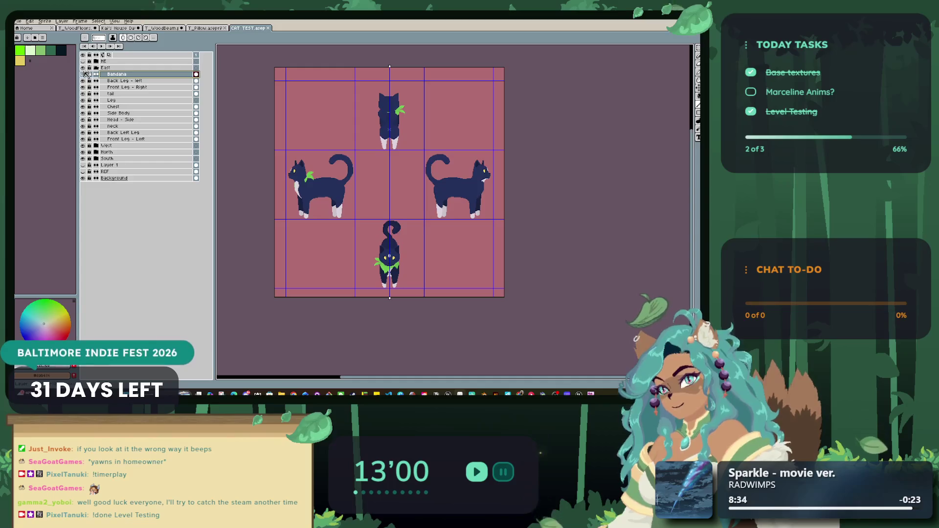
# Expand the West group and drag the East Chest layer into it below neck.
pyautogui.click(118, 100)
pyautogui.click(83, 145)
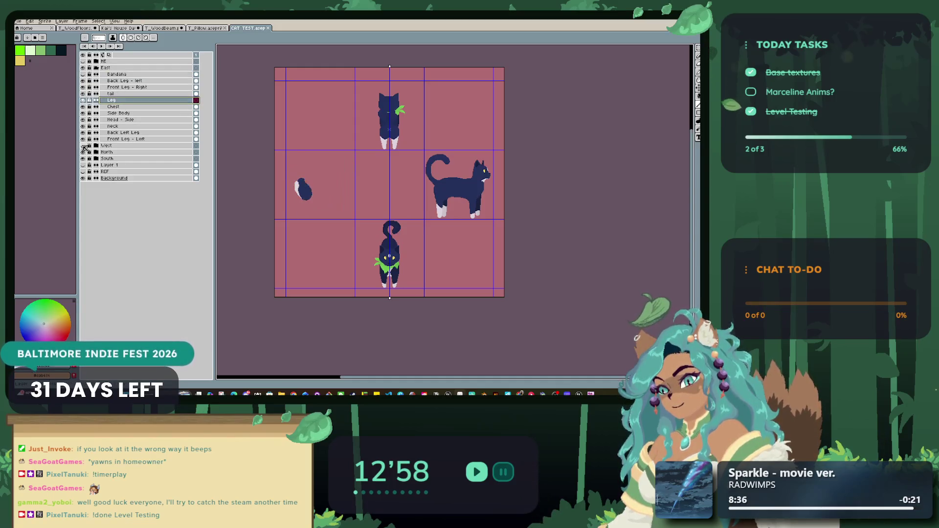
pyautogui.click(83, 146)
pyautogui.click(96, 145)
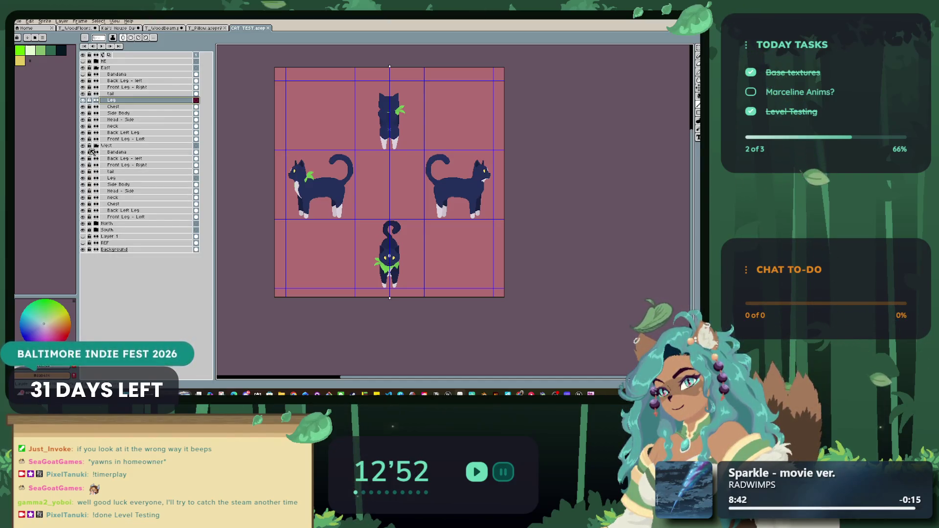
pyautogui.click(113, 204)
pyautogui.click(115, 107)
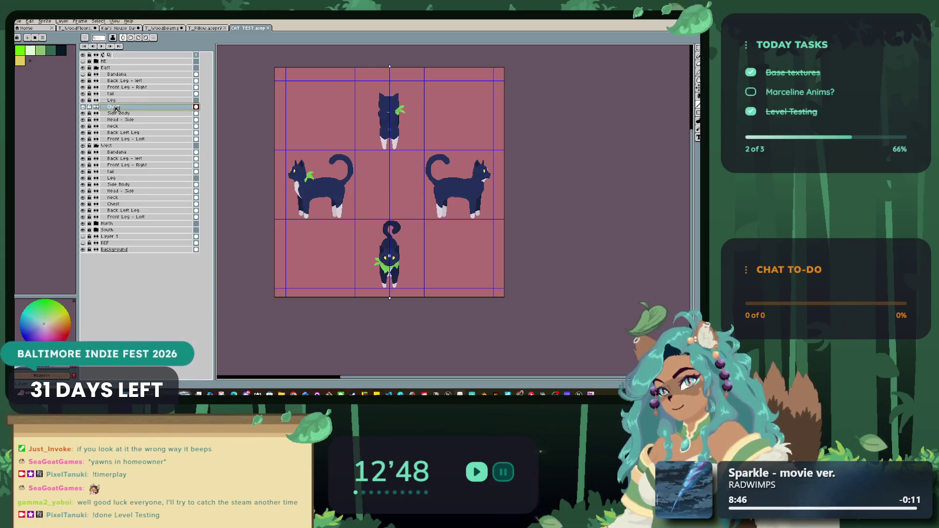
pyautogui.moveTo(102, 108); pyautogui.dragTo(113, 204)
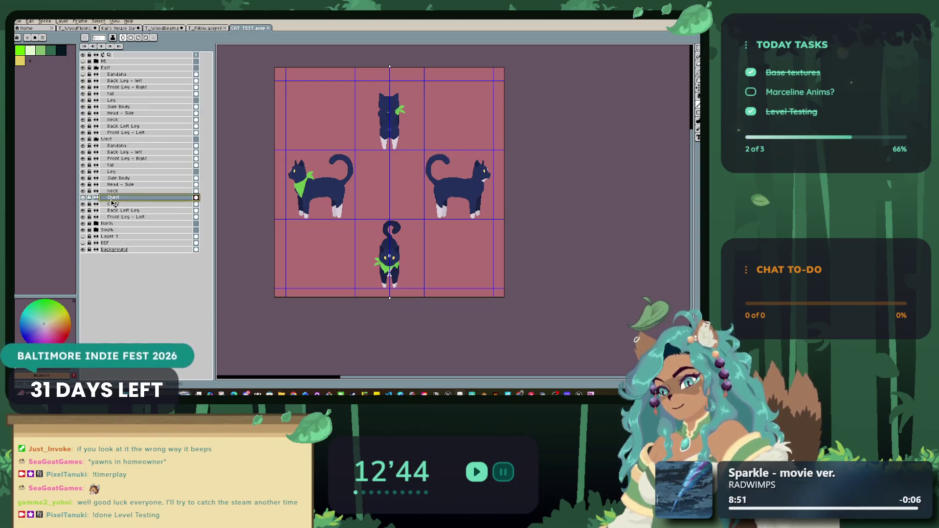
pyautogui.click(83, 75)
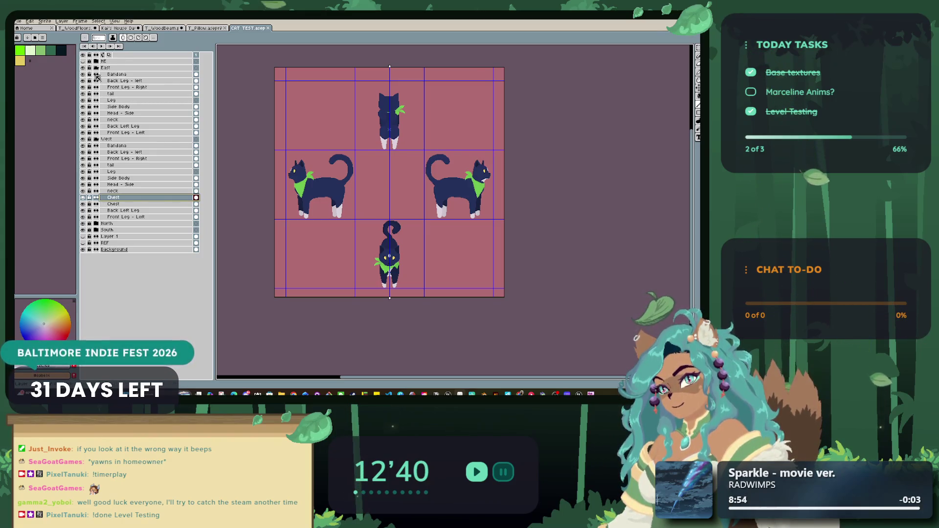
pyautogui.scroll(4, 289, 190)
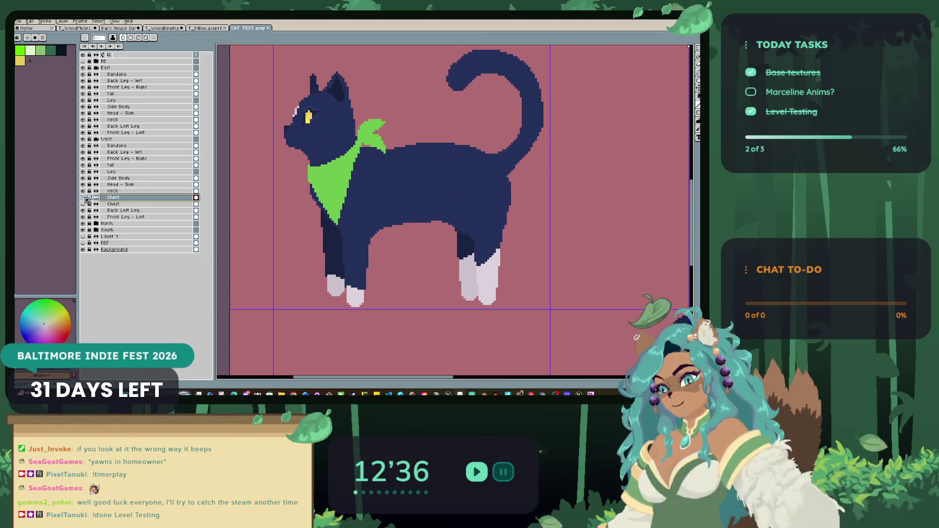
# Scroll around the cat sprite sheet and glance at the Select menu.
pyautogui.scroll(-4, 293, 198)
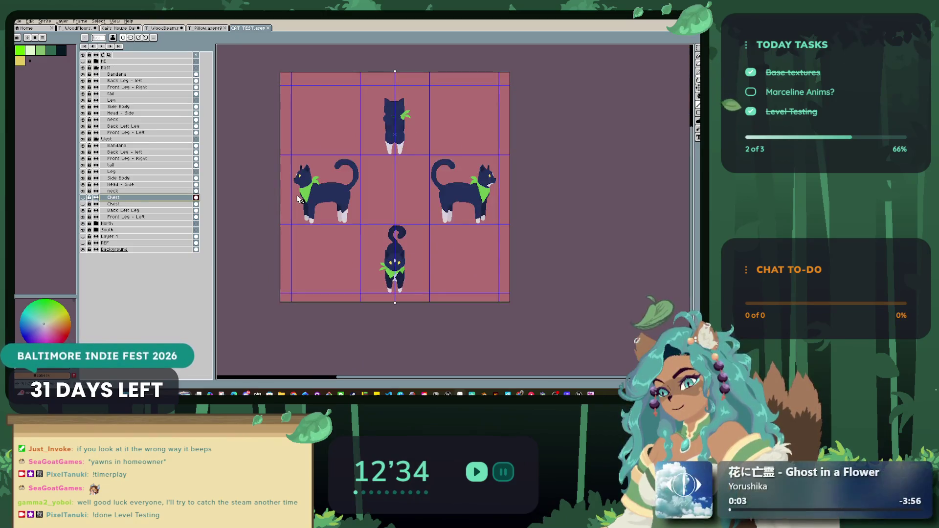
pyautogui.hscroll(2, 297, 198)
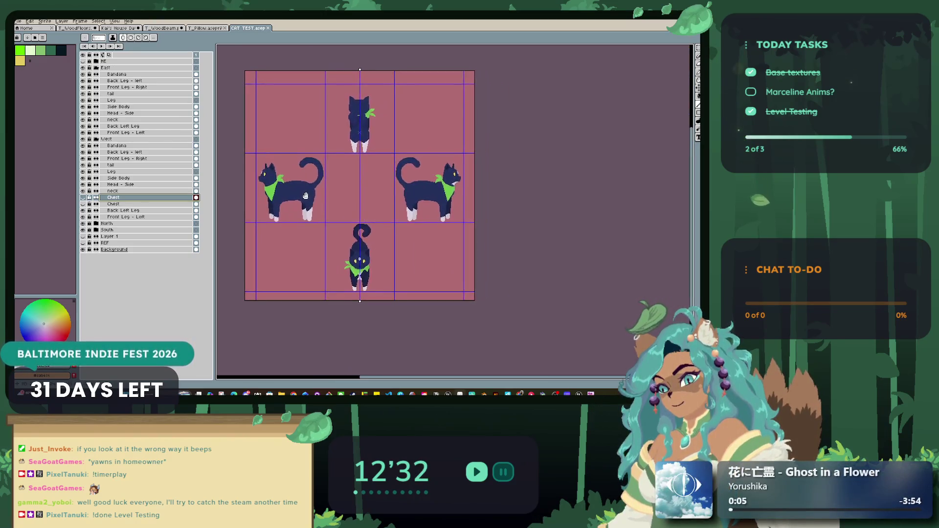
pyautogui.scroll(2, 332, 191)
pyautogui.scroll(-3, 357, 210)
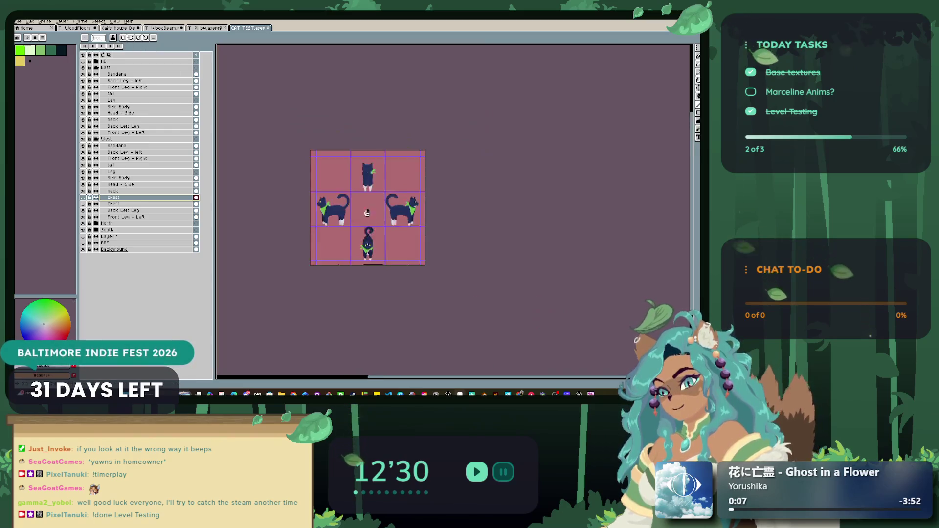
pyautogui.scroll(2, 361, 223)
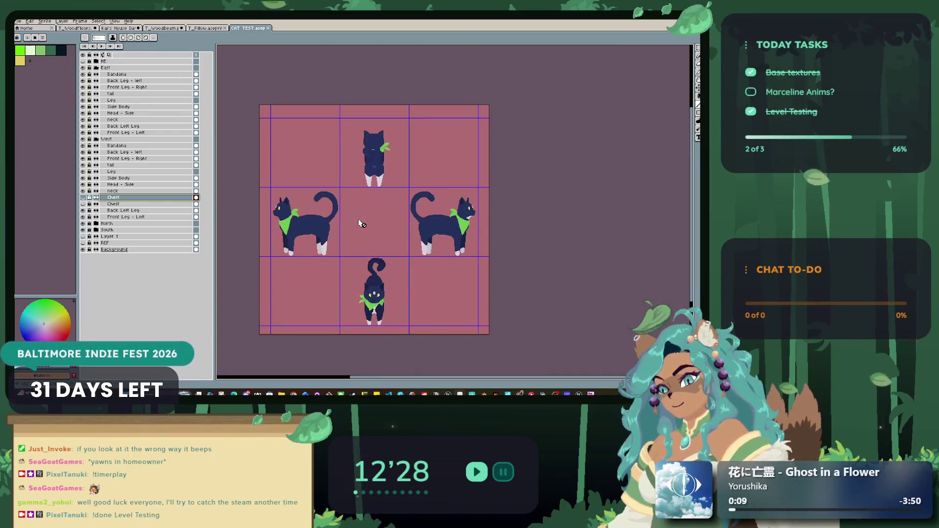
pyautogui.scroll(3, 363, 220)
pyautogui.scroll(-1, 340, 223)
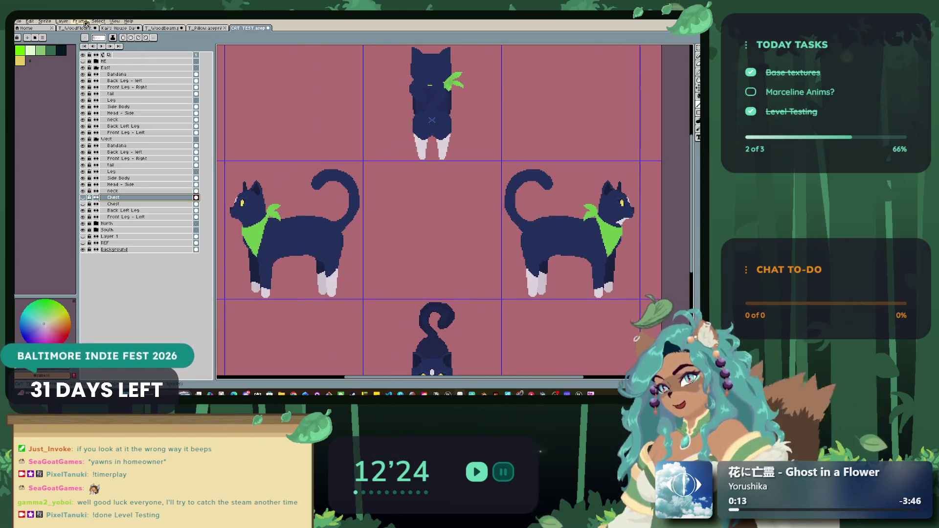
pyautogui.click(98, 22)
pyautogui.click(98, 22)
# Check the View > Grid > Grid Settings and cancel without changes.
pyautogui.hscroll(-3, 306, 92)
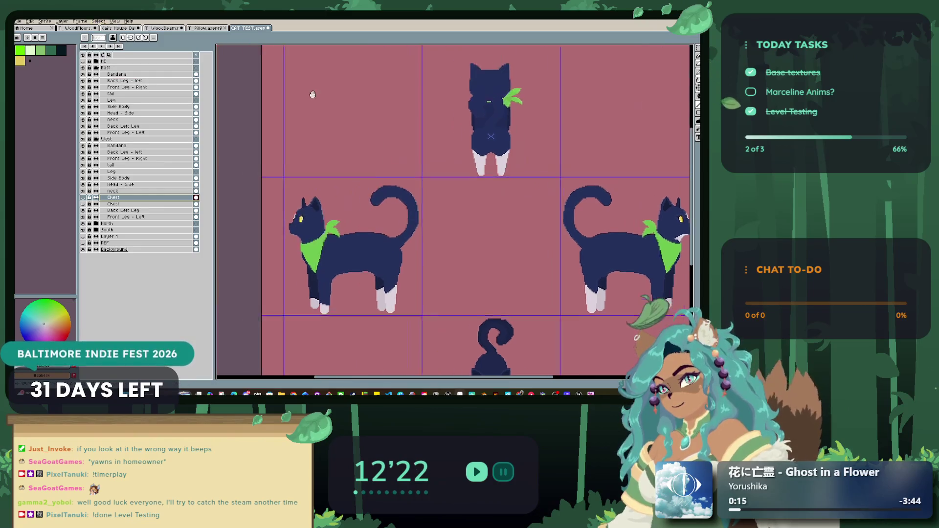
pyautogui.click(115, 21)
pyautogui.moveTo(143, 64)
pyautogui.click(239, 75)
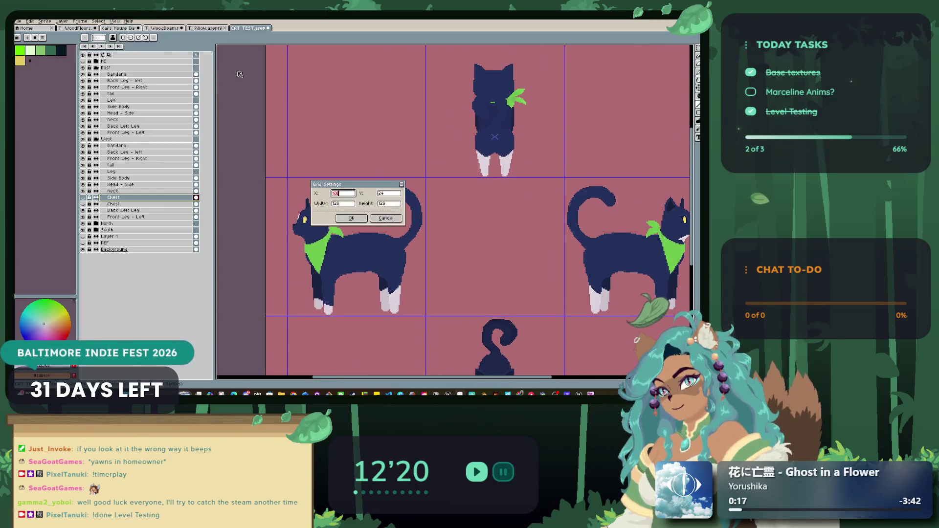
pyautogui.click(384, 218)
# Open Sprite > Canvas Size for the CAT TEST sheet.
pyautogui.scroll(-3, 446, 227)
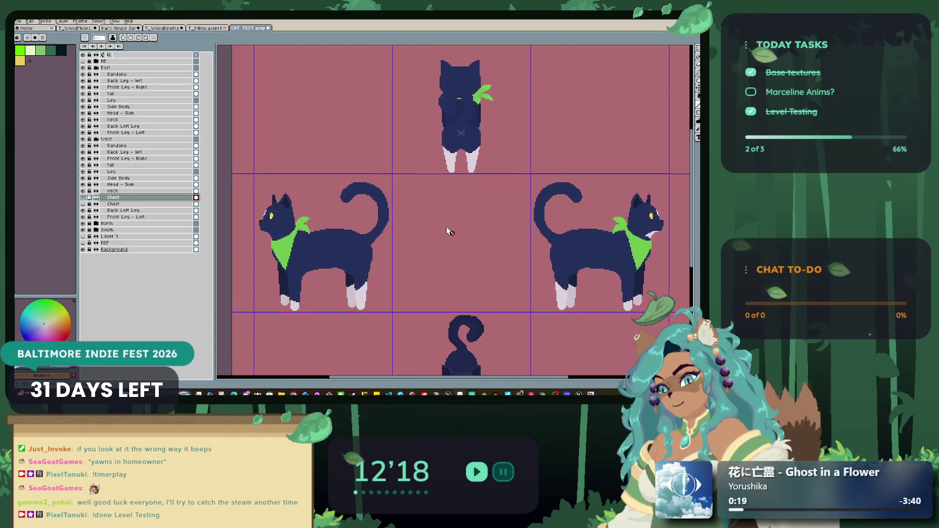
pyautogui.click(44, 21)
pyautogui.click(62, 58)
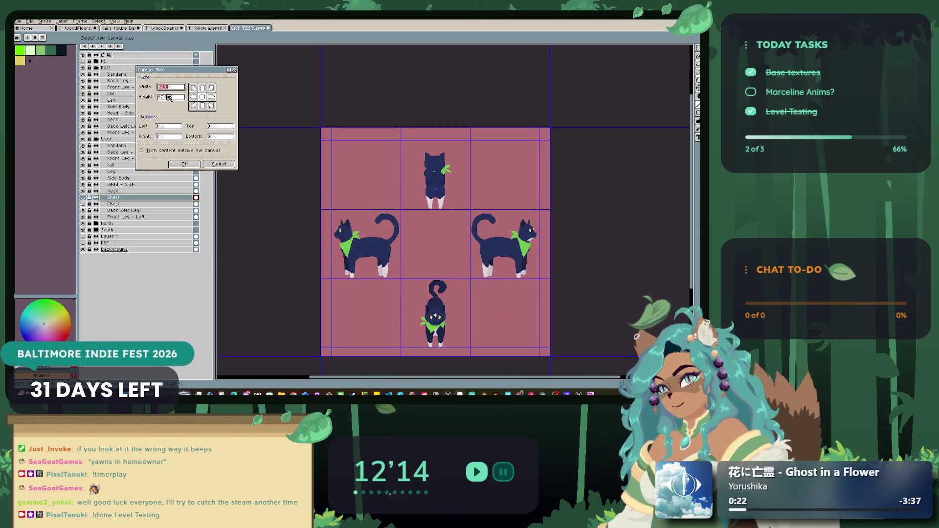
# Cancel the Canvas Size dialog, leaving all borders at 0.
pyautogui.click(161, 127)
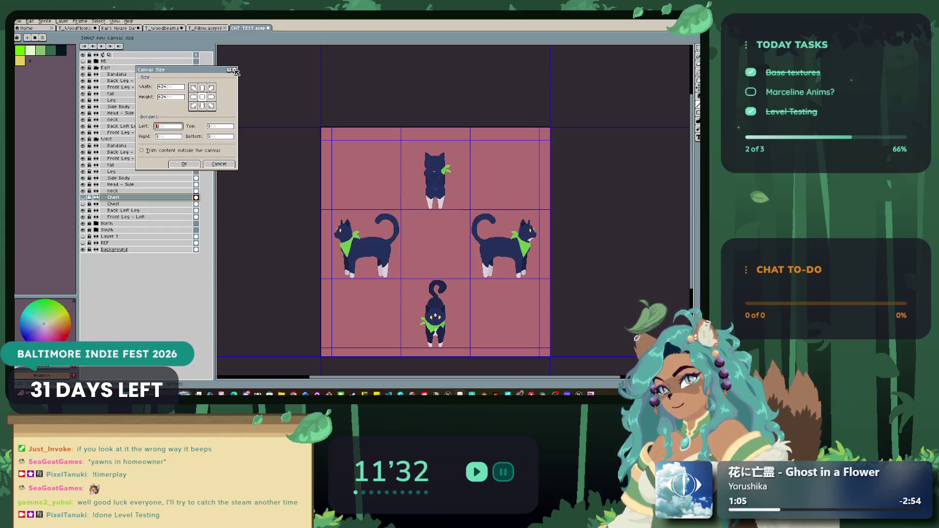
pyautogui.press('Escape')
pyautogui.click(45, 21)
# Resize the cat sprite sheet to 50% via Sprite Size, then zoom to view it.
pyautogui.click(71, 51)
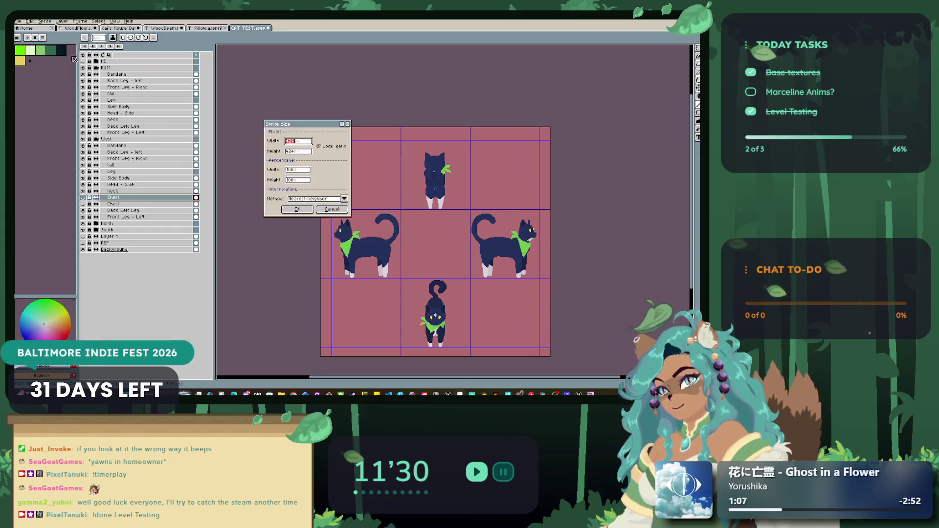
pyautogui.press('Tab')
pyautogui.press('Tab')
pyautogui.press('Tab')
pyautogui.write('50')
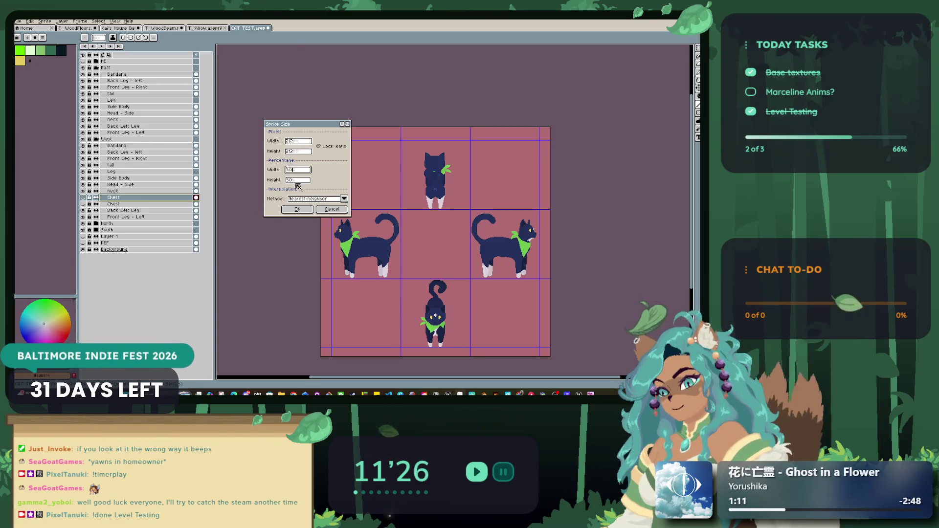
pyautogui.press('Return')
pyautogui.scroll(3, 517, 244)
pyautogui.scroll(-3, 516, 244)
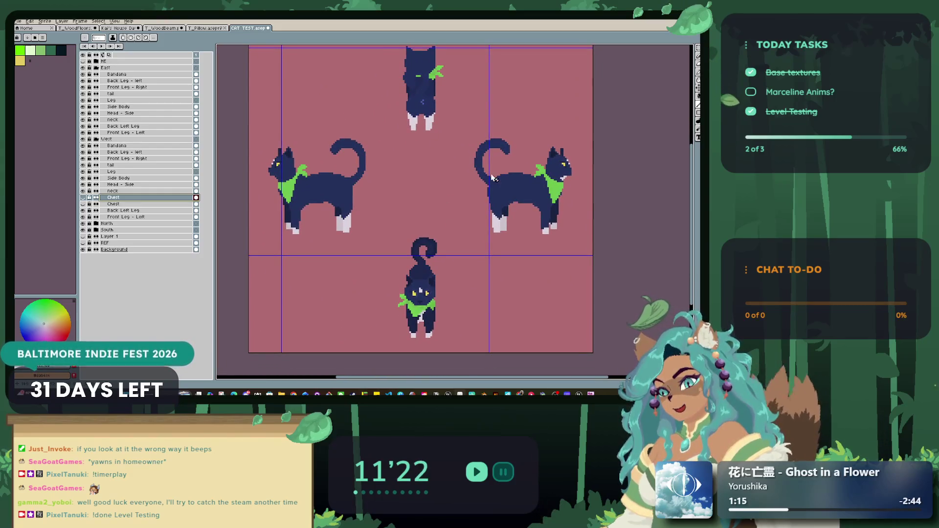
pyautogui.scroll(2, 392, 189)
pyautogui.scroll(-3, 335, 172)
pyautogui.scroll(3, 368, 244)
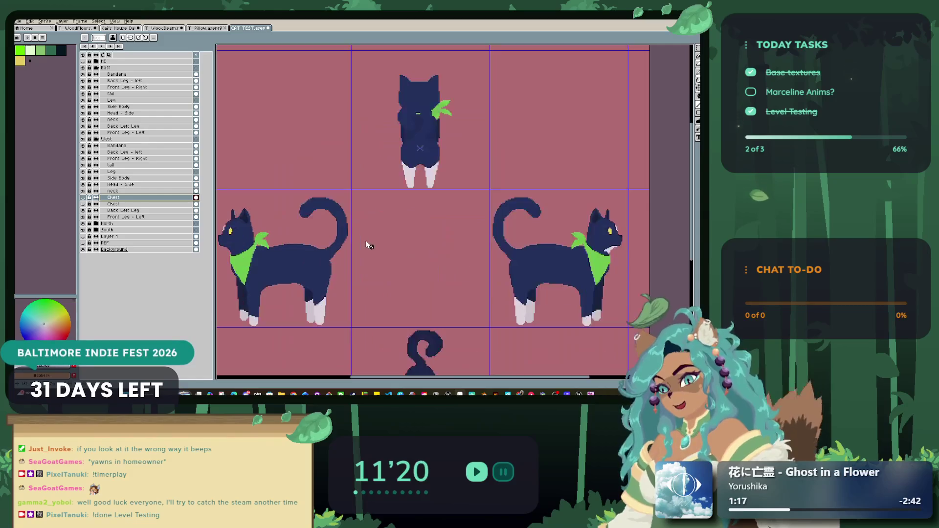
pyautogui.scroll(-2, 353, 194)
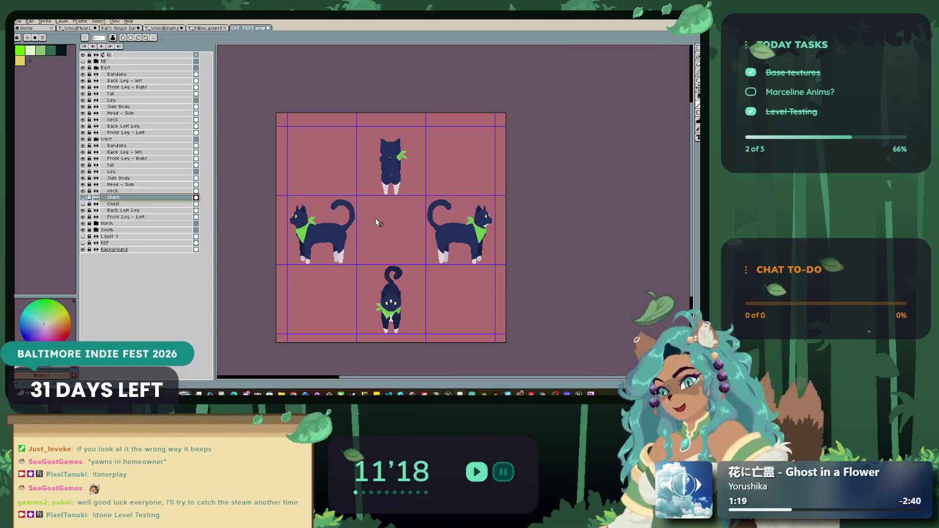